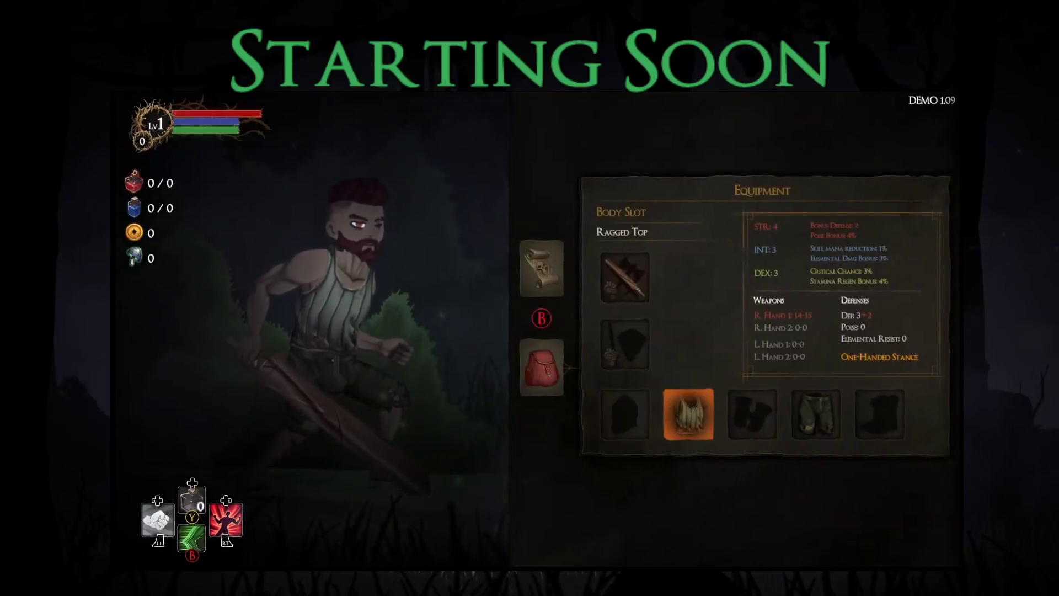
Review the body, legs and hands equipment slots, then close the menu and move toward the enemy to fight
{"action": "key", "text": "Right"}
{"action": "key", "text": "Right"}
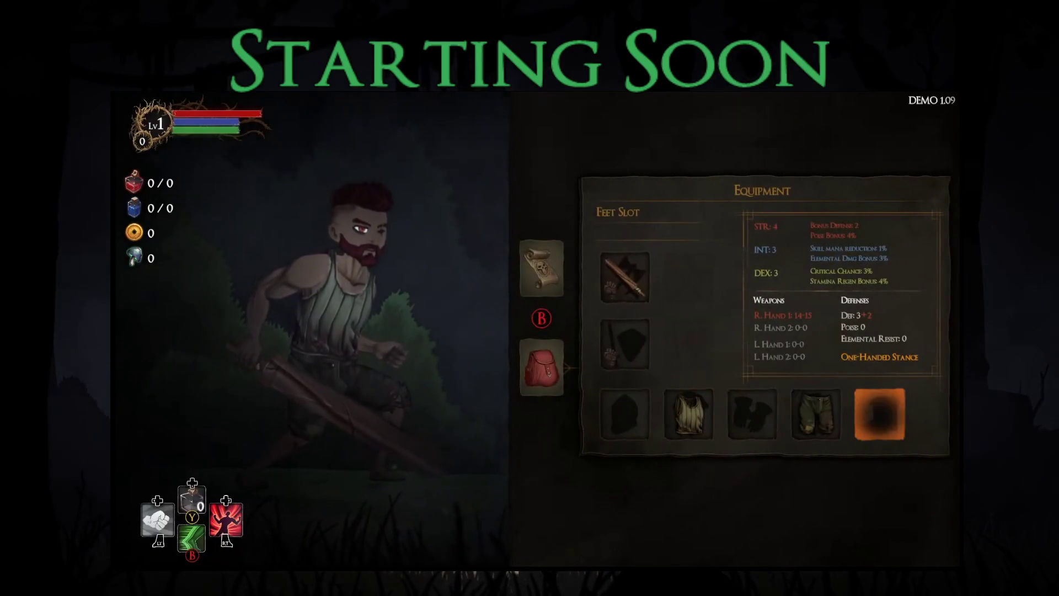
{"action": "key", "text": "Left"}
{"action": "key", "text": "Left"}
{"action": "key", "text": "Left"}
{"action": "key", "text": "Right"}
{"action": "key", "text": "Up"}
{"action": "key", "text": "Down"}
{"action": "key", "text": "Right"}
{"action": "key", "text": "Left"}
{"action": "key", "text": "Escape"}
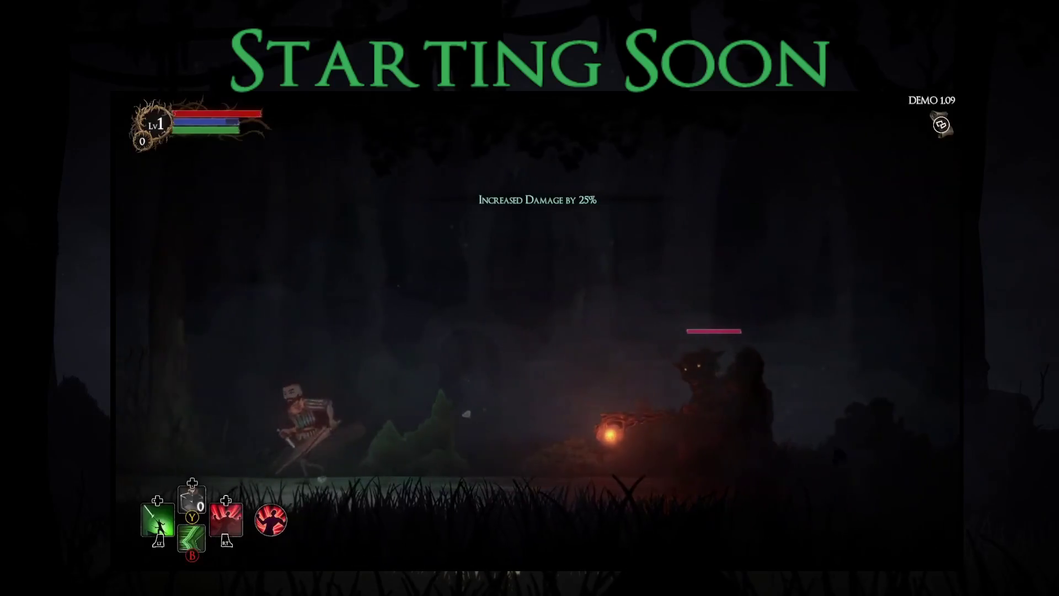
{"action": "key", "text": "Right"}
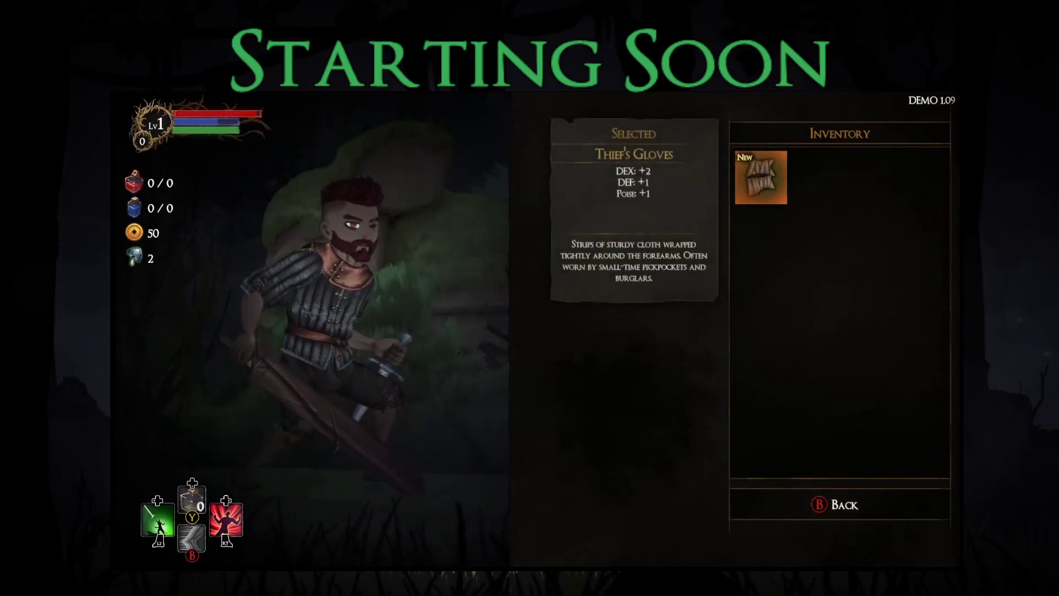
Check the patch 1.71 notes and TODO list, then switch to the Unity editor
{"action": "key", "text": "Up"}
{"action": "key", "text": "Up"}
{"action": "key", "text": "Up"}
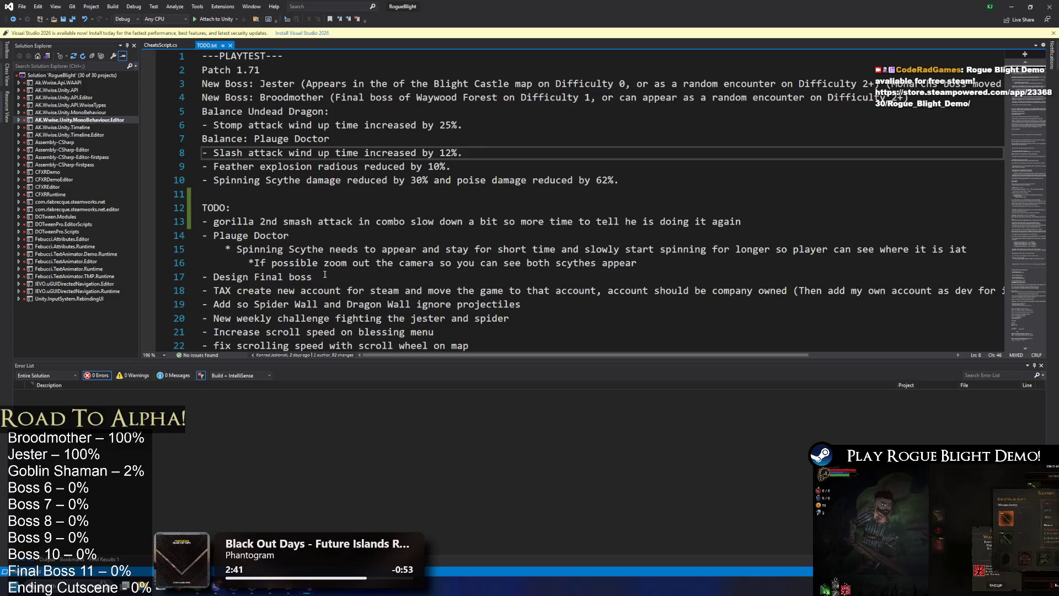
{"action": "left_click", "coordinate": [582, 106]}
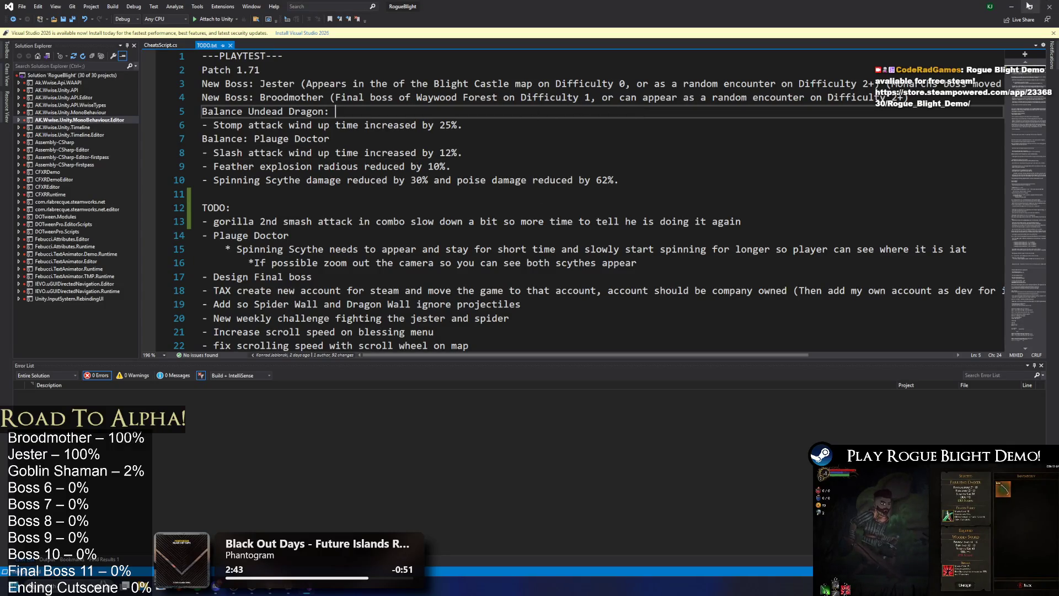
{"action": "key", "text": "alt+Tab"}
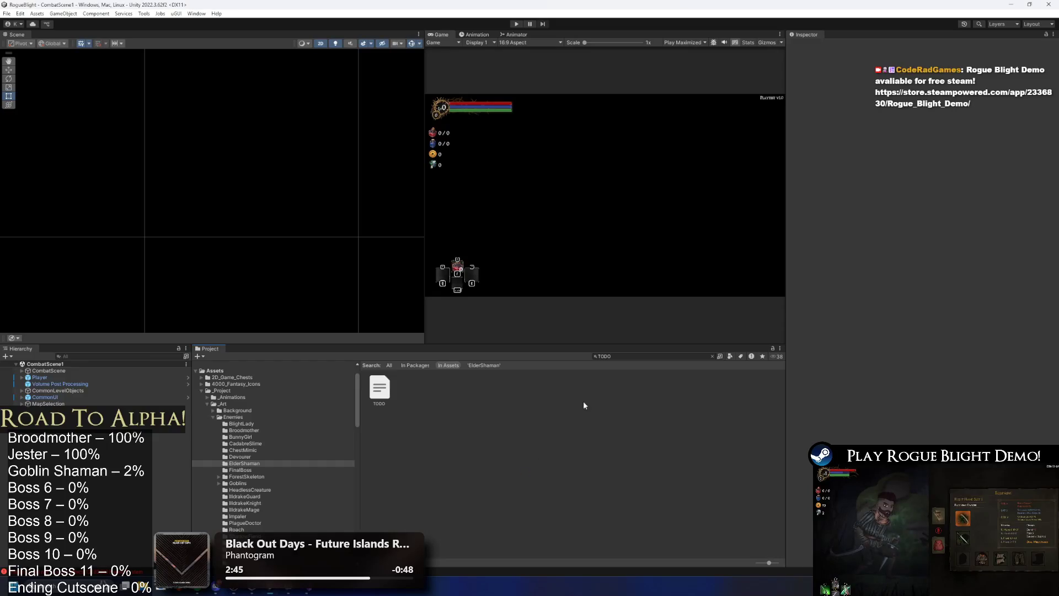
Search the Project panel for the ElderShaman sprite sheet and open it in the Sprite Editor
{"action": "left_click", "coordinate": [651, 355]}
{"action": "type", "text": "goblin sha"}
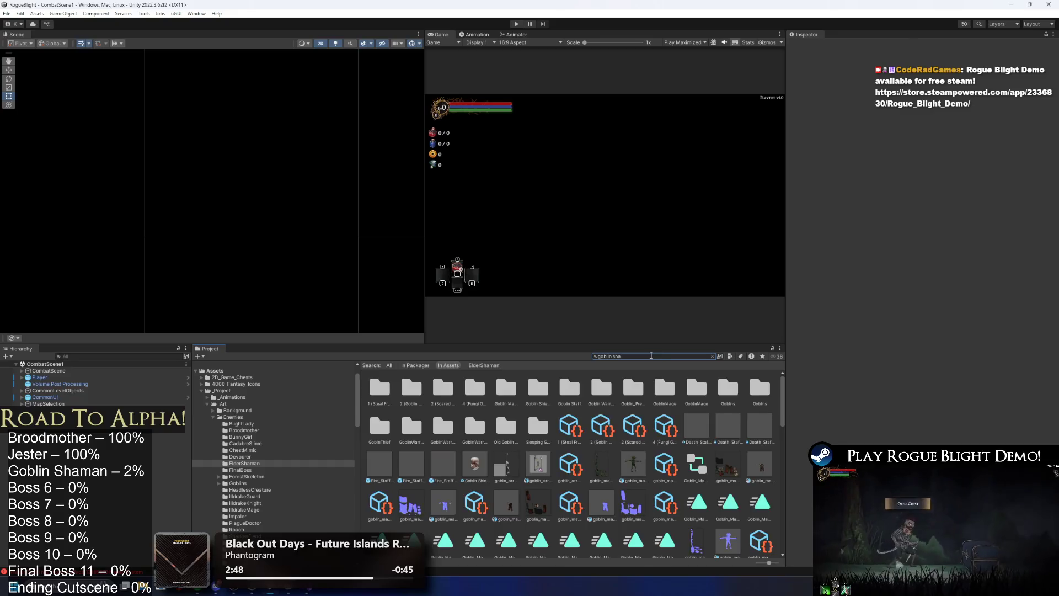
{"action": "key", "text": "ctrl+a"}
{"action": "key", "text": "BackSpace"}
{"action": "type", "text": "r sha"}
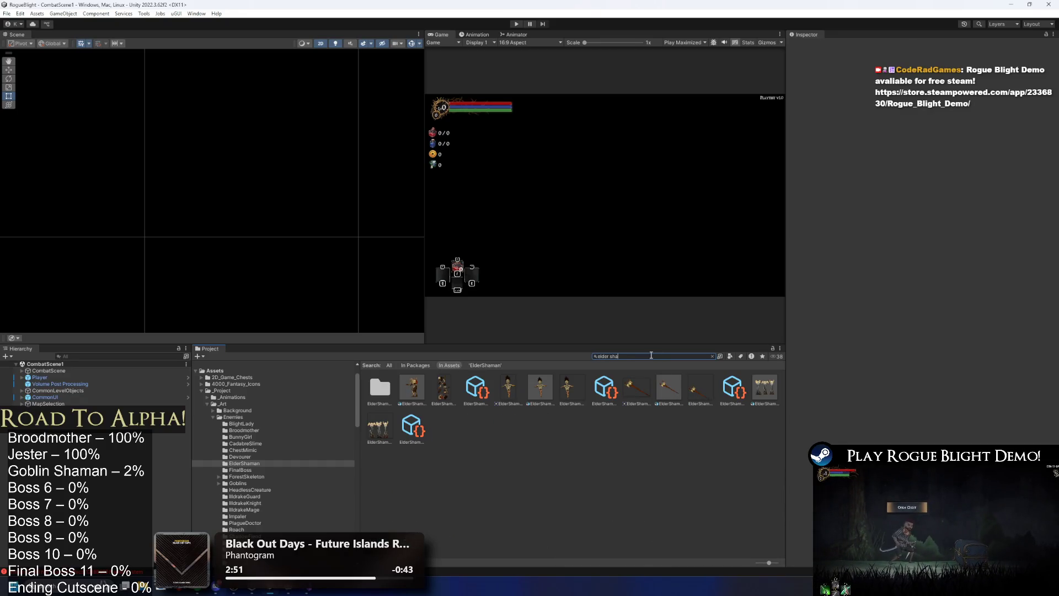
{"action": "left_click", "coordinate": [418, 387]}
{"action": "left_click", "coordinate": [1023, 164]}
Switch the Sprite Editor mode dropdown to Skinning Editor
{"action": "left_click", "coordinate": [20, 15]}
{"action": "left_click", "coordinate": [33, 60]}
{"action": "left_click", "coordinate": [47, 16]}
{"action": "left_click", "coordinate": [103, 64]}
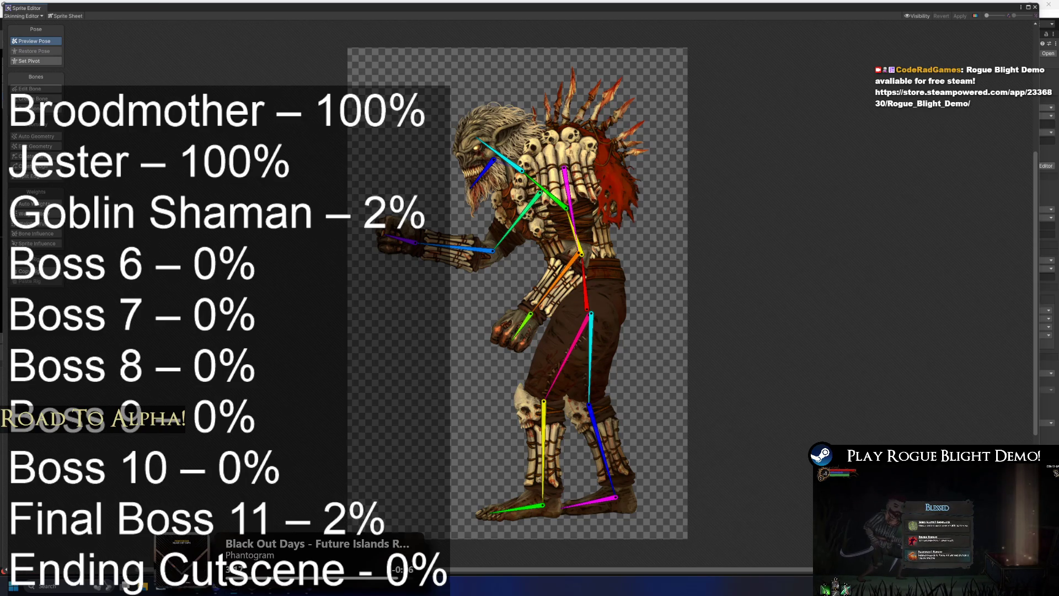
{"action": "key", "text": "BackSpace"}
{"action": "key", "text": "BackSpace"}
{"action": "key", "text": "BackSpace"}
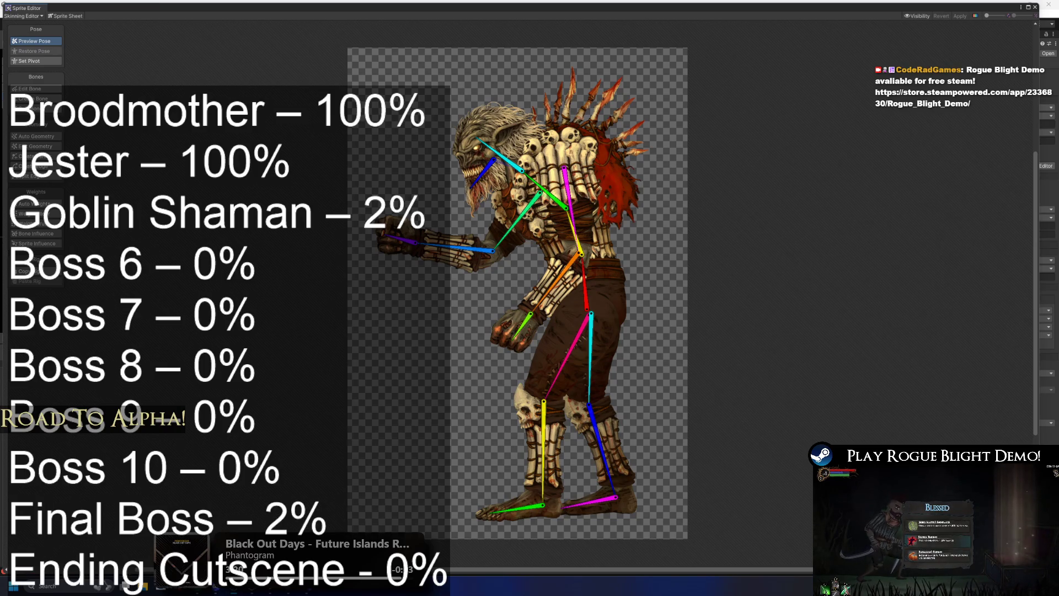
{"action": "key", "text": "BackSpace"}
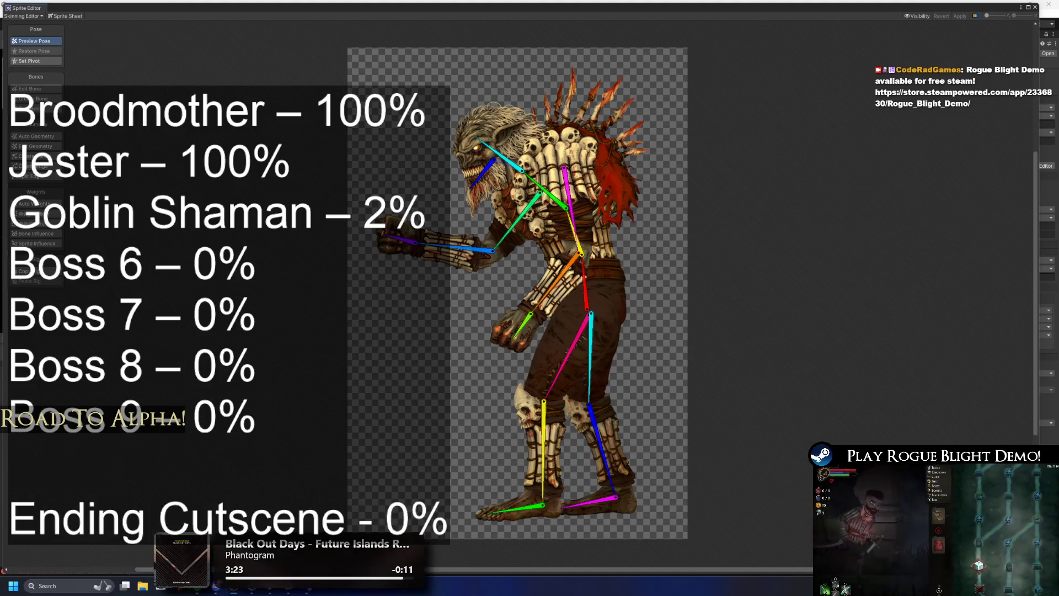
{"action": "key", "text": "BackSpace"}
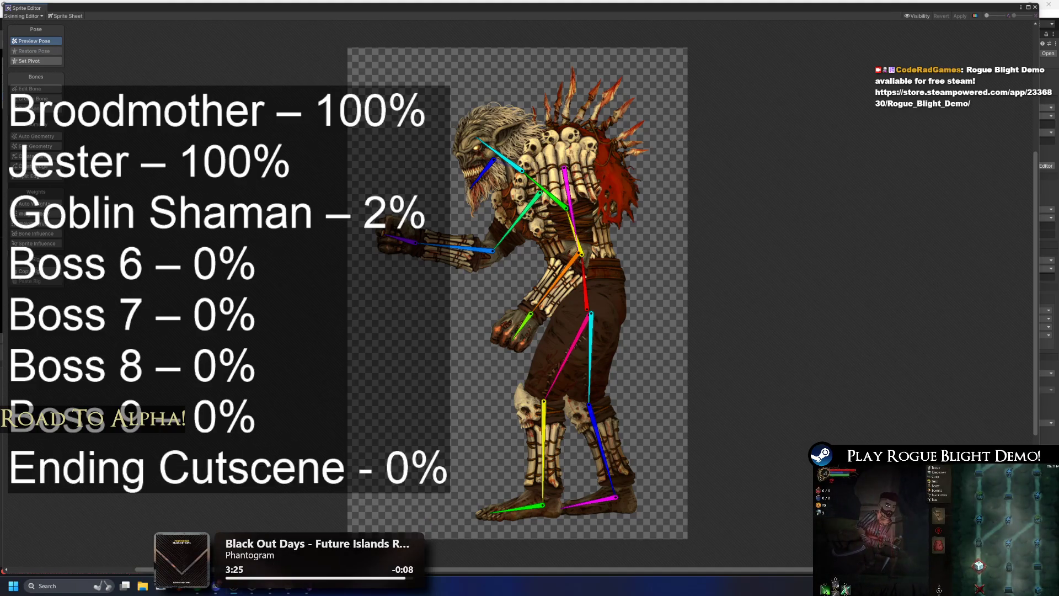
{"action": "key", "text": "Return"}
{"action": "type", "text": "Boss 10 – 0% Final Boss – 2%"}
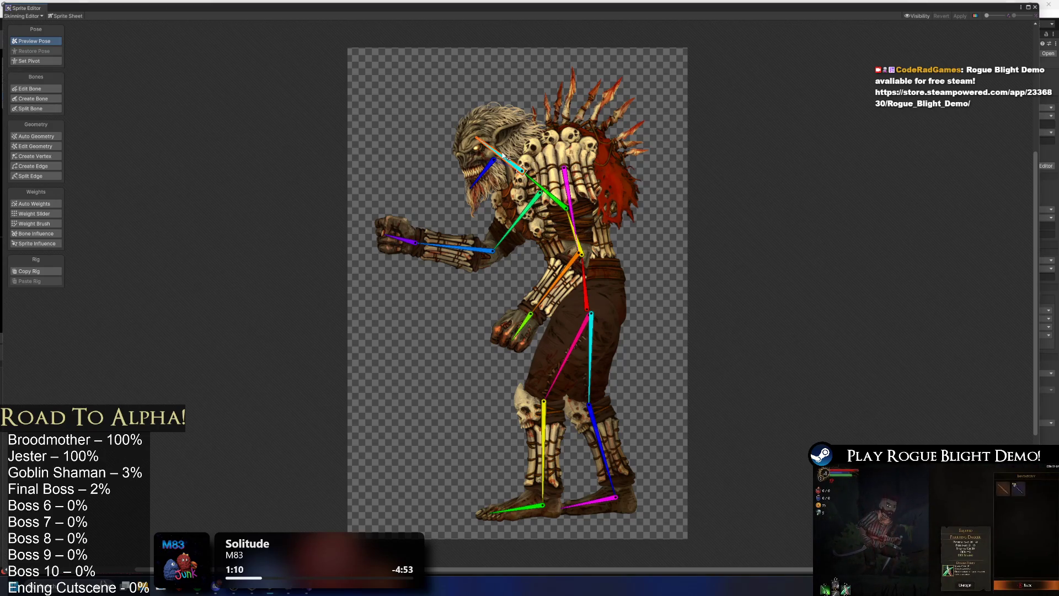
{"action": "left_click", "coordinate": [43, 203]}
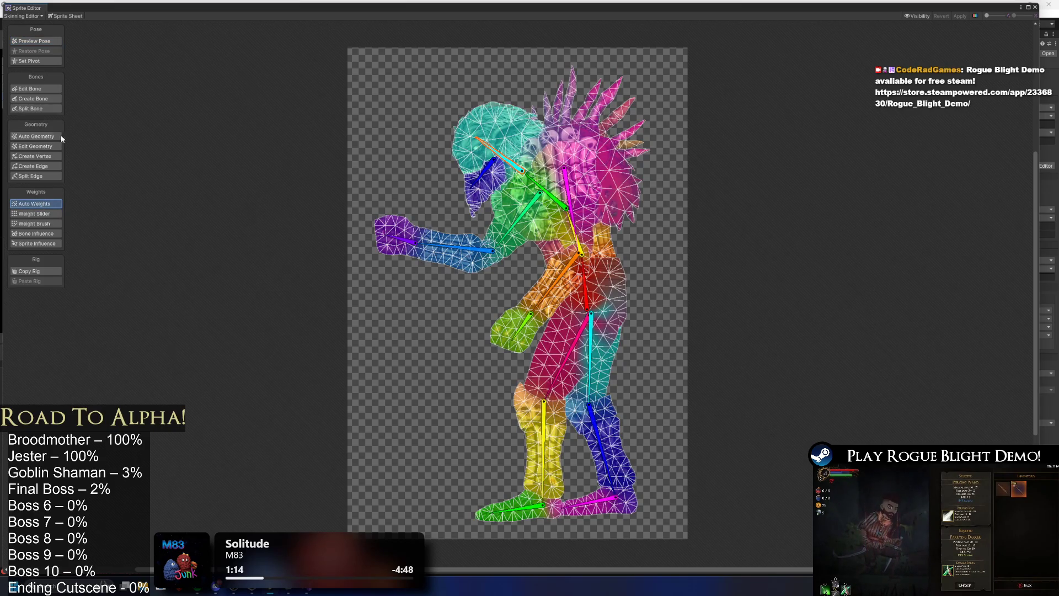
In Bone Influence, remove the head-to-shoulder and yellow bones from the torso sprite
{"action": "left_click", "coordinate": [52, 234]}
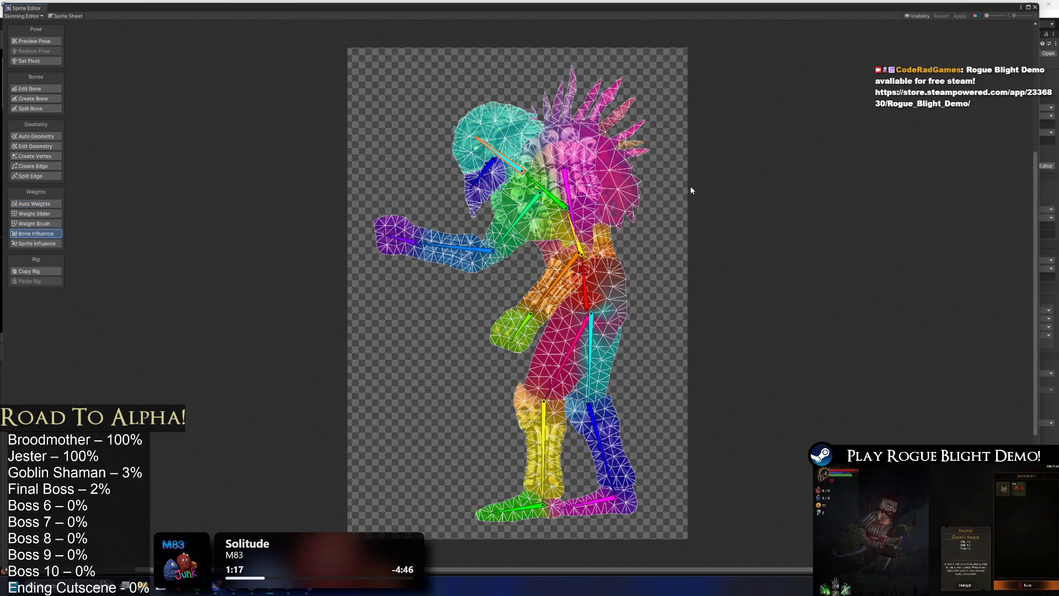
{"action": "scroll", "coordinate": [690, 185], "scroll_direction": "up", "scroll_amount": 3}
{"action": "left_click_drag", "start_coordinate": [527, 290], "coordinate": [625, 206]}
{"action": "key", "text": "ctrl+z"}
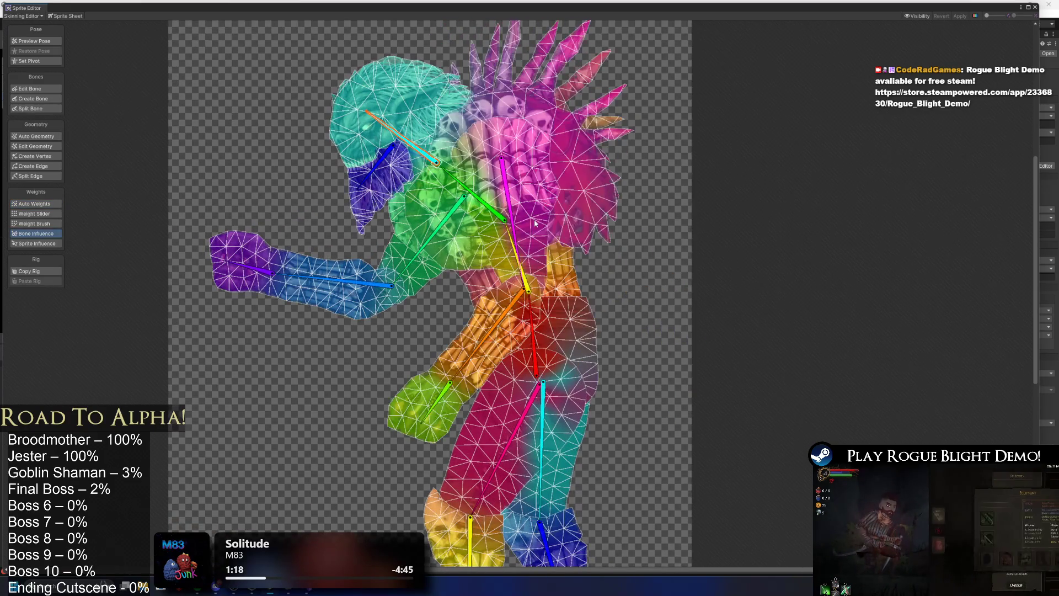
{"action": "left_click", "coordinate": [452, 184]}
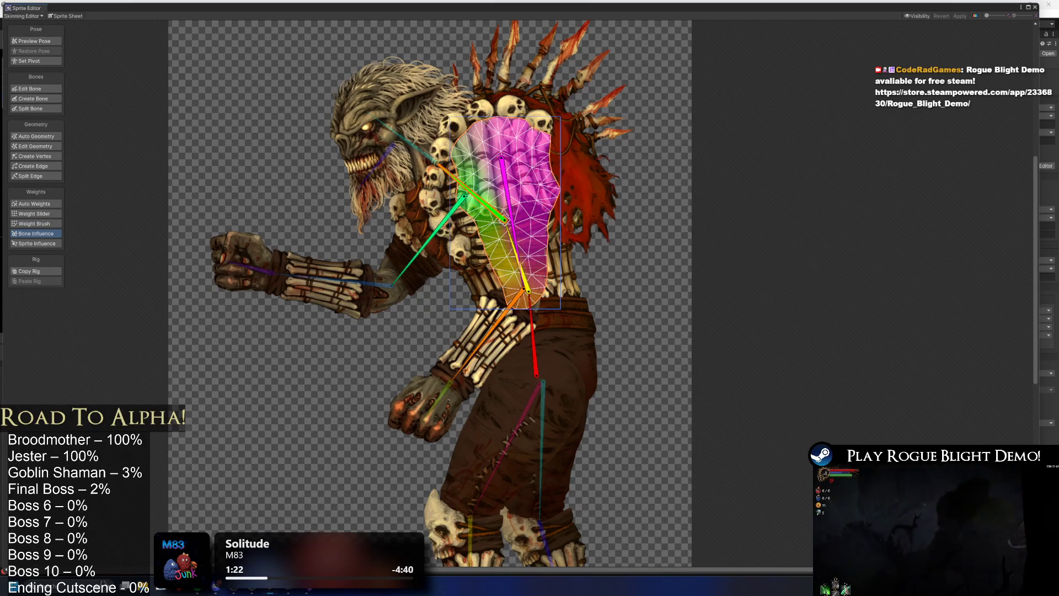
{"action": "left_click", "coordinate": [505, 234]}
{"action": "left_click", "coordinate": [506, 234]}
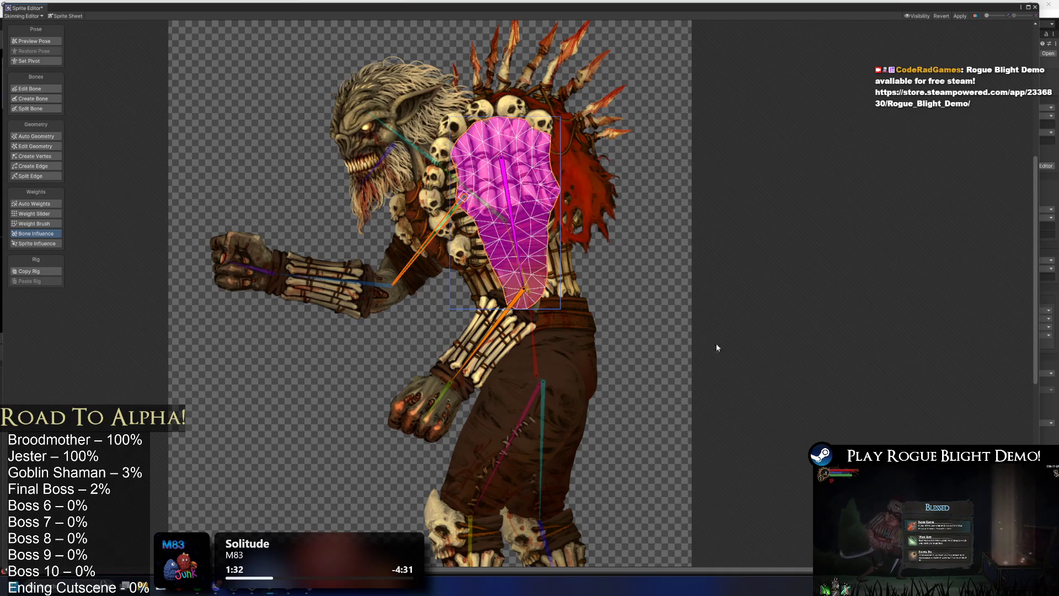
Check the arm sprites, then swap the spiky shoulder's magenta bone for the orange arm bone
{"action": "left_click", "coordinate": [503, 358]}
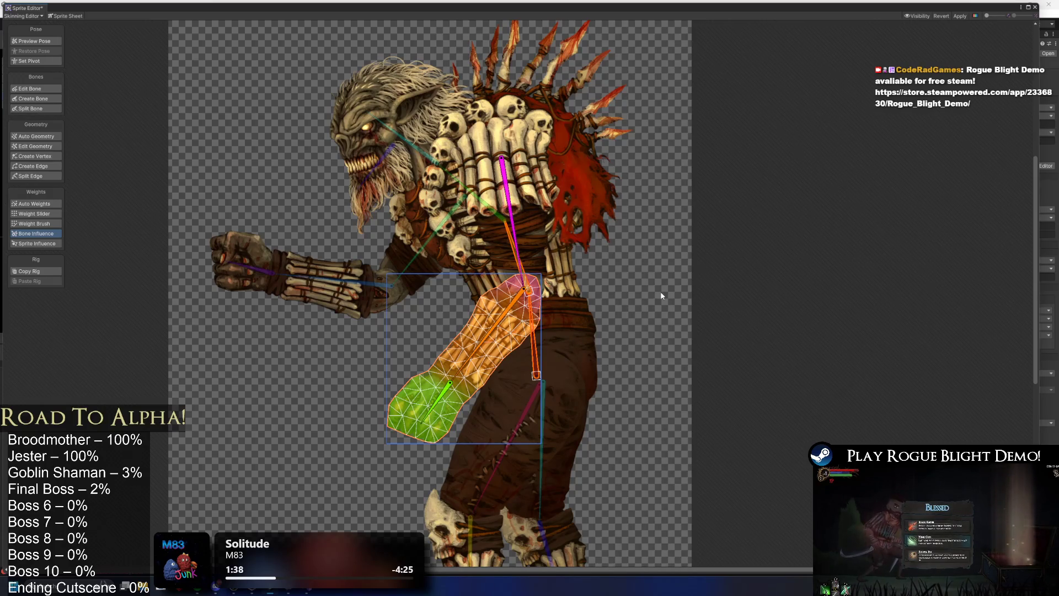
{"action": "left_click", "coordinate": [391, 261]}
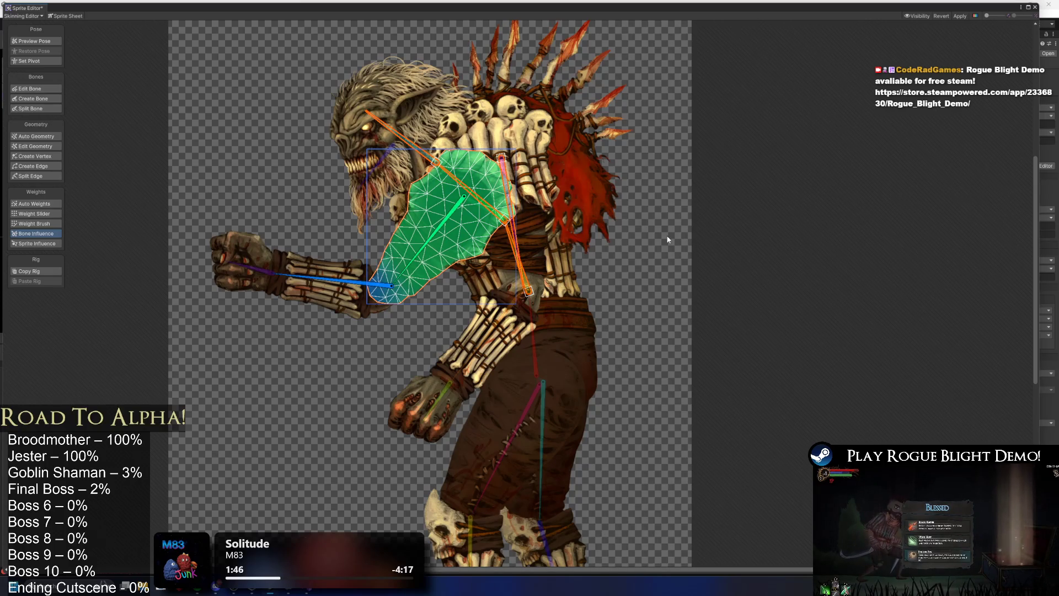
{"action": "left_click", "coordinate": [547, 183]}
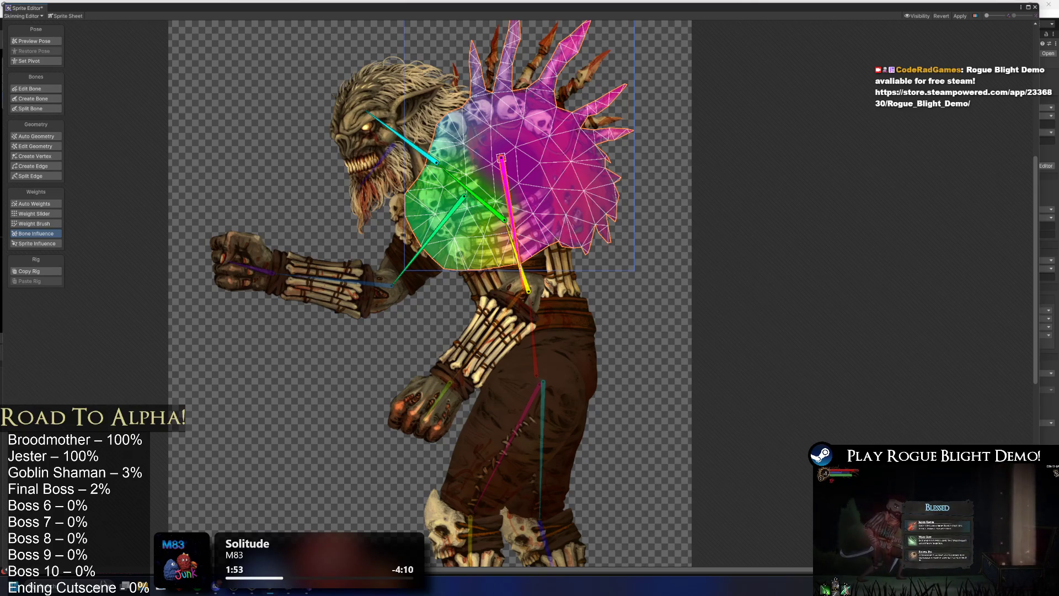
{"action": "left_click", "coordinate": [501, 158]}
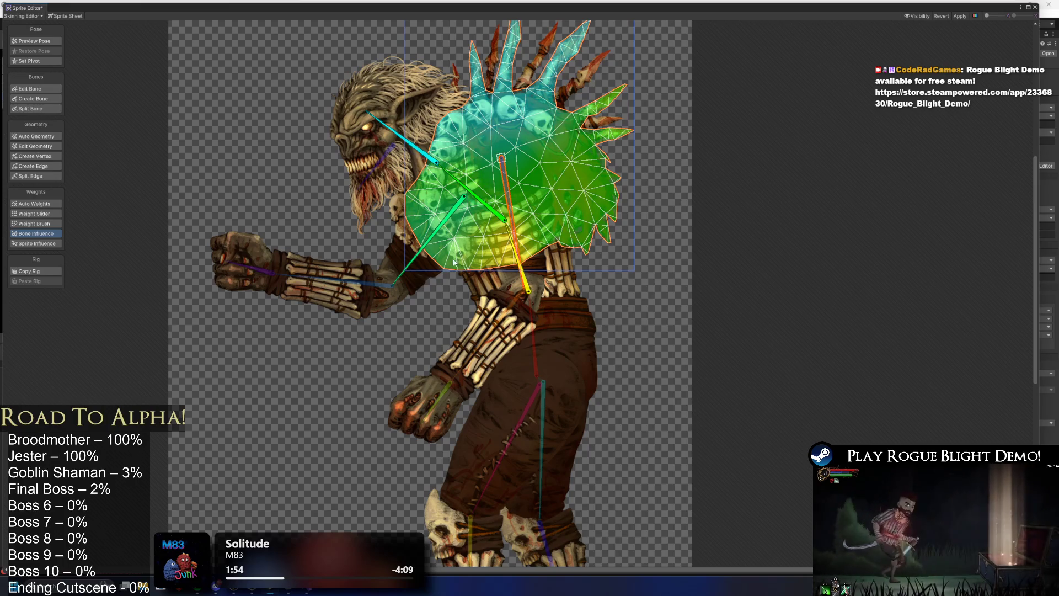
{"action": "left_click", "coordinate": [430, 240]}
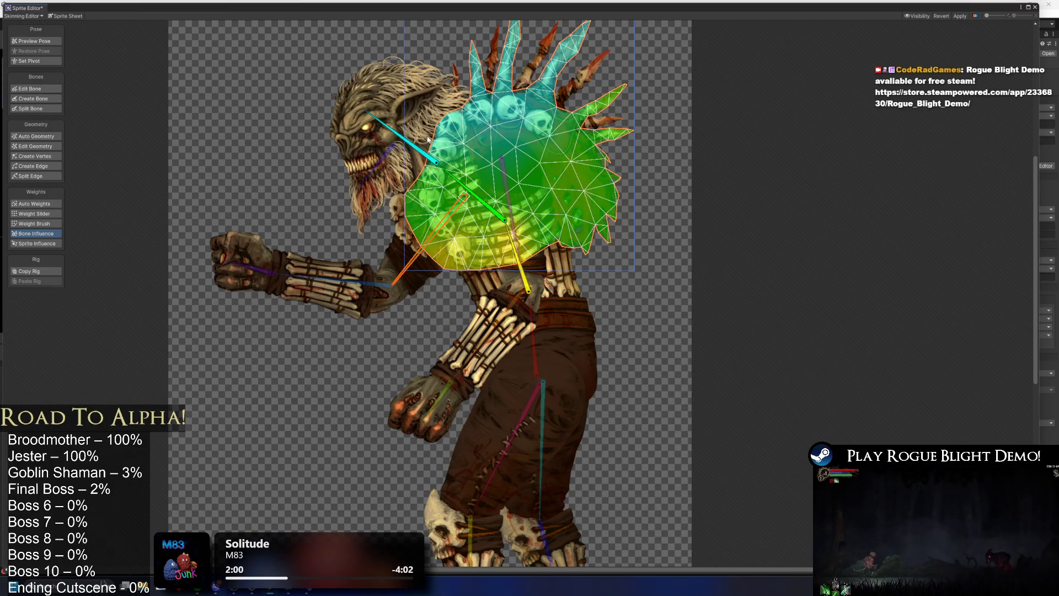
Delete the magenta bone from the overlapping spiked sprite and deselect to view all weights
{"action": "left_click", "coordinate": [536, 72]}
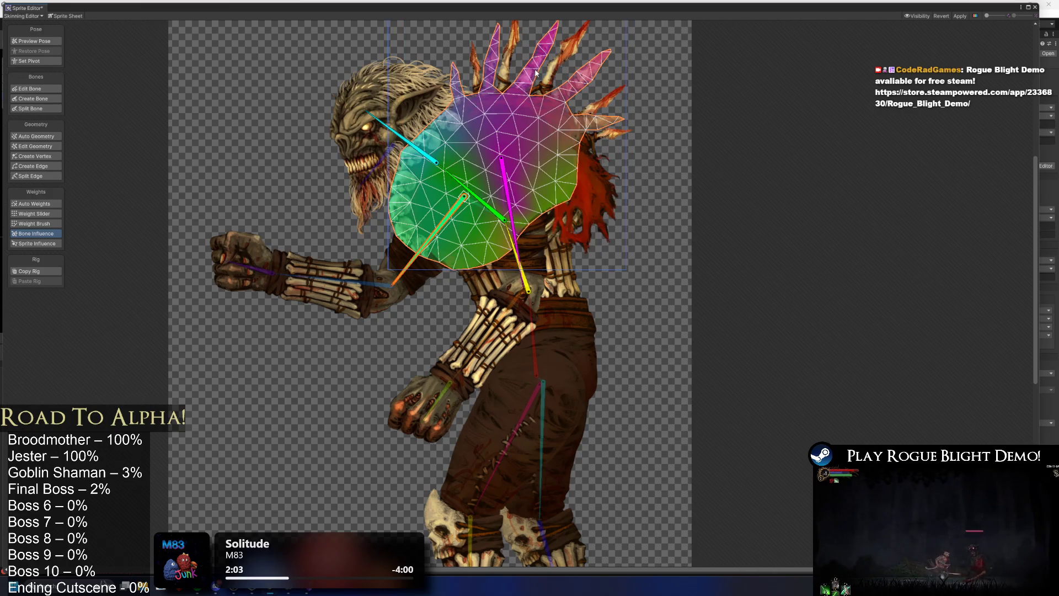
{"action": "left_click", "coordinate": [516, 205]}
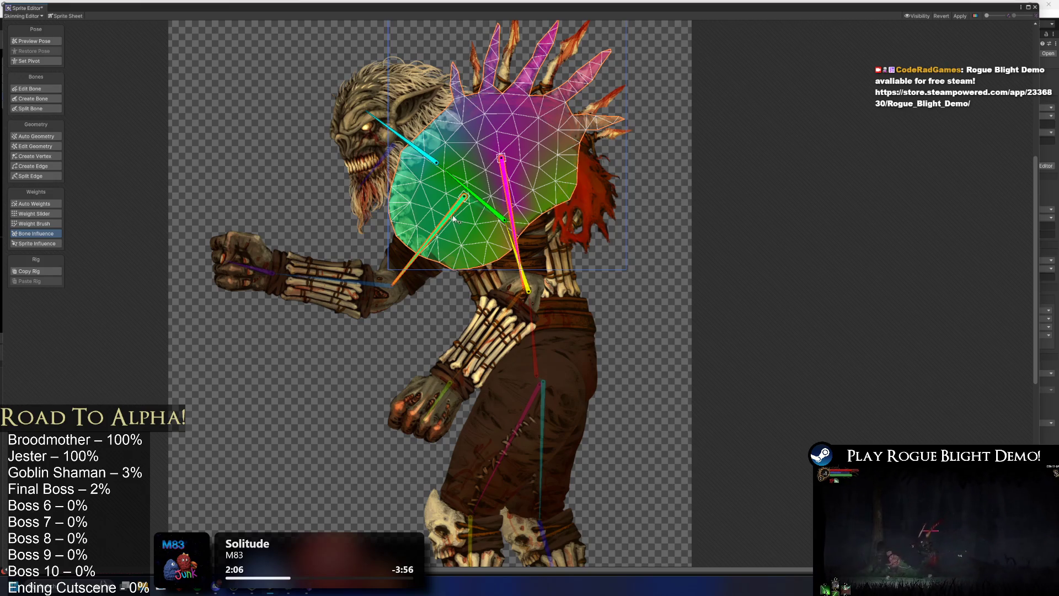
{"action": "key", "text": "Delete"}
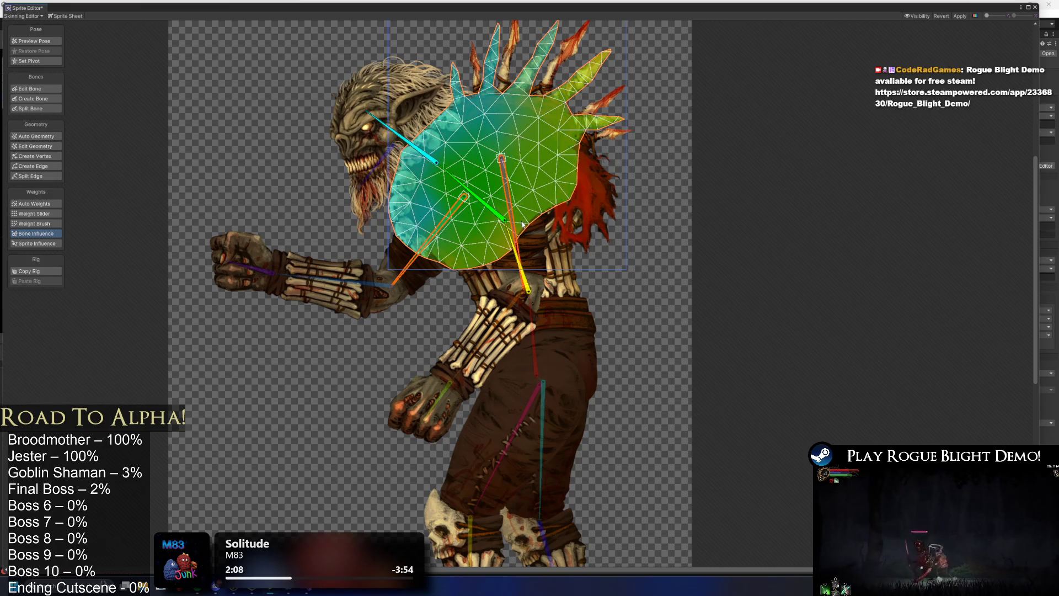
{"action": "left_click", "coordinate": [645, 322]}
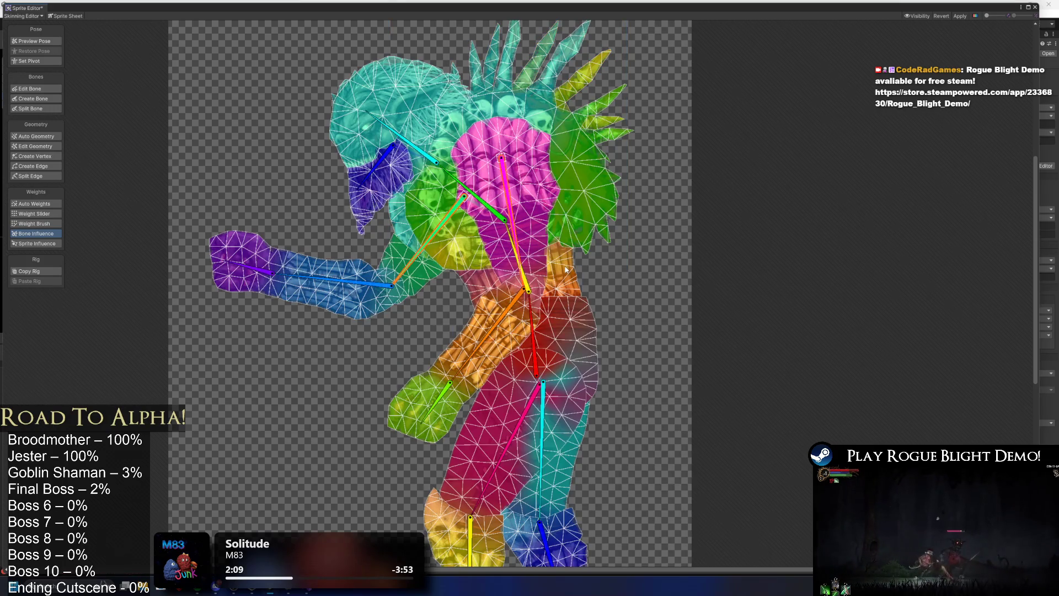
Select the face-and-beard sprite and its bone, and rotate the jaw to test deformation
{"action": "left_click", "coordinate": [515, 222]}
{"action": "left_click", "coordinate": [360, 105]}
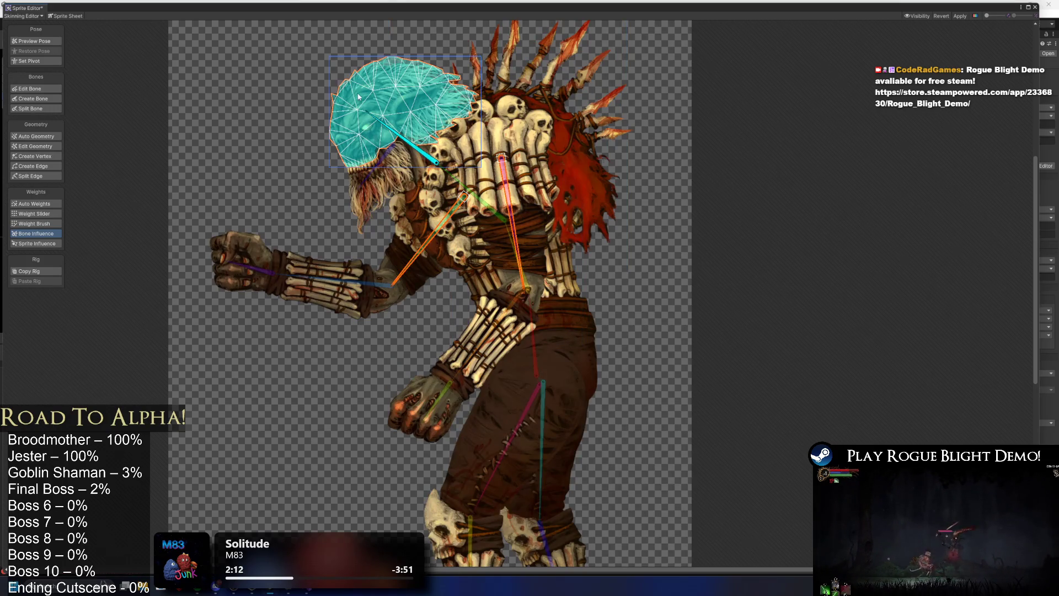
{"action": "left_click", "coordinate": [380, 179]}
{"action": "left_click", "coordinate": [419, 150]}
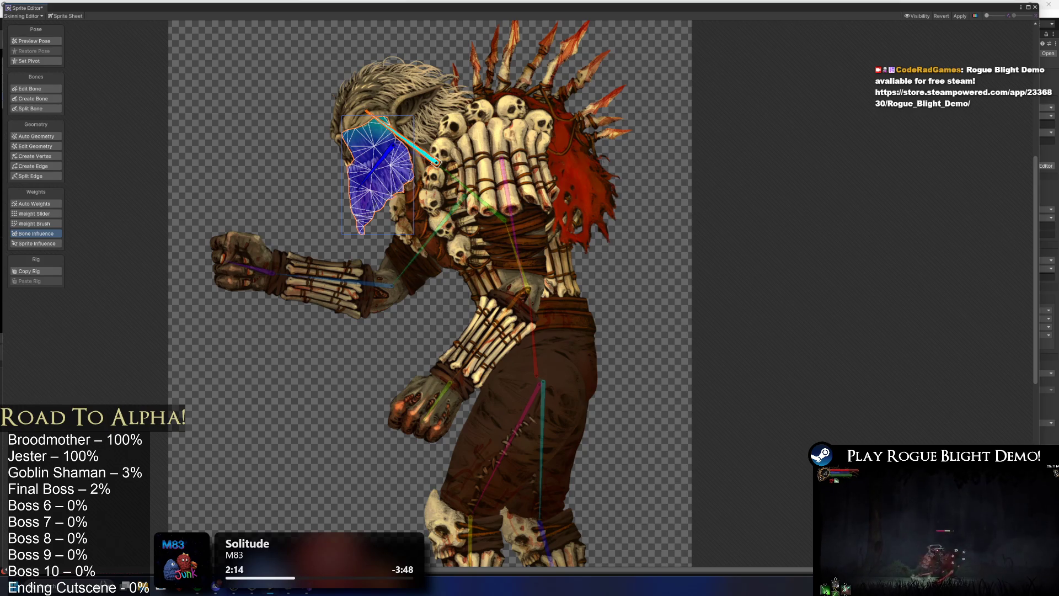
{"action": "scroll", "coordinate": [373, 146], "scroll_direction": "up", "scroll_amount": 5}
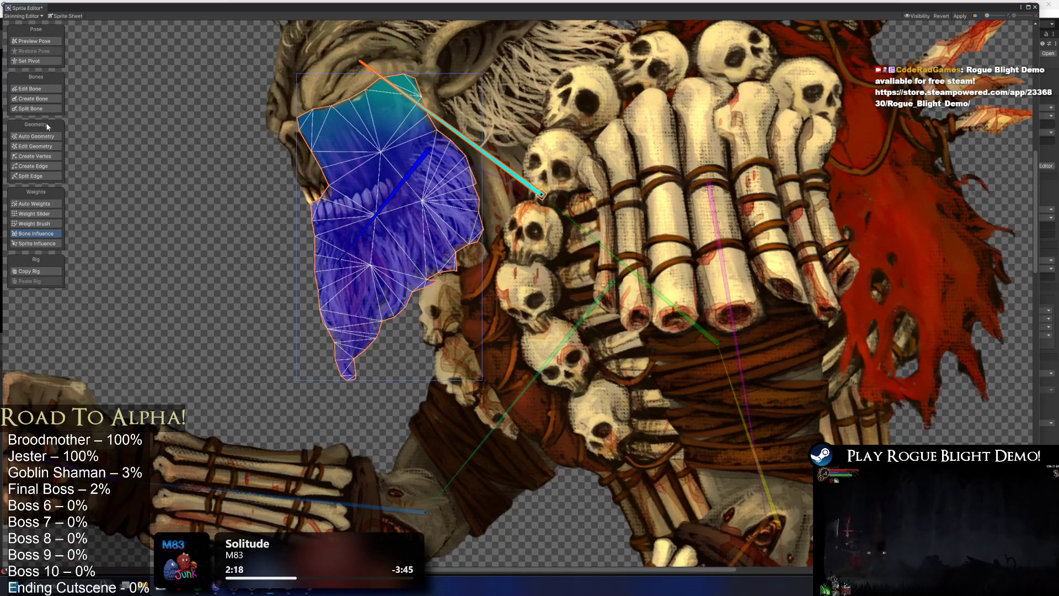
{"action": "mouse_move", "coordinate": [362, 233]}
{"action": "left_mouse_down"}
{"action": "mouse_move", "coordinate": [410, 255]}
{"action": "mouse_move", "coordinate": [469, 251]}
{"action": "left_mouse_up"}
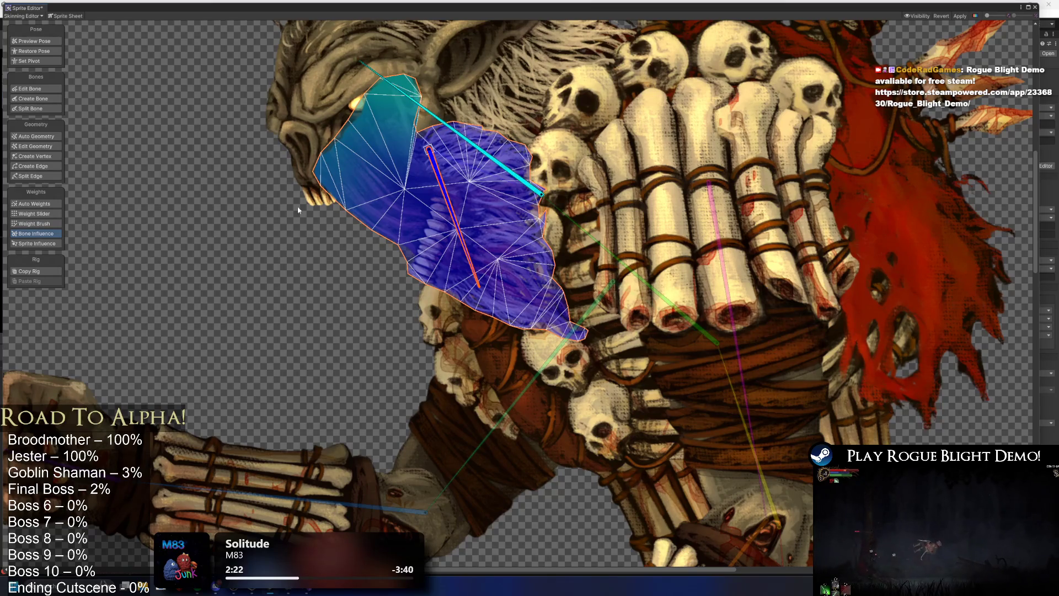
Add six new vertices across the face and beard mesh with Create Vertex
{"action": "left_click", "coordinate": [49, 156]}
{"action": "left_click", "coordinate": [322, 129]}
{"action": "left_click", "coordinate": [390, 105]}
{"action": "left_click", "coordinate": [357, 115]}
{"action": "left_click", "coordinate": [340, 148]}
{"action": "left_click", "coordinate": [373, 133]}
{"action": "left_click", "coordinate": [405, 127]}
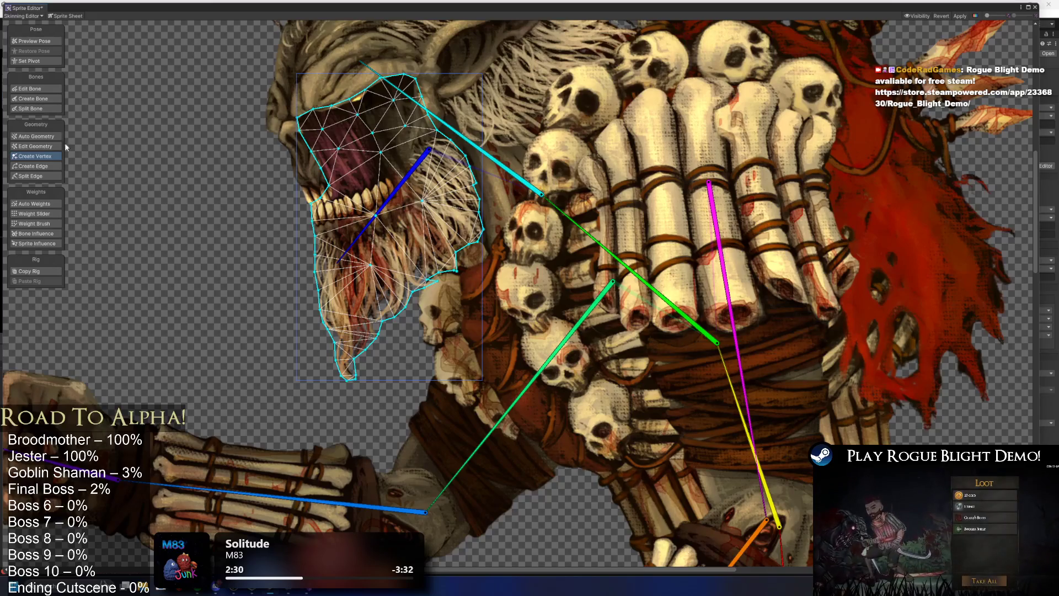
In Preview Pose, swing the jaw down-left to test how the beard bends
{"action": "left_click", "coordinate": [34, 41]}
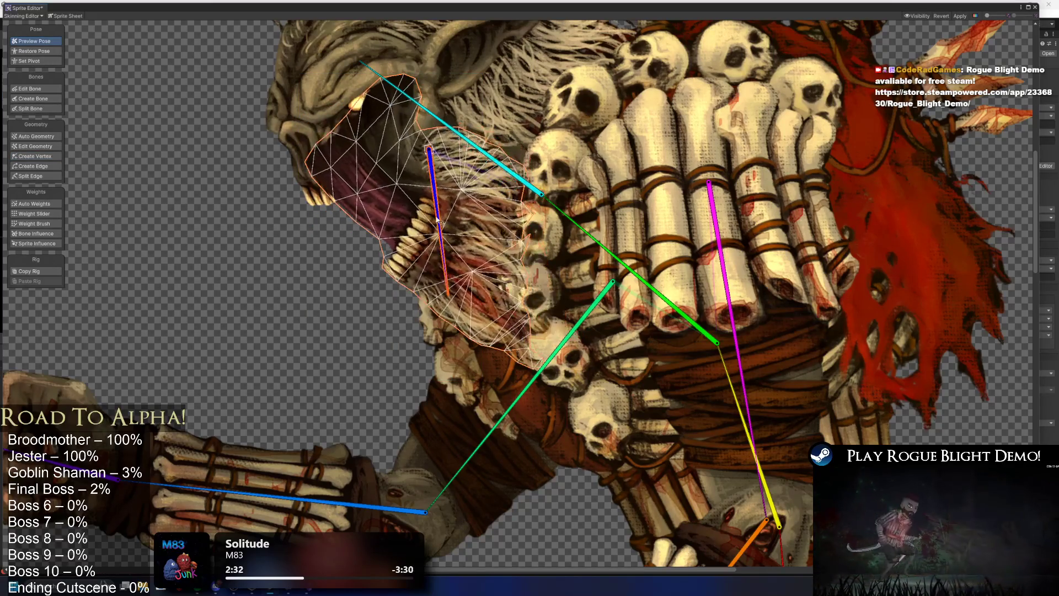
{"action": "scroll", "coordinate": [426, 182], "scroll_direction": "down", "scroll_amount": 3}
{"action": "mouse_move", "coordinate": [434, 211]}
{"action": "left_mouse_down"}
{"action": "mouse_move", "coordinate": [416, 192]}
{"action": "mouse_move", "coordinate": [401, 220]}
{"action": "mouse_move", "coordinate": [325, 228]}
{"action": "left_mouse_up"}
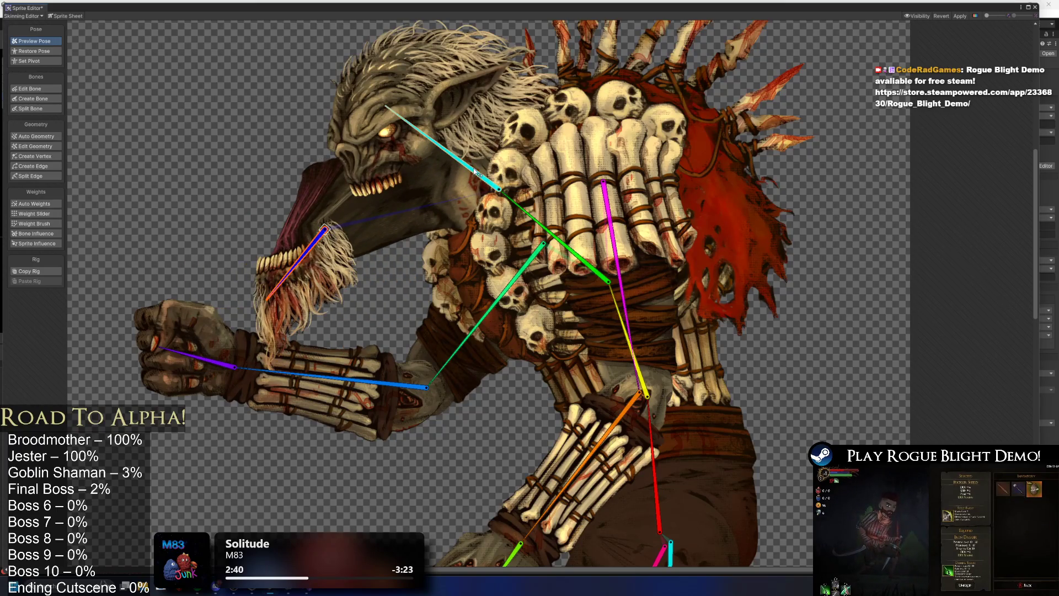
Undo the jaw pose and view the head sprite's bone influence while test-tilting the head
{"action": "key", "text": "ctrl+z"}
{"action": "left_click", "coordinate": [462, 189]}
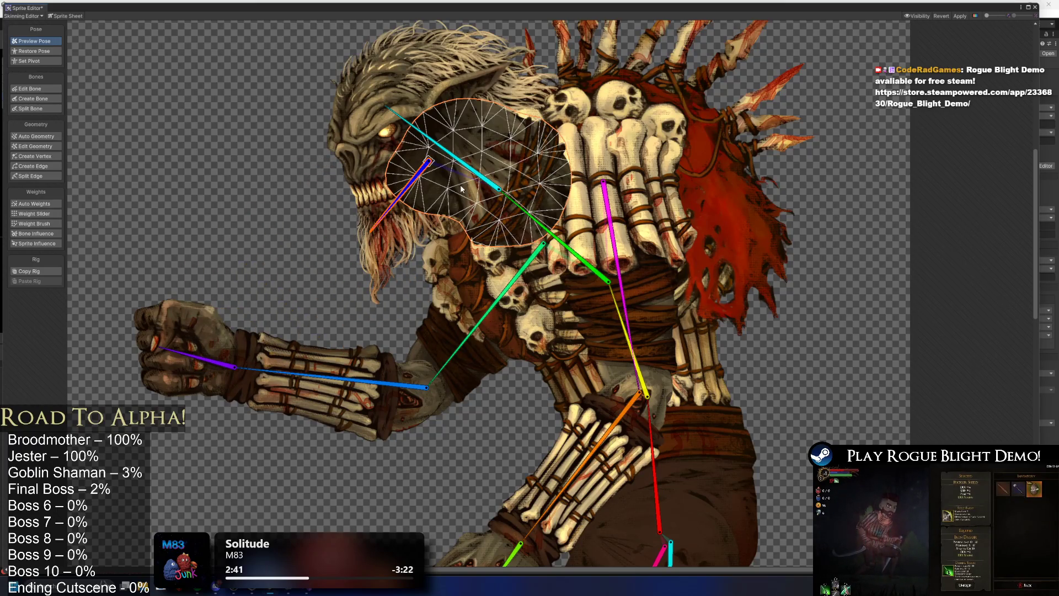
{"action": "left_click", "coordinate": [54, 232]}
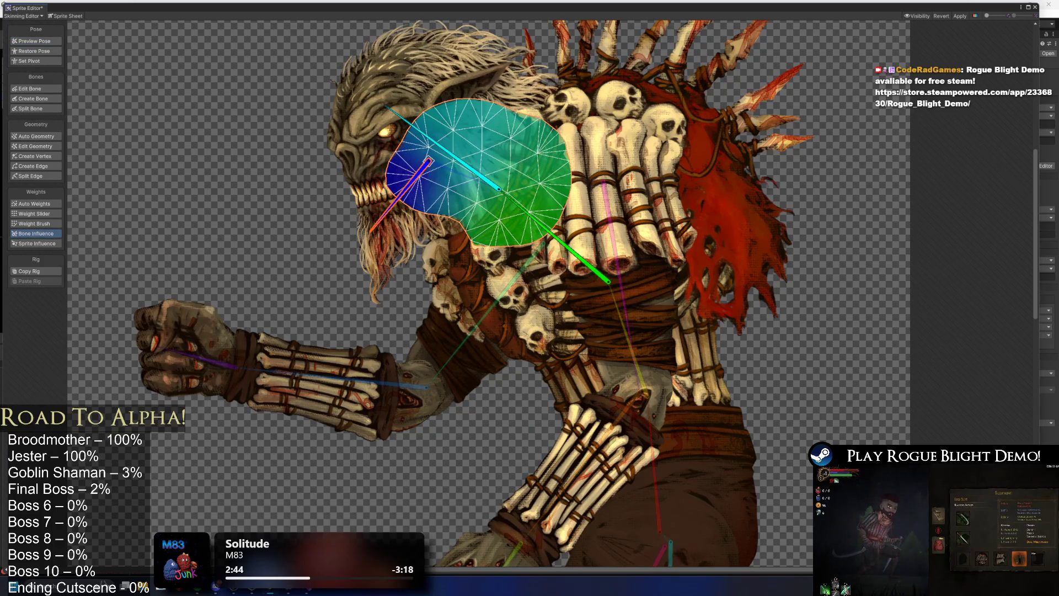
{"action": "left_click_drag", "start_coordinate": [419, 129], "coordinate": [399, 186]}
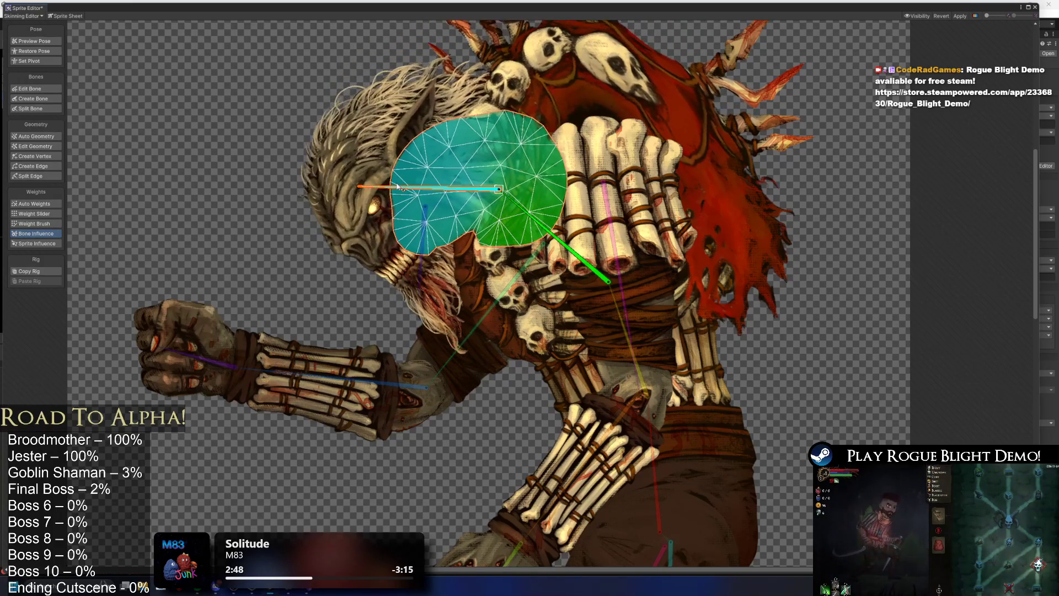
Move the head bone's end joint up-left in Edit Bone, then test-rotate the head
{"action": "left_click", "coordinate": [30, 89]}
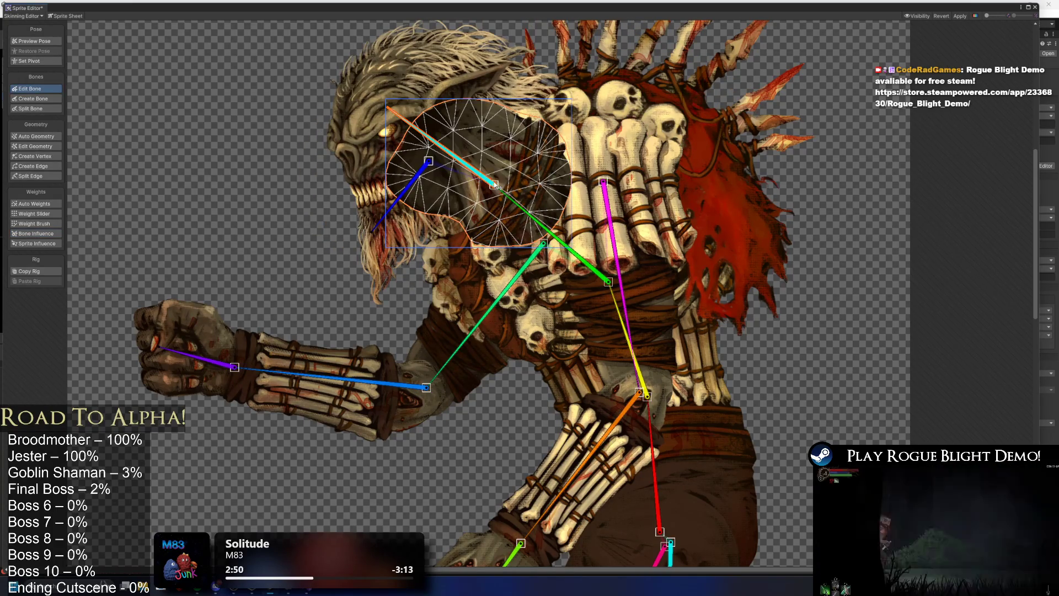
{"action": "left_click_drag", "start_coordinate": [498, 187], "coordinate": [488, 177]}
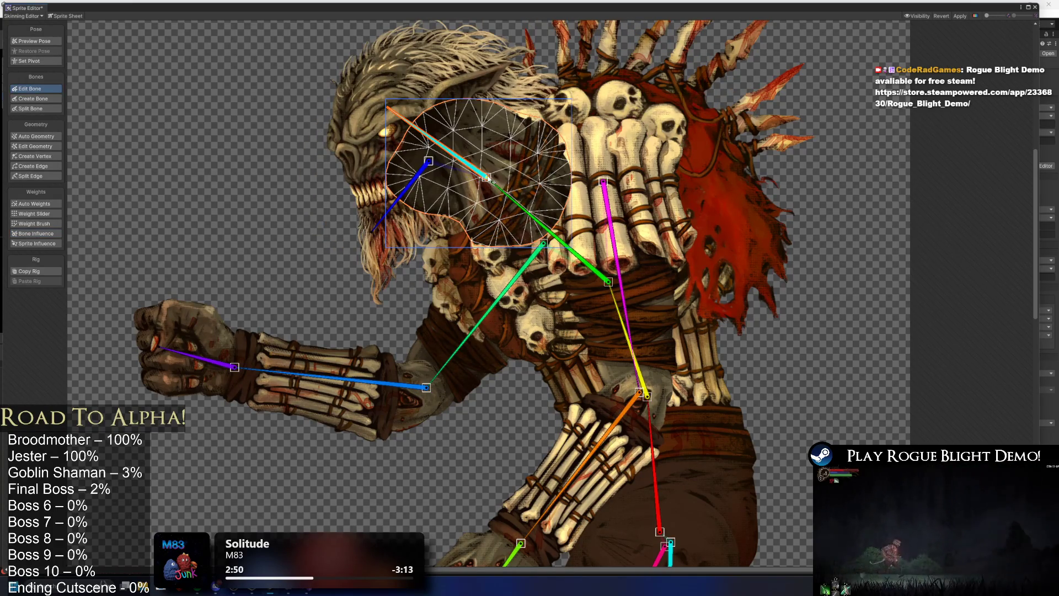
{"action": "left_click", "coordinate": [30, 40]}
{"action": "left_click_drag", "start_coordinate": [402, 126], "coordinate": [318, 187]}
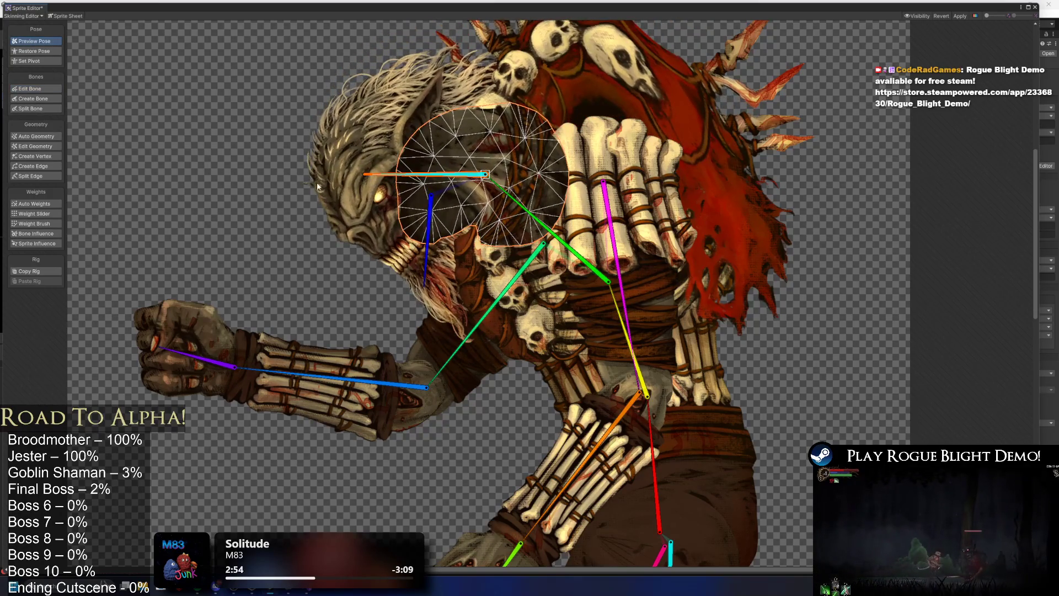
Check the head's Auto Weights, tilt the head upward, then inspect the torso's bone influence
{"action": "left_click", "coordinate": [34, 204]}
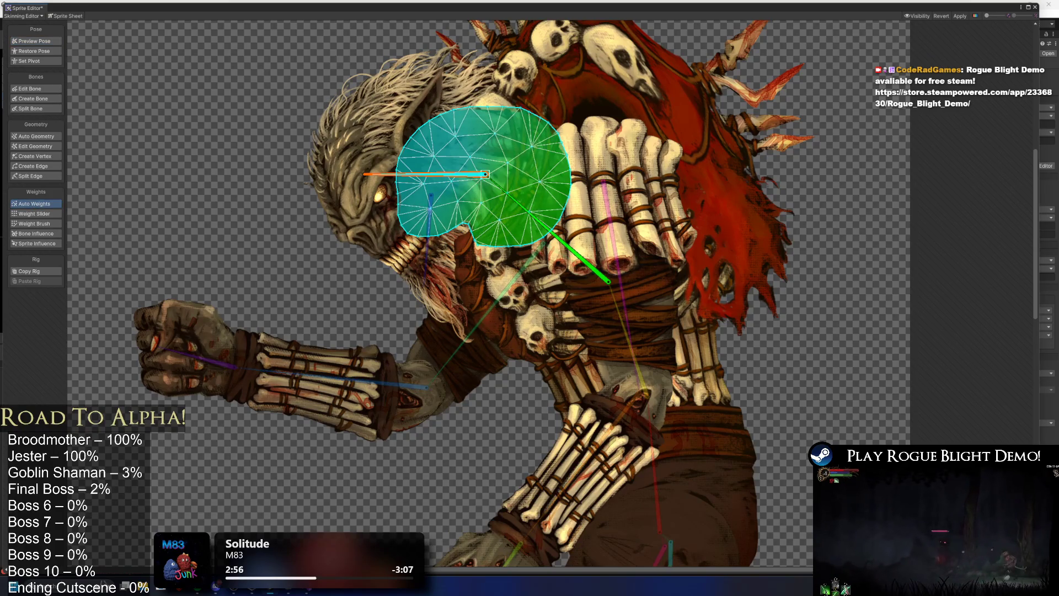
{"action": "left_click", "coordinate": [49, 41]}
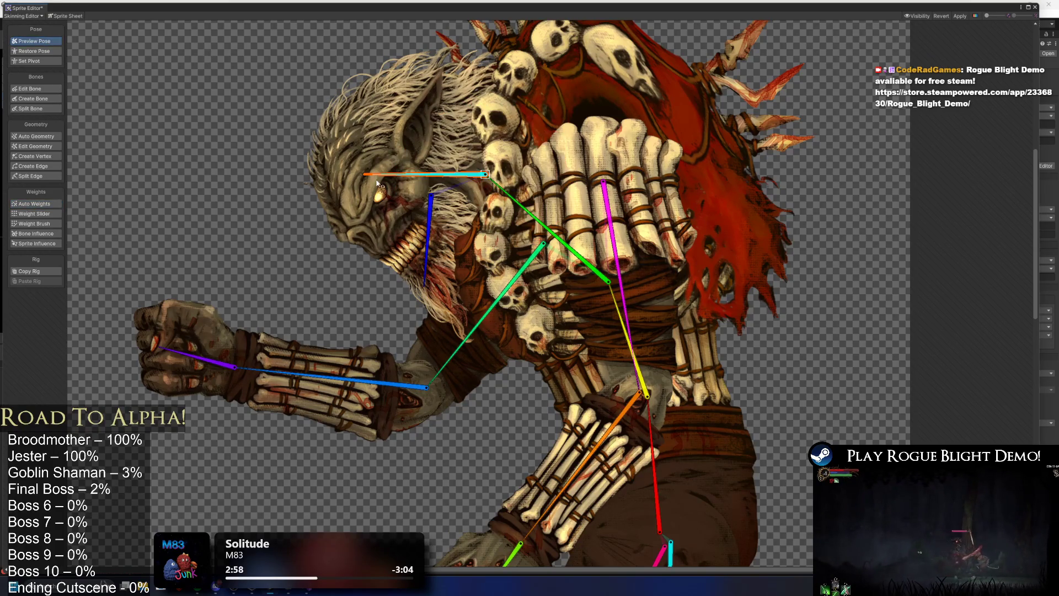
{"action": "left_click_drag", "start_coordinate": [382, 176], "coordinate": [475, 108]}
{"action": "left_click", "coordinate": [397, 236]}
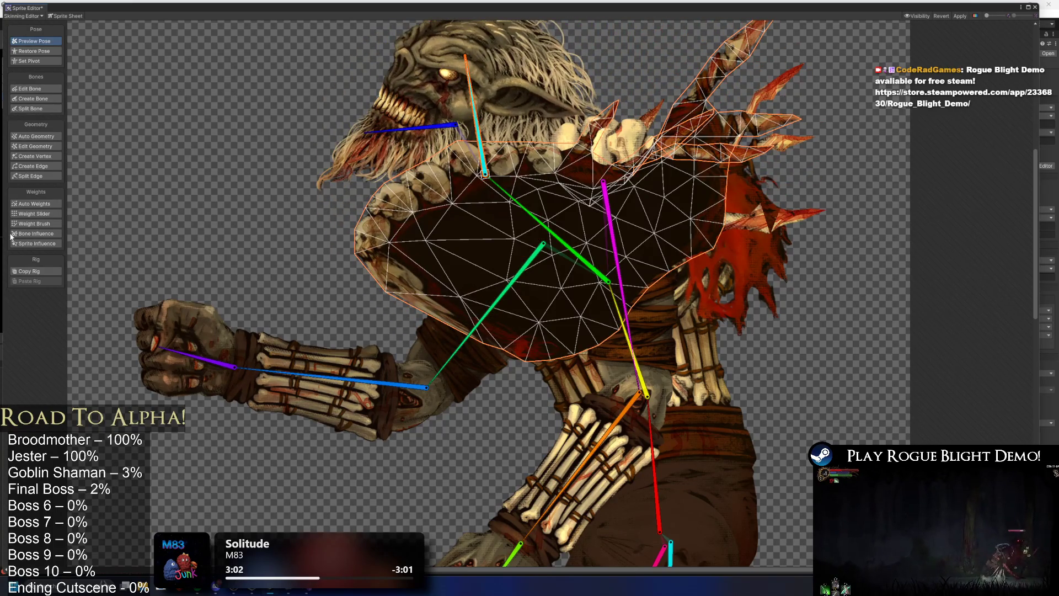
{"action": "left_click", "coordinate": [12, 234]}
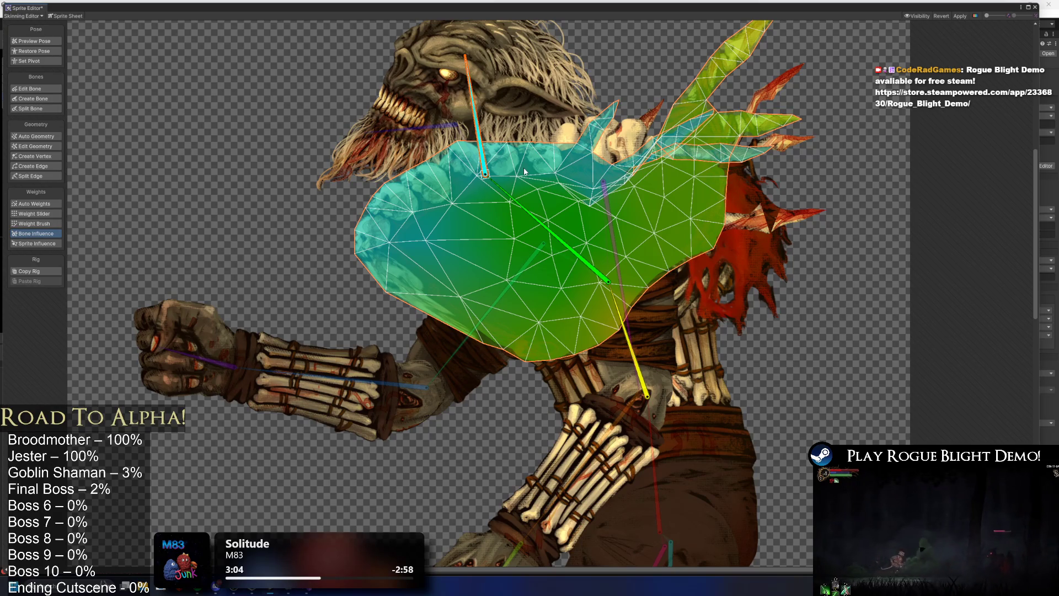
Check how a head-bone tilt pulls the spiky back piece and skull cape, then undo it
{"action": "left_click", "coordinate": [619, 316]}
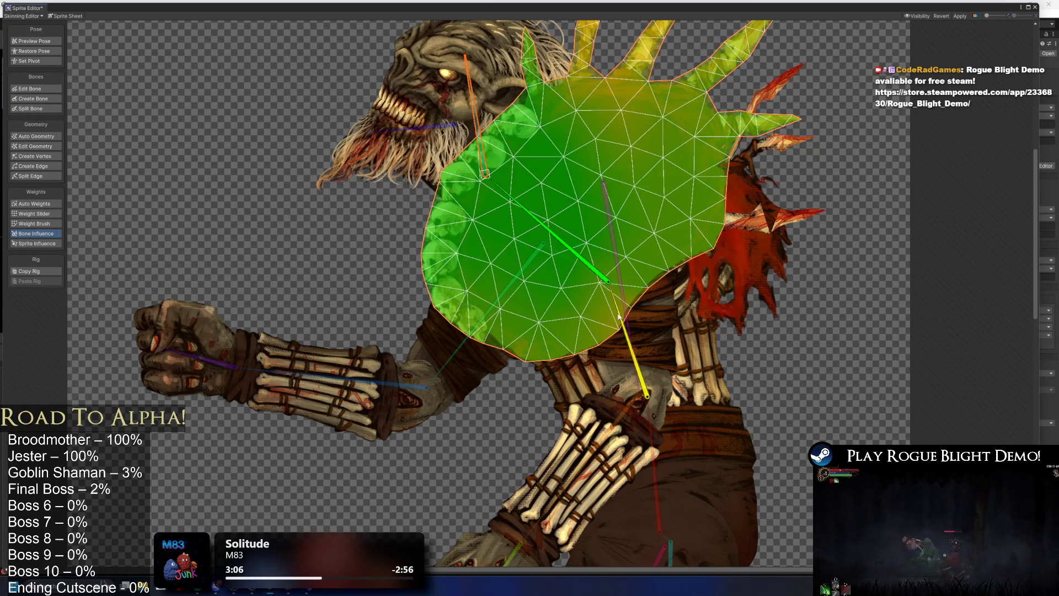
{"action": "key", "text": "shift+a"}
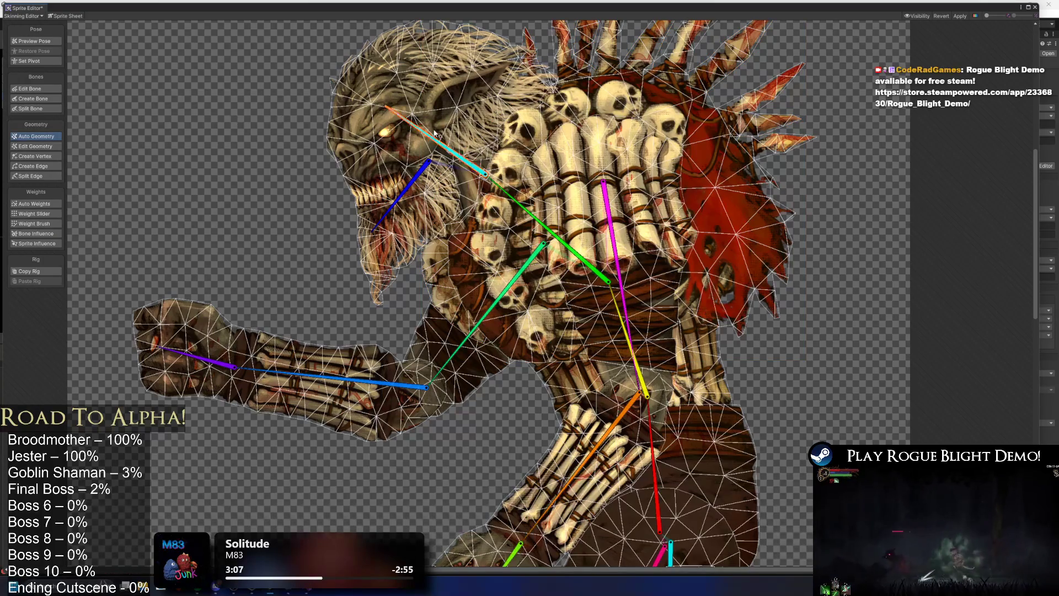
{"action": "left_click_drag", "start_coordinate": [483, 119], "coordinate": [442, 171]}
{"action": "left_click", "coordinate": [555, 86]}
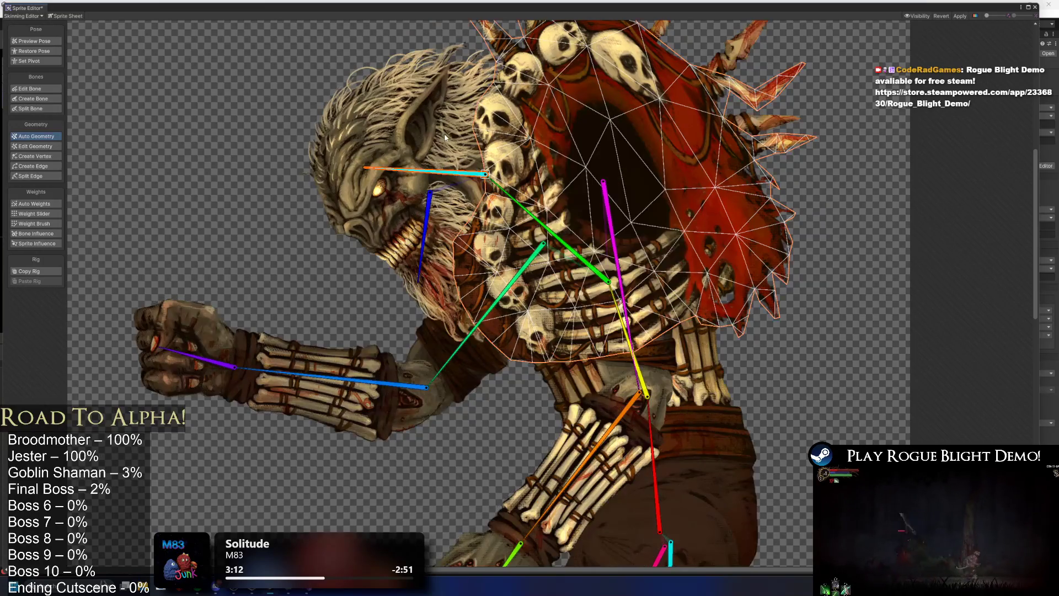
{"action": "left_click", "coordinate": [39, 232]}
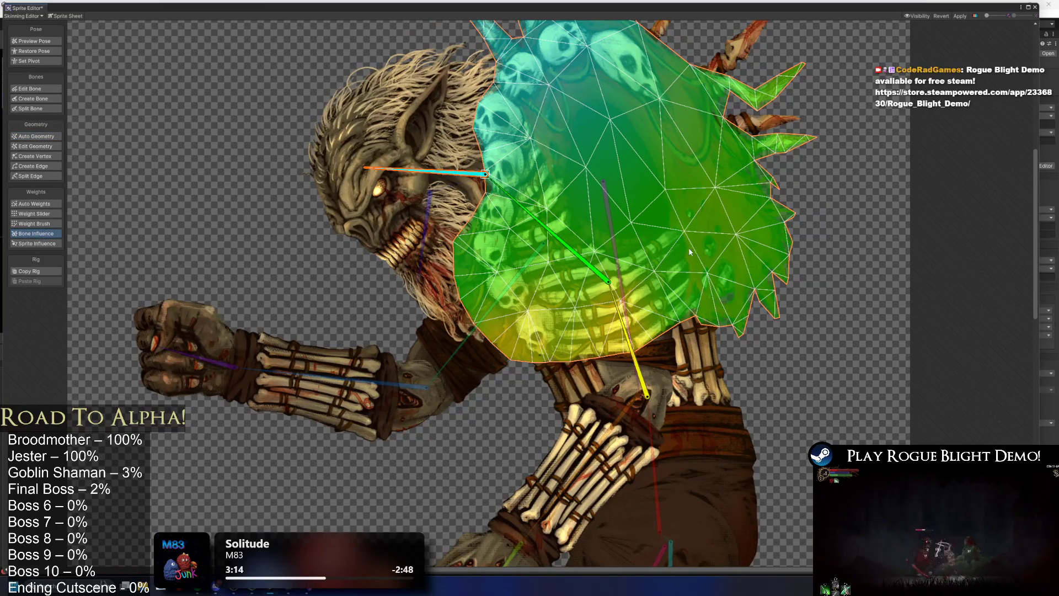
{"action": "key", "text": "Delete"}
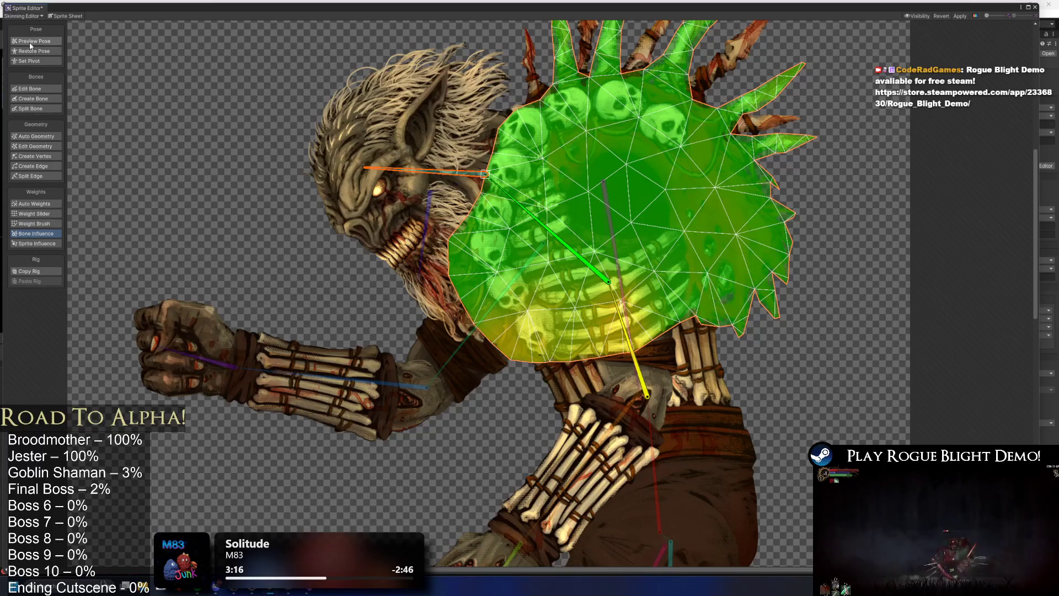
In Preview Pose, tilt the head and drag the jaw bone to open and close the mouth
{"action": "left_click", "coordinate": [30, 42]}
{"action": "mouse_move", "coordinate": [424, 172]}
{"action": "left_mouse_down"}
{"action": "mouse_move", "coordinate": [455, 141]}
{"action": "mouse_move", "coordinate": [419, 186]}
{"action": "mouse_move", "coordinate": [428, 178]}
{"action": "left_mouse_up"}
{"action": "scroll", "coordinate": [434, 167], "scroll_direction": "down", "scroll_amount": 3}
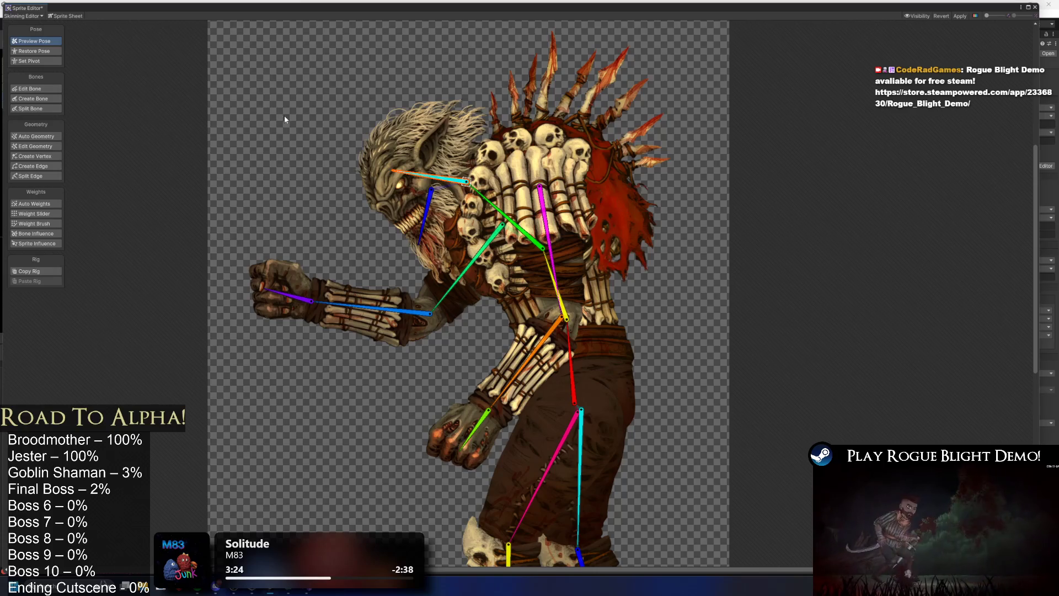
{"action": "scroll", "coordinate": [333, 182], "scroll_direction": "up", "scroll_amount": 2}
{"action": "left_click_drag", "start_coordinate": [508, 207], "coordinate": [493, 199]}
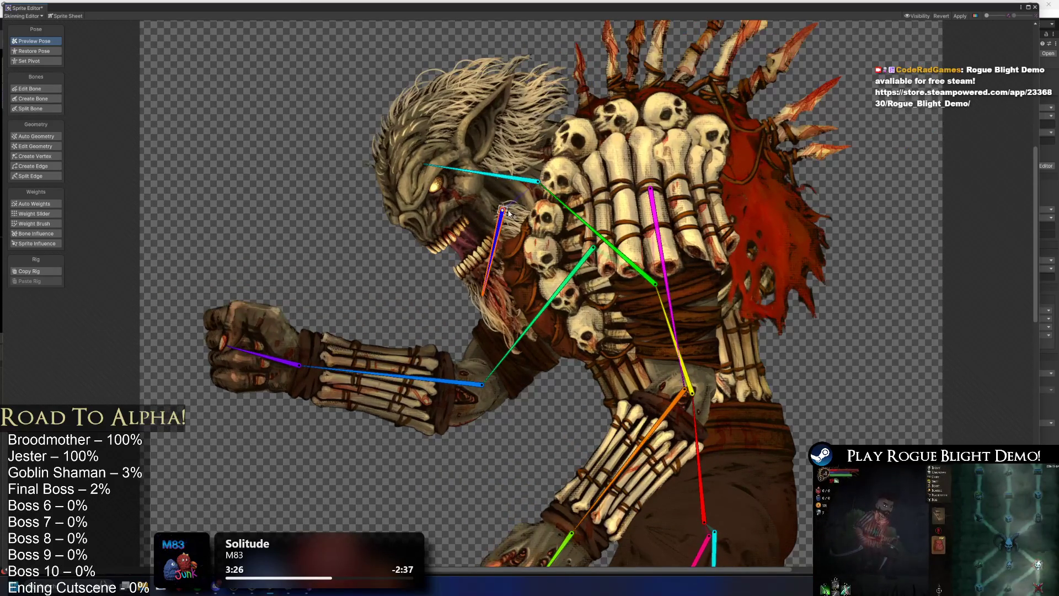
{"action": "scroll", "coordinate": [505, 221], "scroll_direction": "up", "scroll_amount": 2}
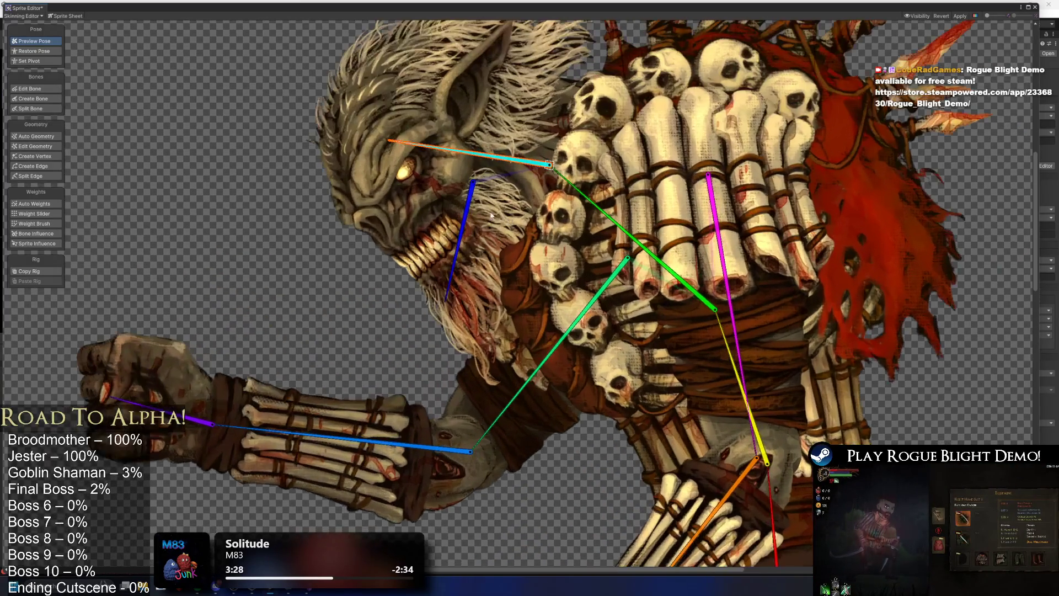
{"action": "mouse_move", "coordinate": [473, 181]}
{"action": "left_mouse_down"}
{"action": "mouse_move", "coordinate": [499, 216]}
{"action": "mouse_move", "coordinate": [477, 193]}
{"action": "left_mouse_up"}
{"action": "mouse_move", "coordinate": [452, 150]}
{"action": "left_mouse_down"}
{"action": "mouse_move", "coordinate": [452, 161]}
{"action": "mouse_move", "coordinate": [463, 122]}
{"action": "left_mouse_up"}
Select the jaw, head and torso sprites, then rotate the head bone nearly upright
{"action": "left_click", "coordinate": [483, 238]}
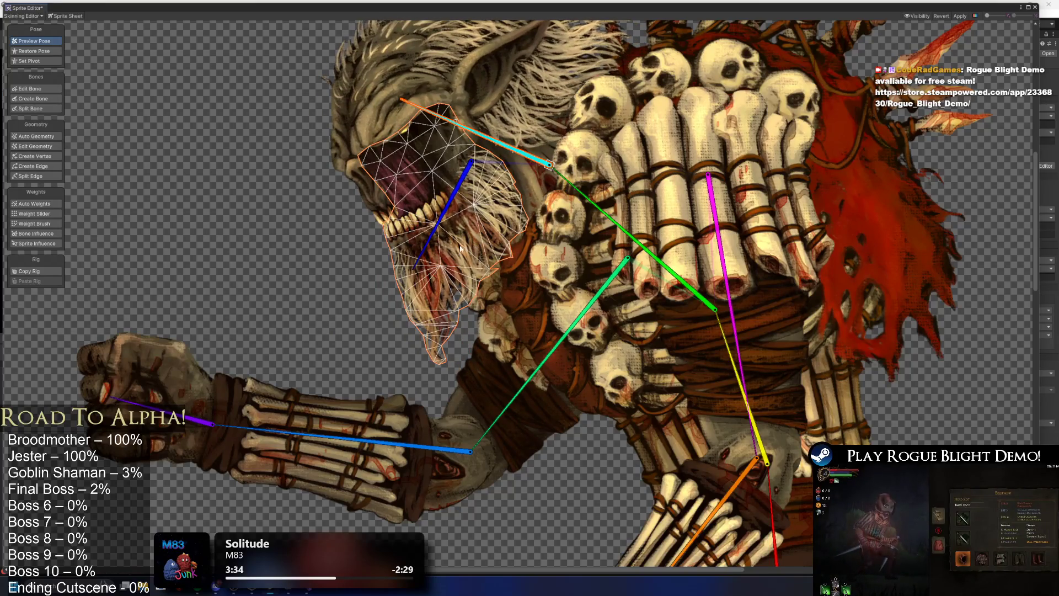
{"action": "left_click", "coordinate": [377, 88]}
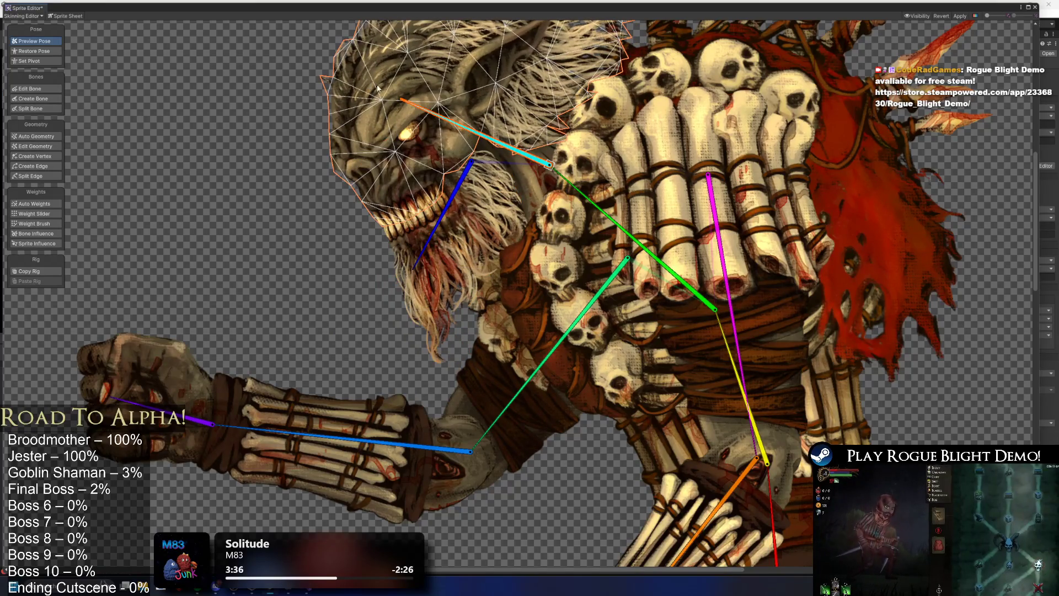
{"action": "left_click", "coordinate": [307, 100]}
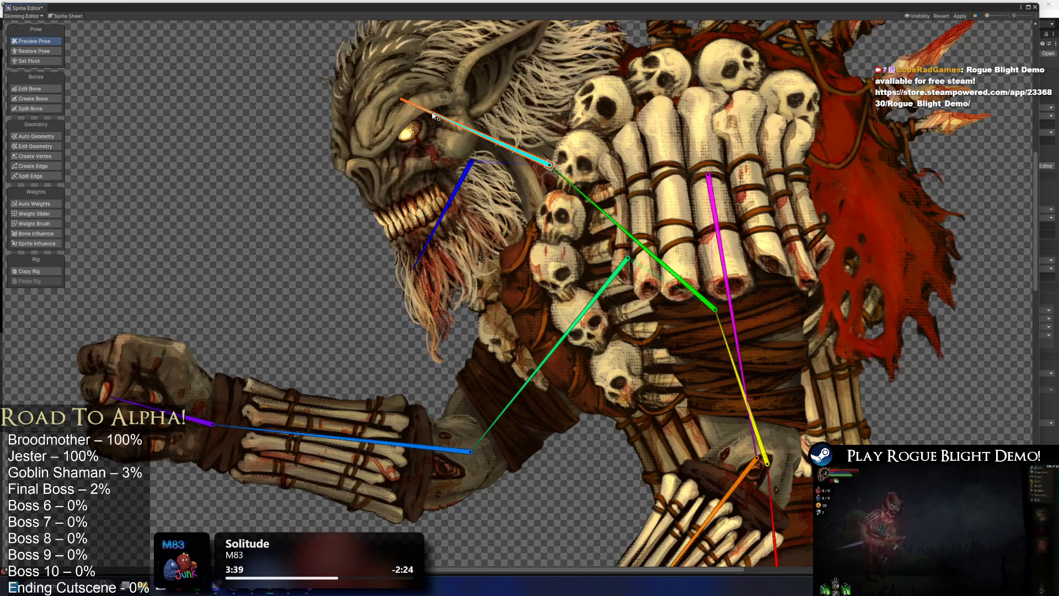
{"action": "left_click", "coordinate": [466, 99]}
{"action": "mouse_move", "coordinate": [383, 103]}
{"action": "left_mouse_down"}
{"action": "mouse_move", "coordinate": [457, 69]}
{"action": "mouse_move", "coordinate": [521, 95]}
{"action": "mouse_move", "coordinate": [484, 129]}
{"action": "mouse_move", "coordinate": [477, 180]}
{"action": "mouse_move", "coordinate": [536, 104]}
{"action": "mouse_move", "coordinate": [498, 140]}
{"action": "mouse_move", "coordinate": [703, 136]}
{"action": "left_mouse_up"}
{"action": "scroll", "coordinate": [517, 163], "scroll_direction": "down", "scroll_amount": 3}
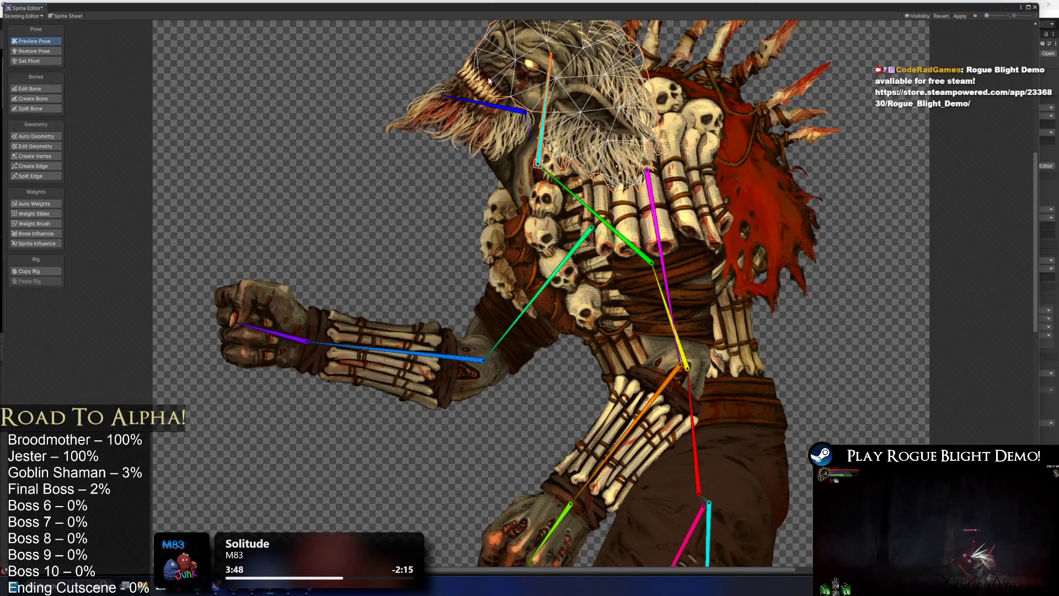
Brush the head sprite's upper-left weights onto the head bone, then return to Preview Pose
{"action": "left_click", "coordinate": [508, 167]}
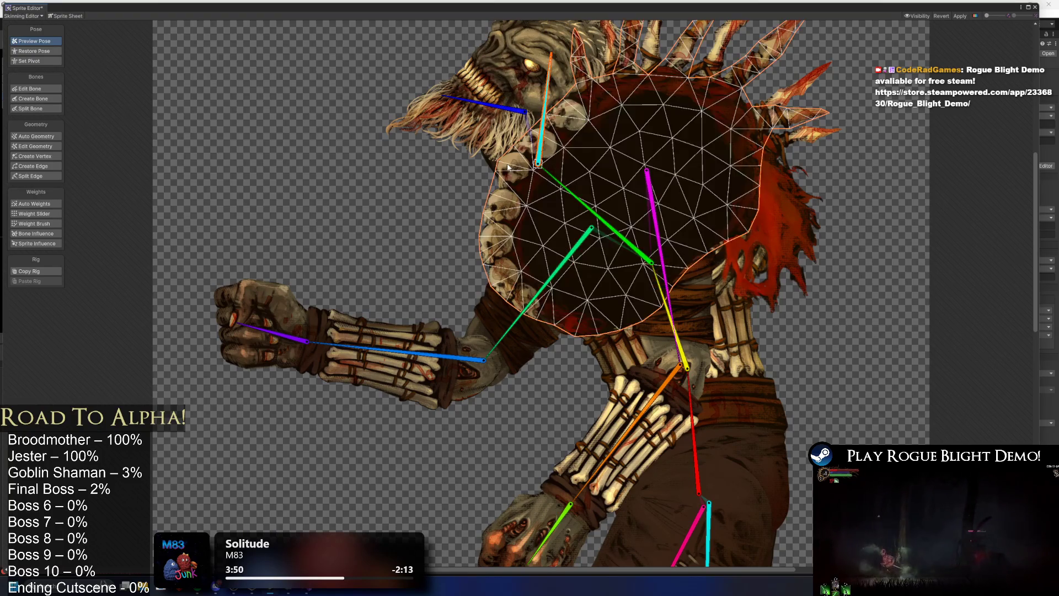
{"action": "left_click", "coordinate": [491, 166]}
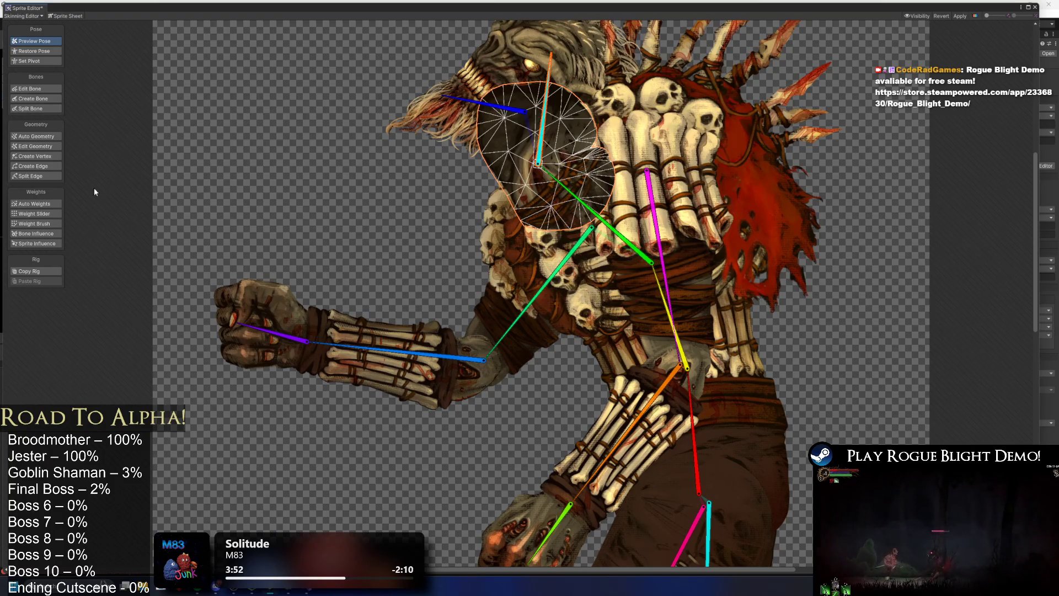
{"action": "left_click", "coordinate": [49, 203]}
{"action": "left_click", "coordinate": [52, 223]}
{"action": "mouse_move", "coordinate": [546, 127]}
{"action": "left_mouse_down"}
{"action": "mouse_move", "coordinate": [485, 102]}
{"action": "mouse_move", "coordinate": [488, 138]}
{"action": "mouse_move", "coordinate": [483, 99]}
{"action": "mouse_move", "coordinate": [486, 159]}
{"action": "mouse_move", "coordinate": [496, 160]}
{"action": "mouse_move", "coordinate": [502, 113]}
{"action": "mouse_move", "coordinate": [507, 147]}
{"action": "mouse_move", "coordinate": [513, 92]}
{"action": "mouse_move", "coordinate": [531, 105]}
{"action": "mouse_move", "coordinate": [513, 125]}
{"action": "mouse_move", "coordinate": [475, 149]}
{"action": "mouse_move", "coordinate": [464, 137]}
{"action": "left_mouse_up"}
{"action": "left_click", "coordinate": [34, 40]}
{"action": "scroll", "coordinate": [514, 125], "scroll_direction": "down", "scroll_amount": 4}
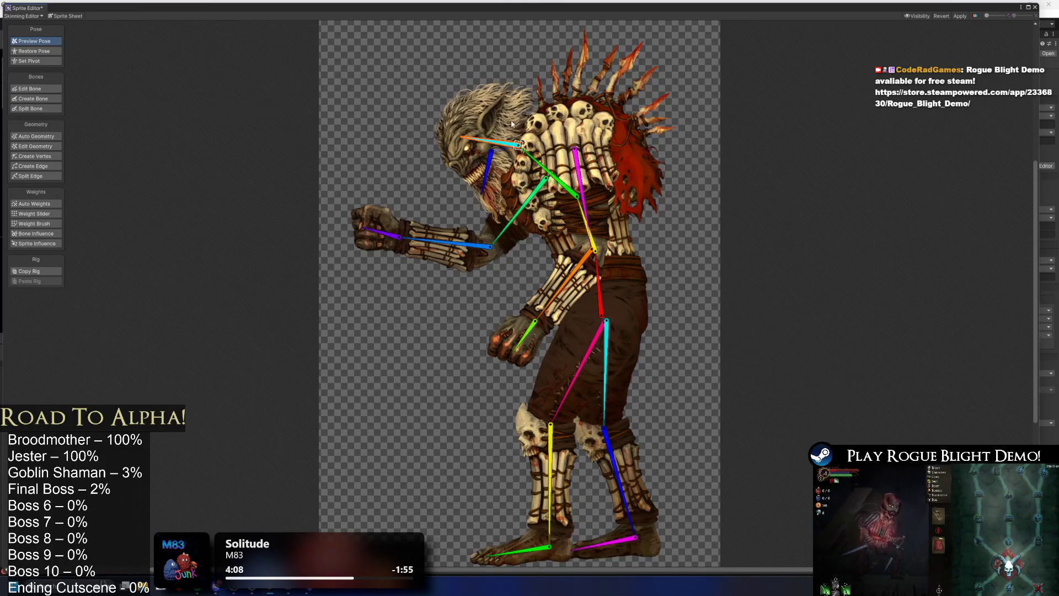
Pose both arms, then inspect the shoulder, spine and lower bones' influence over chest and belly
{"action": "left_click_drag", "start_coordinate": [577, 174], "coordinate": [615, 178]}
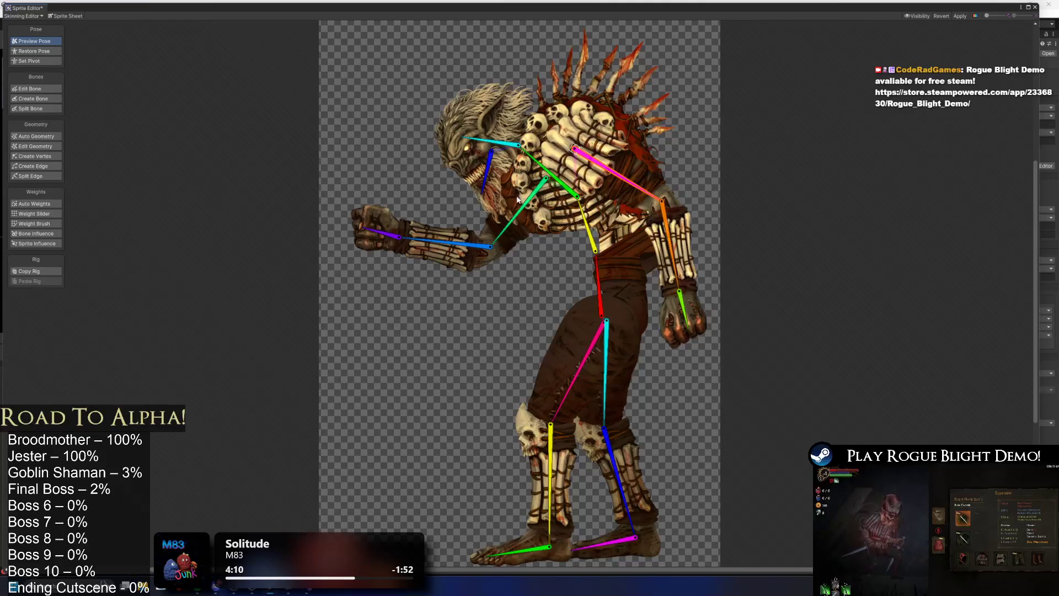
{"action": "left_click_drag", "start_coordinate": [534, 208], "coordinate": [528, 205]}
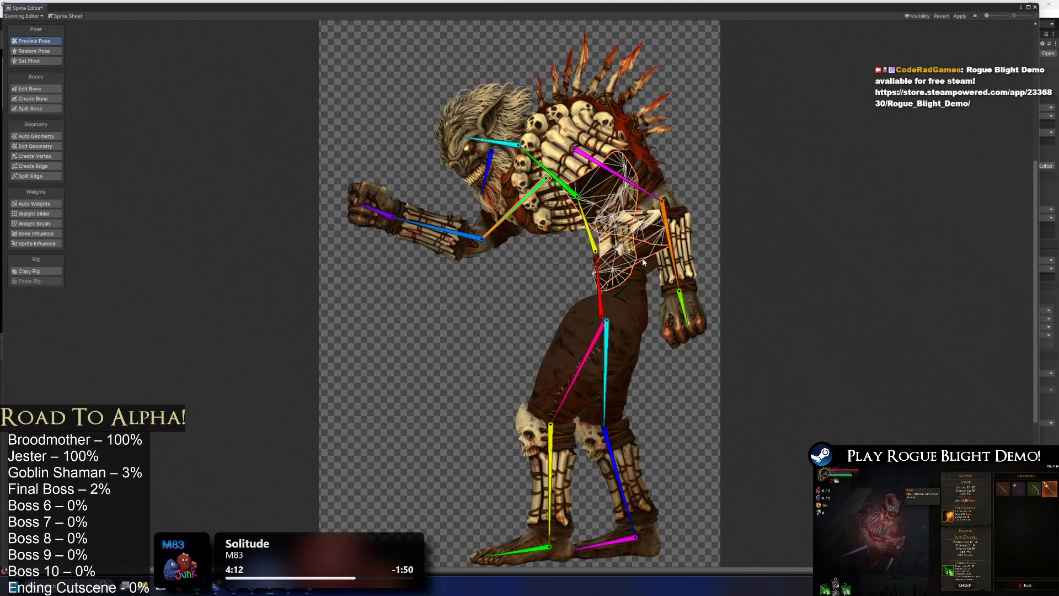
{"action": "left_click", "coordinate": [36, 233]}
{"action": "scroll", "coordinate": [648, 201], "scroll_direction": "up", "scroll_amount": 4}
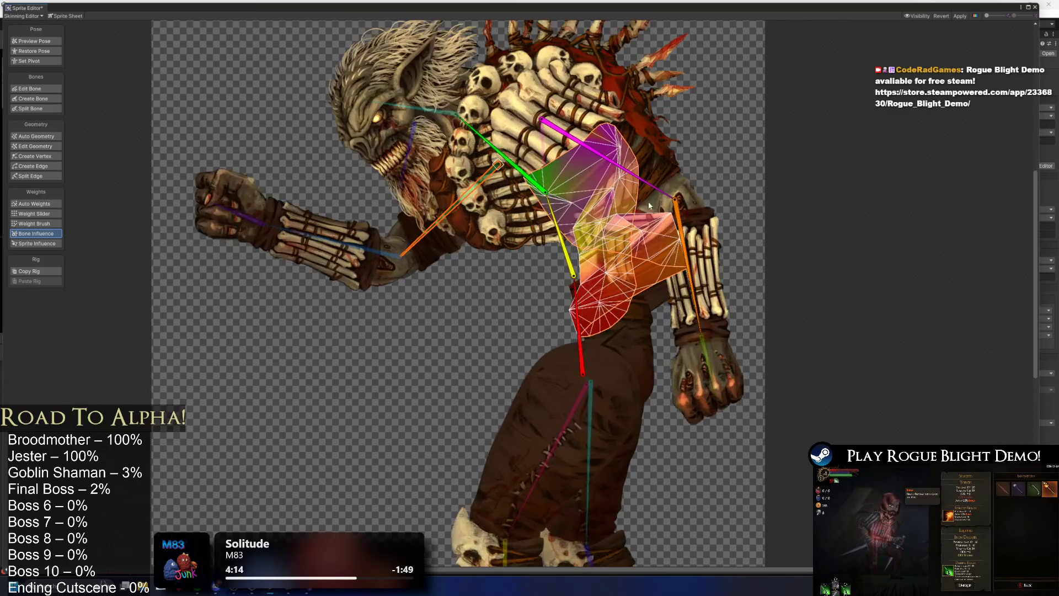
{"action": "left_click", "coordinate": [646, 175]}
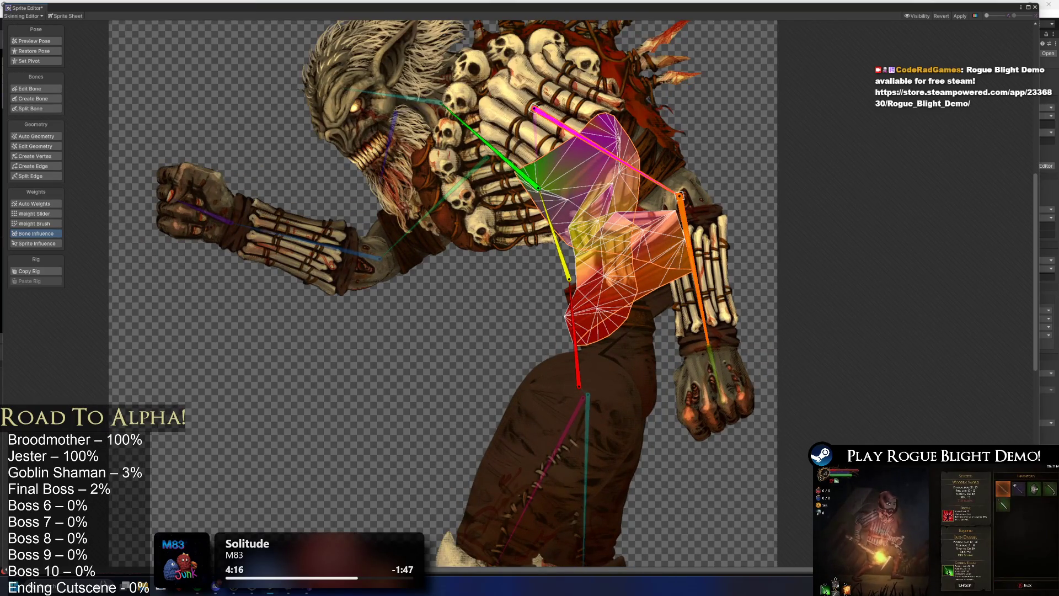
{"action": "left_click", "coordinate": [553, 233]}
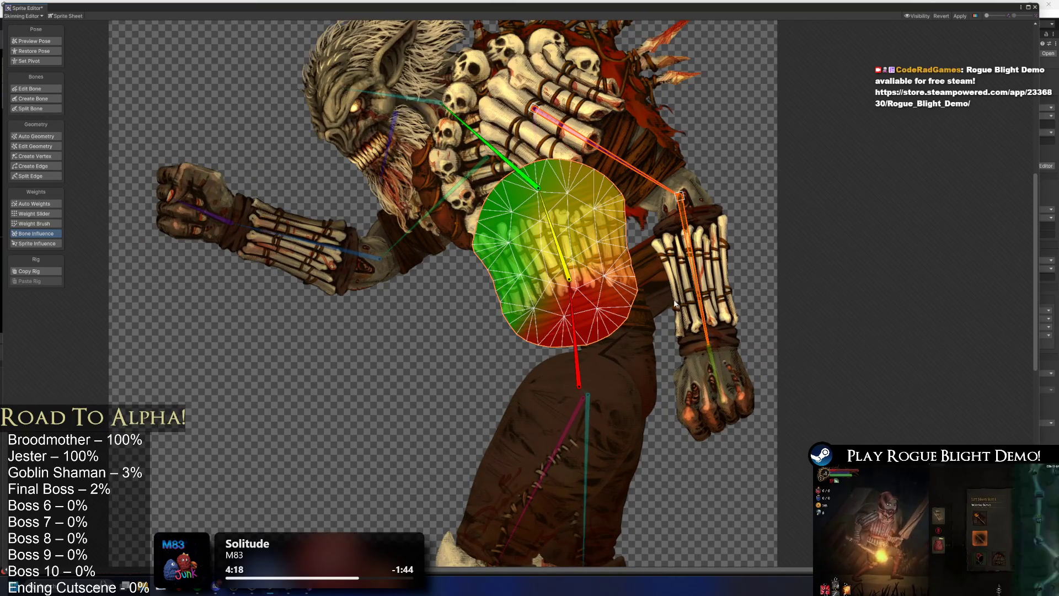
{"action": "left_click", "coordinate": [575, 368]}
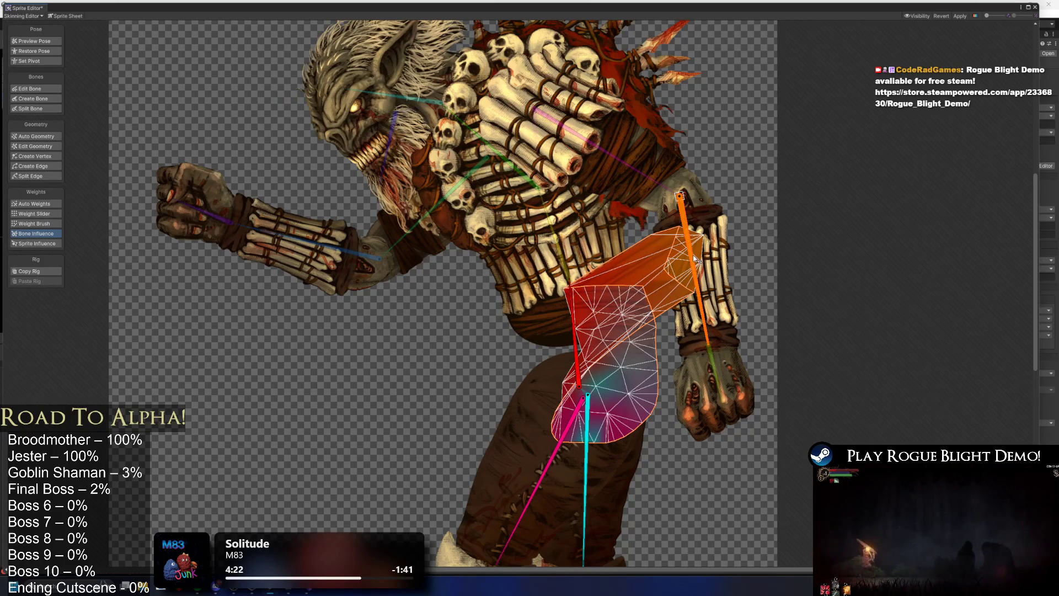
Stretch the lower bone's influence over the hips, swing the rear arm out, and view shoulder weights
{"action": "left_click_drag", "start_coordinate": [554, 298], "coordinate": [559, 179]}
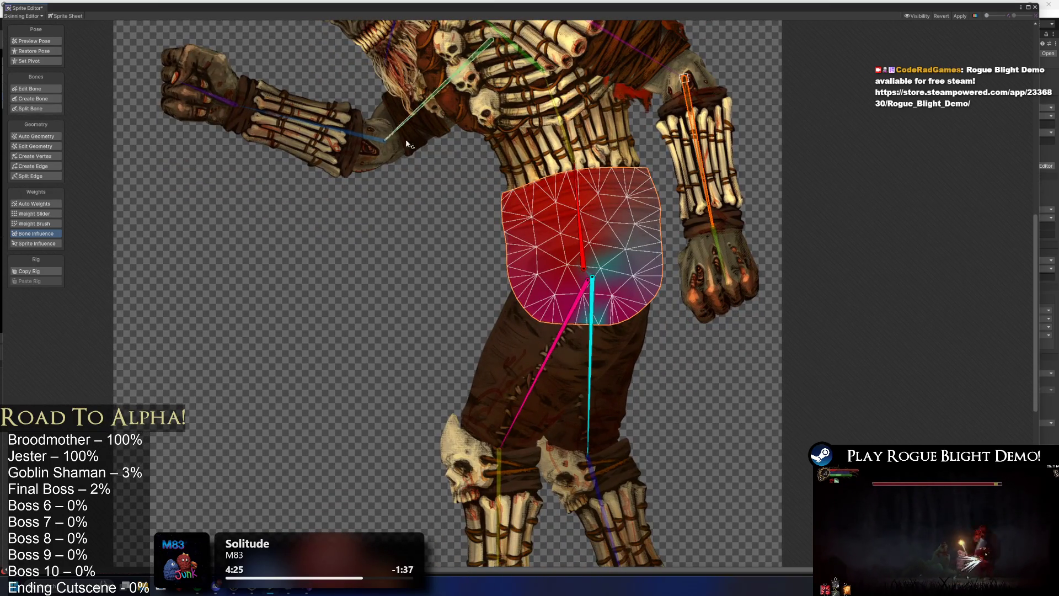
{"action": "mouse_move", "coordinate": [712, 115]}
{"action": "left_mouse_down"}
{"action": "mouse_move", "coordinate": [680, 203]}
{"action": "mouse_move", "coordinate": [662, 182]}
{"action": "mouse_move", "coordinate": [629, 175]}
{"action": "mouse_move", "coordinate": [700, 217]}
{"action": "mouse_move", "coordinate": [733, 221]}
{"action": "left_mouse_up"}
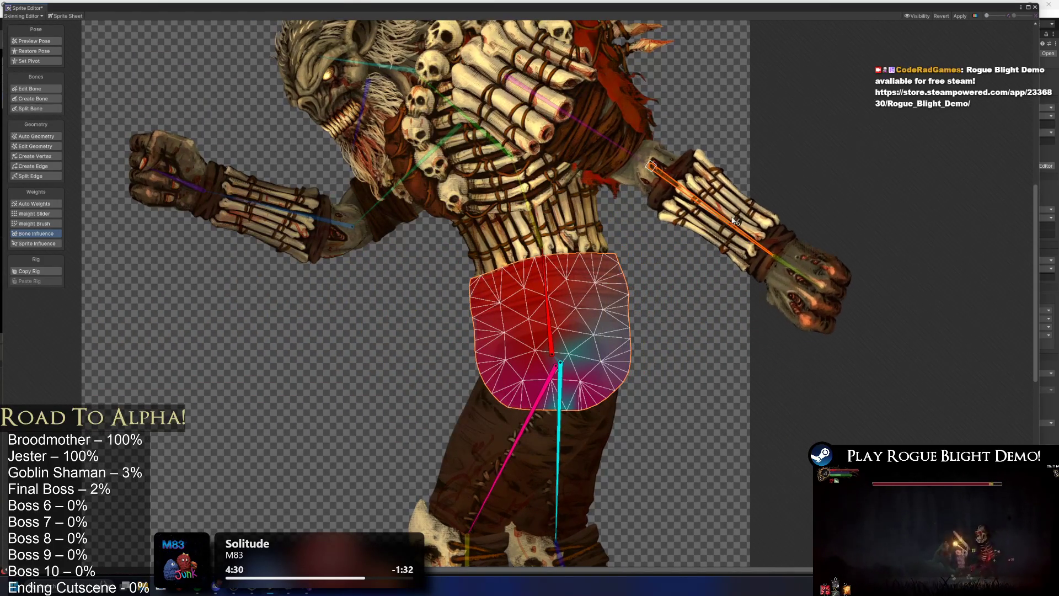
{"action": "left_click", "coordinate": [596, 149]}
{"action": "key", "text": "shift+z"}
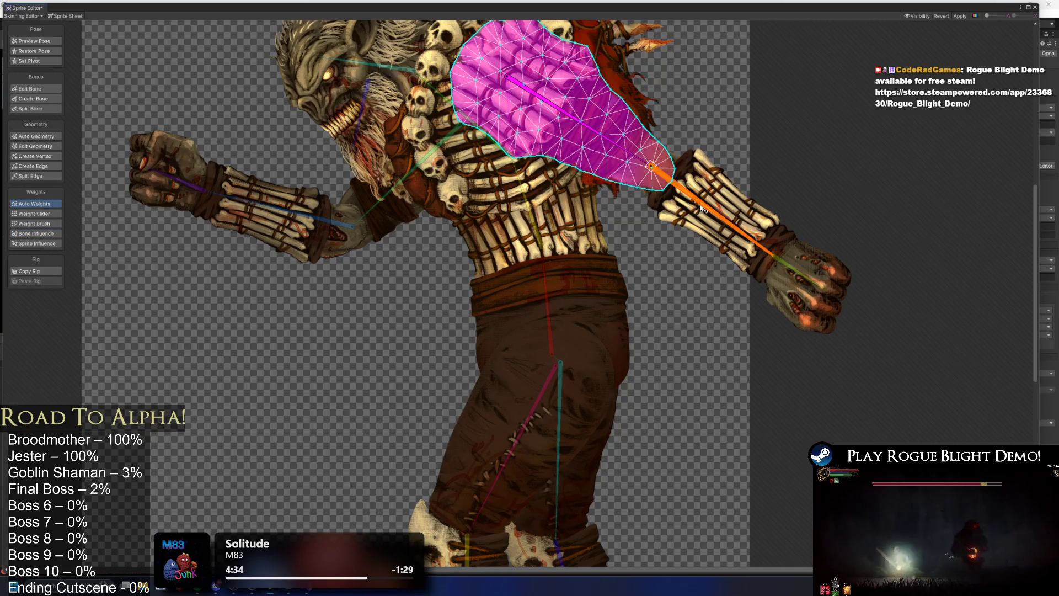
{"action": "left_click", "coordinate": [697, 236]}
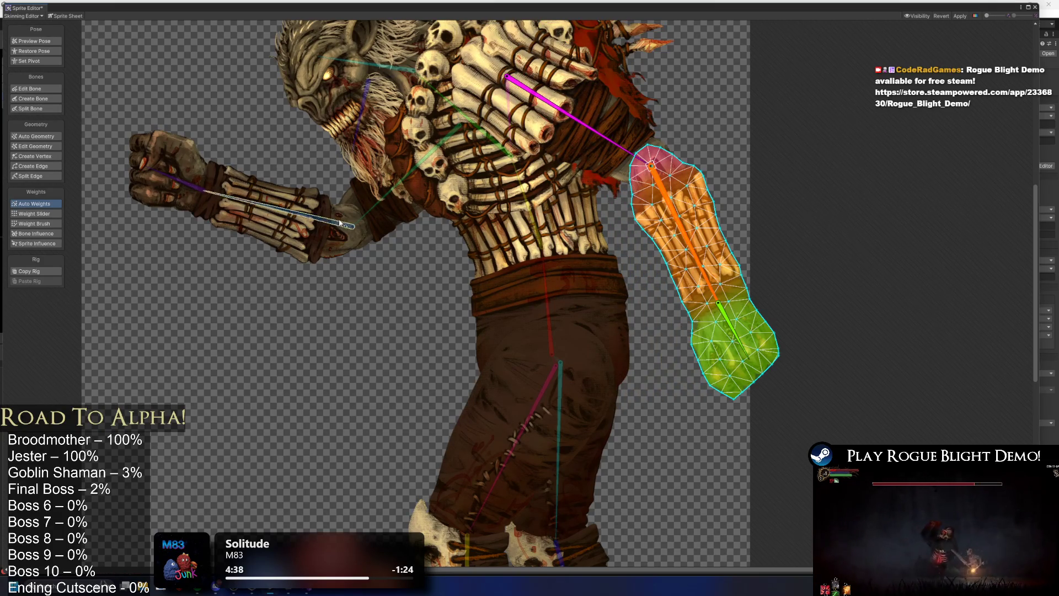
{"action": "left_click", "coordinate": [329, 236]}
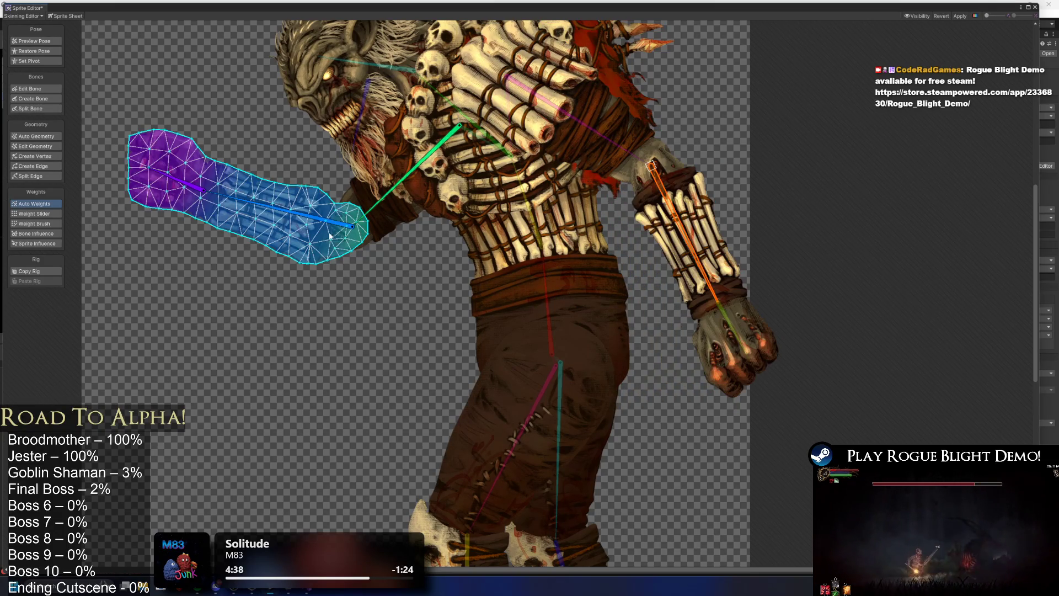
{"action": "left_click", "coordinate": [391, 222]}
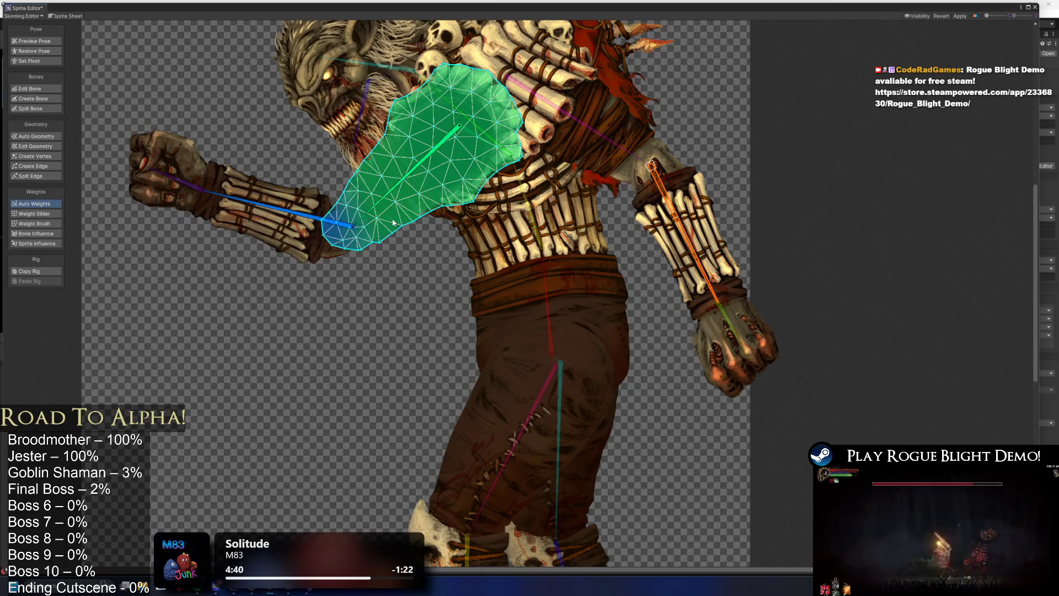
{"action": "left_click", "coordinate": [482, 217]}
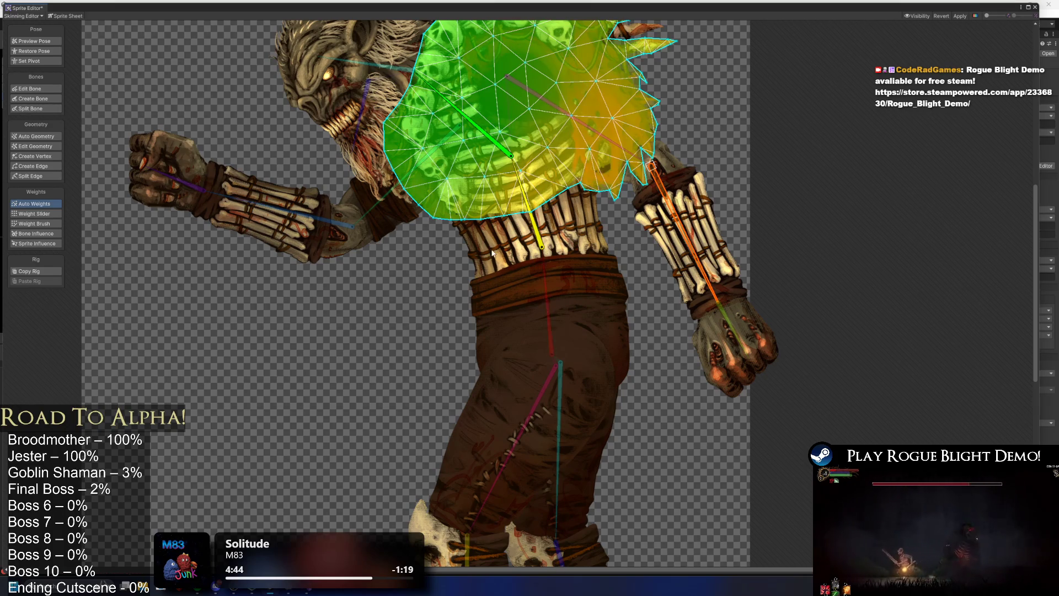
{"action": "left_click", "coordinate": [492, 253]}
{"action": "left_click_drag", "start_coordinate": [490, 62], "coordinate": [540, 166]}
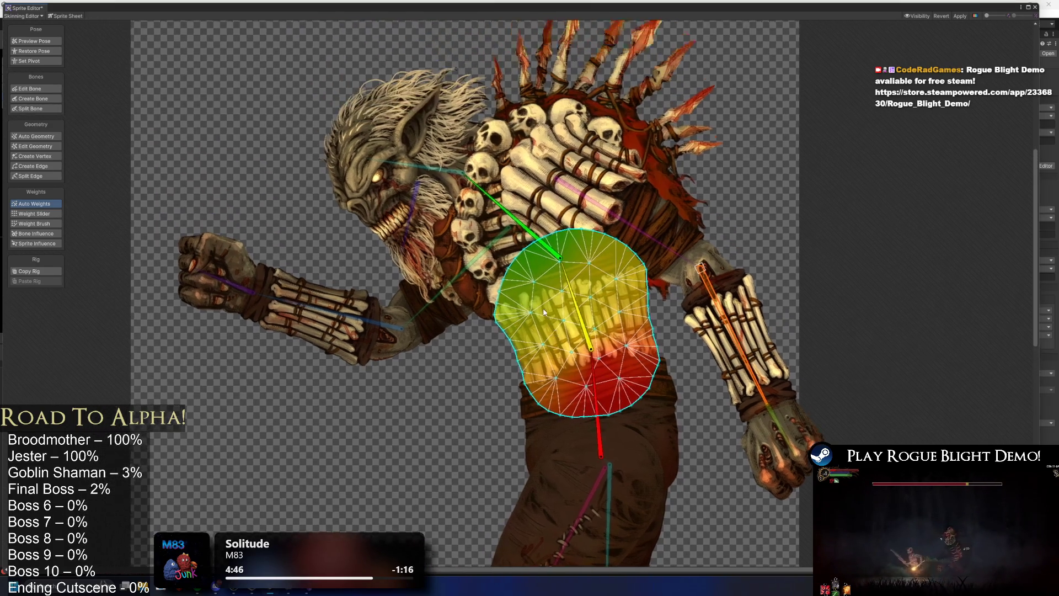
{"action": "left_click", "coordinate": [539, 167]}
{"action": "left_click", "coordinate": [541, 170]}
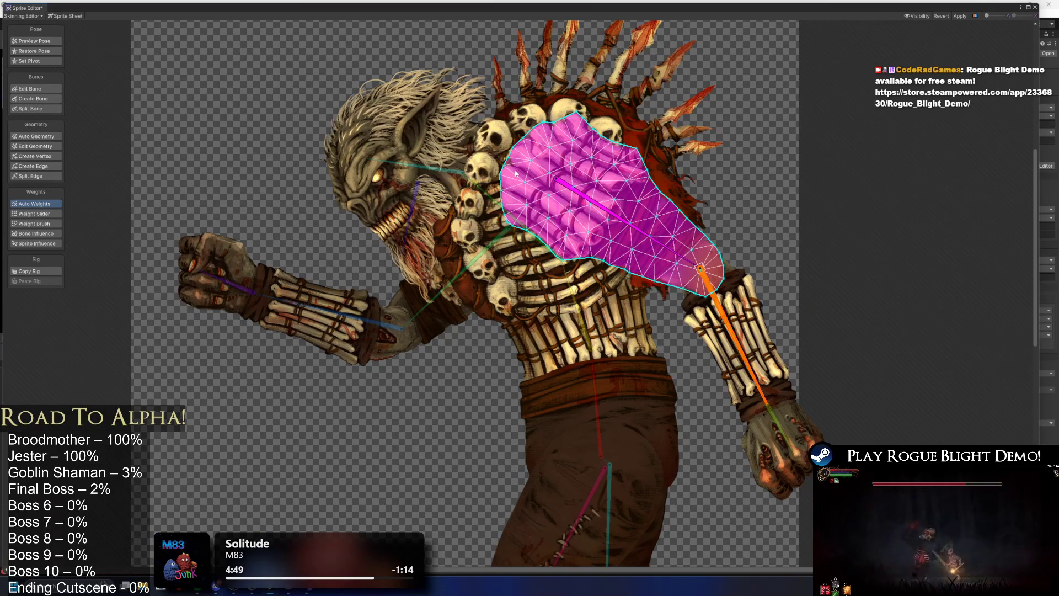
{"action": "left_click", "coordinate": [515, 173]}
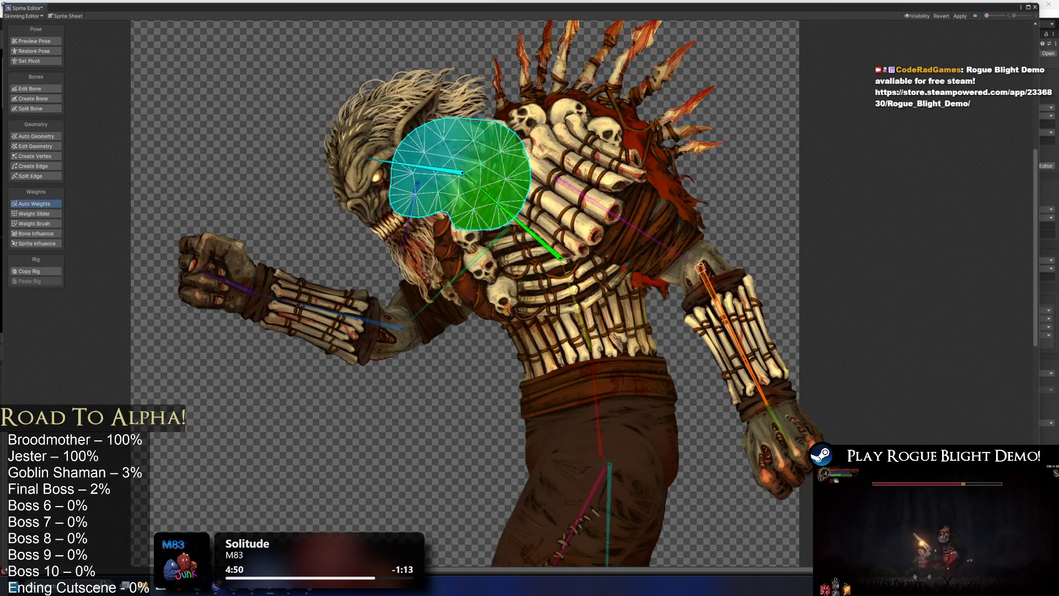
{"action": "left_click", "coordinate": [441, 191]}
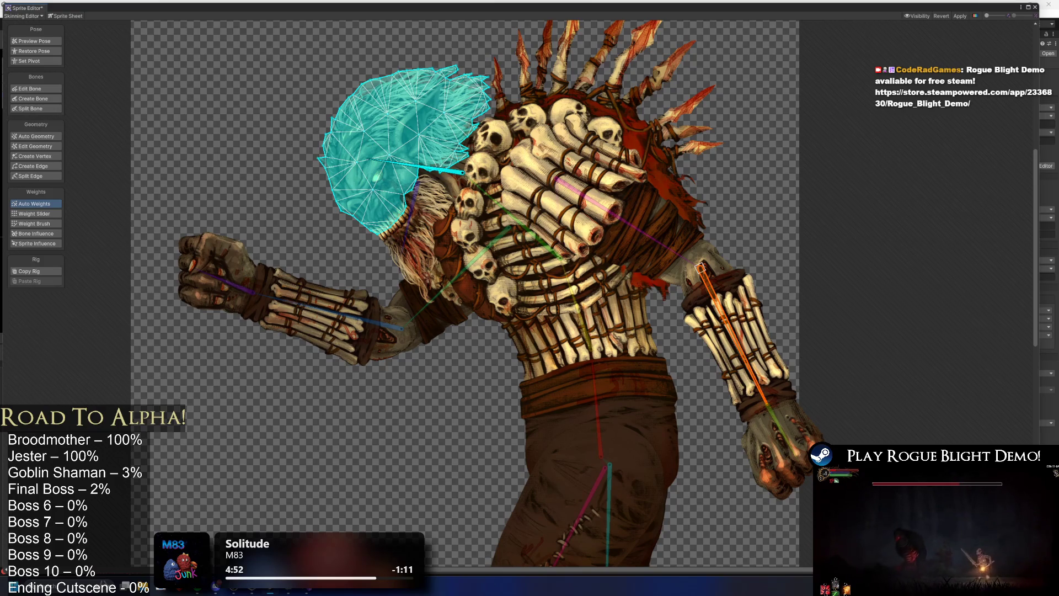
{"action": "left_click", "coordinate": [385, 234]}
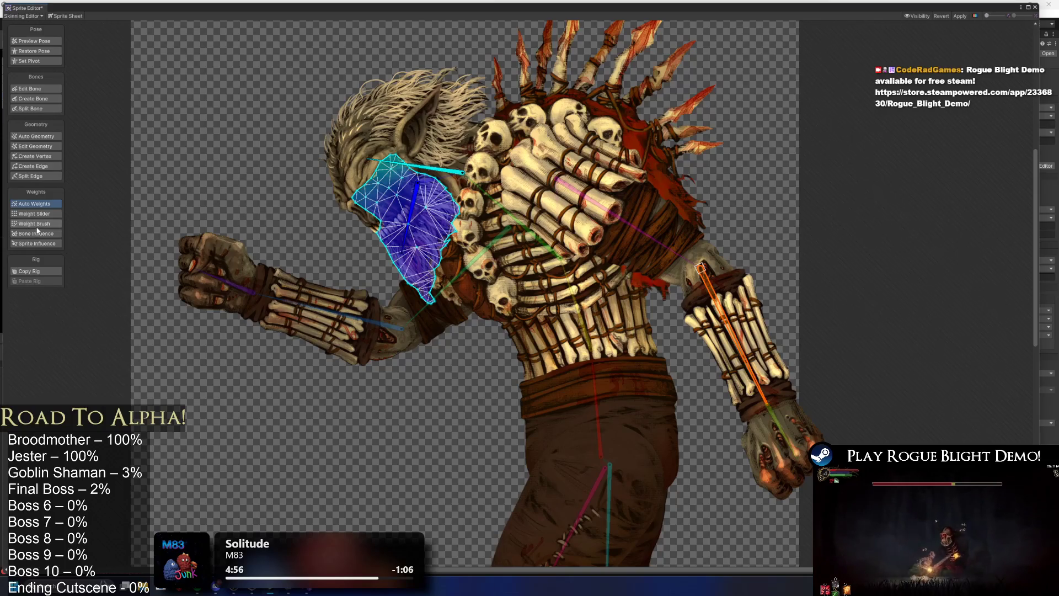
Test-rotate the face bone, then paint head-bone weight across the face mesh's left edge
{"action": "left_click", "coordinate": [419, 168]}
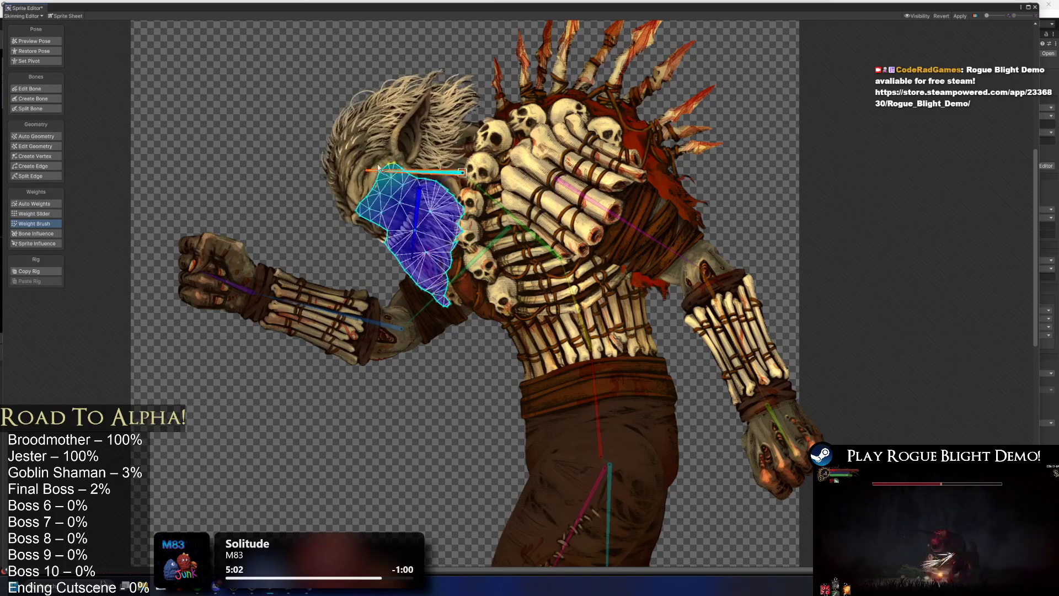
{"action": "scroll", "coordinate": [381, 168], "scroll_direction": "up", "scroll_amount": 5}
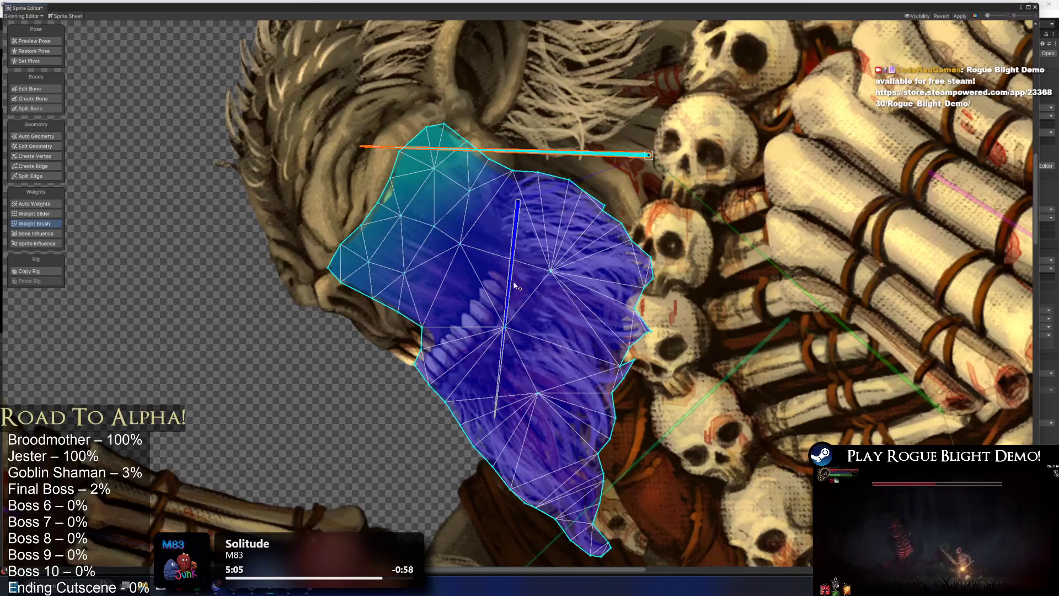
{"action": "left_click_drag", "start_coordinate": [506, 313], "coordinate": [602, 270]}
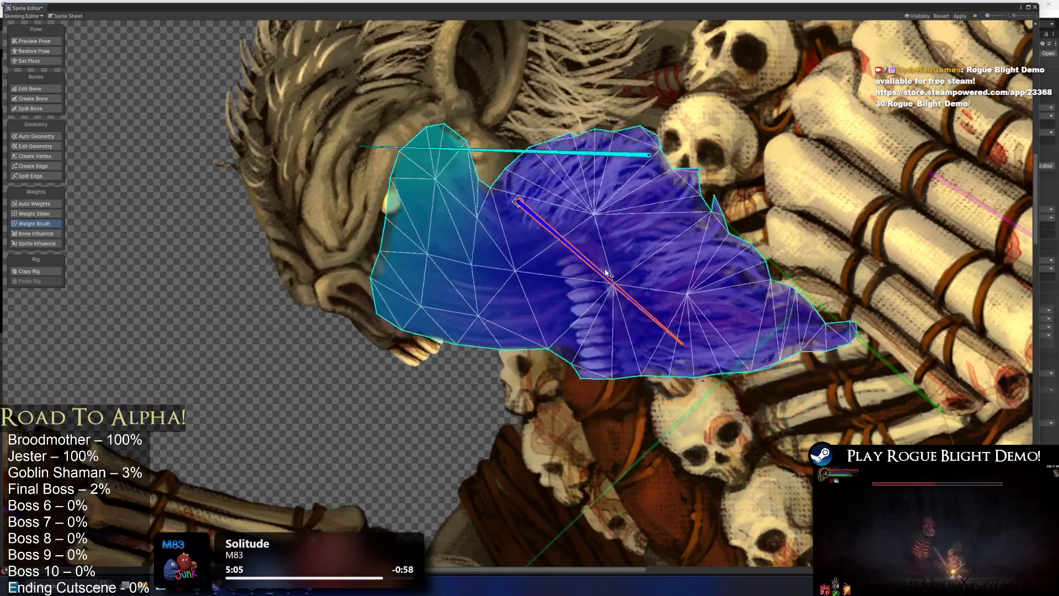
{"action": "left_click", "coordinate": [452, 148]}
{"action": "mouse_move", "coordinate": [347, 284]}
{"action": "left_mouse_down"}
{"action": "mouse_move", "coordinate": [359, 291]}
{"action": "mouse_move", "coordinate": [353, 259]}
{"action": "mouse_move", "coordinate": [331, 248]}
{"action": "mouse_move", "coordinate": [458, 283]}
{"action": "mouse_move", "coordinate": [425, 265]}
{"action": "mouse_move", "coordinate": [453, 242]}
{"action": "mouse_move", "coordinate": [463, 248]}
{"action": "mouse_move", "coordinate": [464, 309]}
{"action": "mouse_move", "coordinate": [447, 346]}
{"action": "mouse_move", "coordinate": [519, 338]}
{"action": "mouse_move", "coordinate": [484, 205]}
{"action": "mouse_move", "coordinate": [478, 238]}
{"action": "mouse_move", "coordinate": [485, 182]}
{"action": "mouse_move", "coordinate": [504, 162]}
{"action": "mouse_move", "coordinate": [483, 188]}
{"action": "mouse_move", "coordinate": [474, 165]}
{"action": "mouse_move", "coordinate": [532, 160]}
{"action": "mouse_move", "coordinate": [533, 185]}
{"action": "mouse_move", "coordinate": [518, 140]}
{"action": "left_mouse_up"}
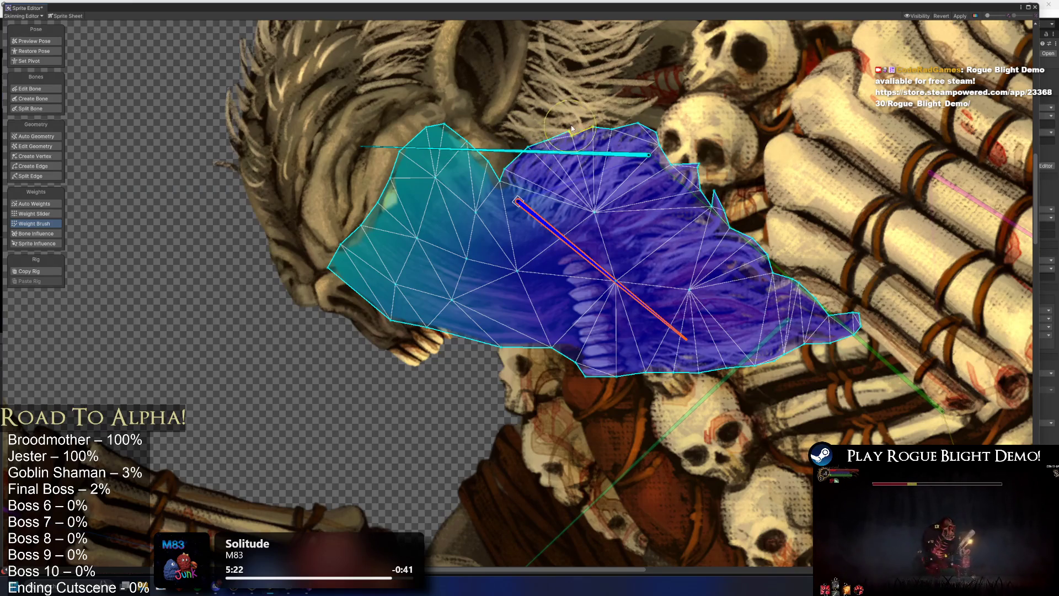
Pose the face, hair and jaw bones to test the new weights
{"action": "left_click", "coordinate": [46, 40]}
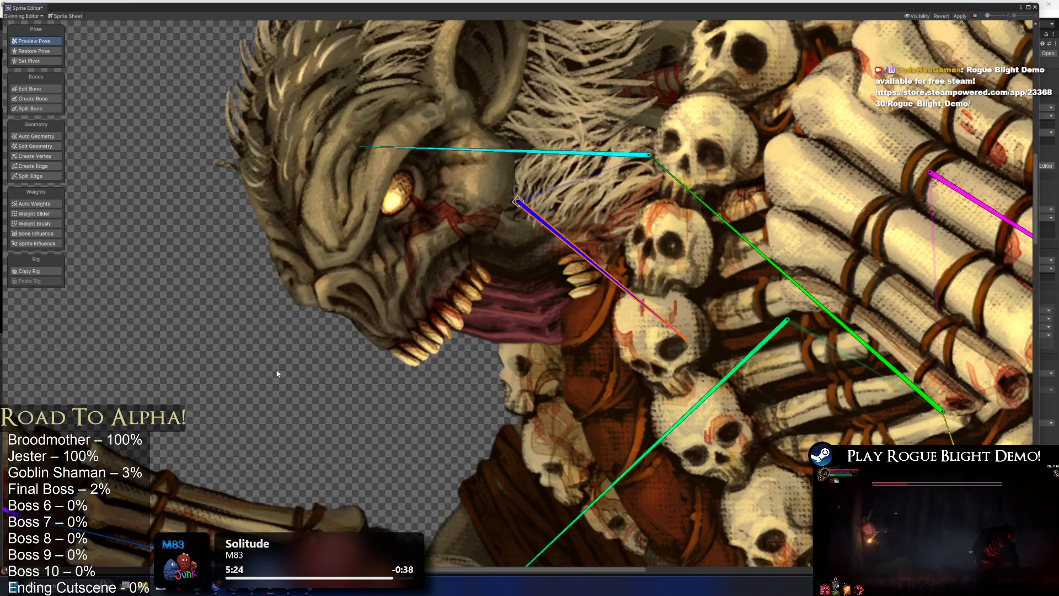
{"action": "left_click_drag", "start_coordinate": [629, 276], "coordinate": [555, 334]}
{"action": "scroll", "coordinate": [494, 305], "scroll_direction": "down", "scroll_amount": 4}
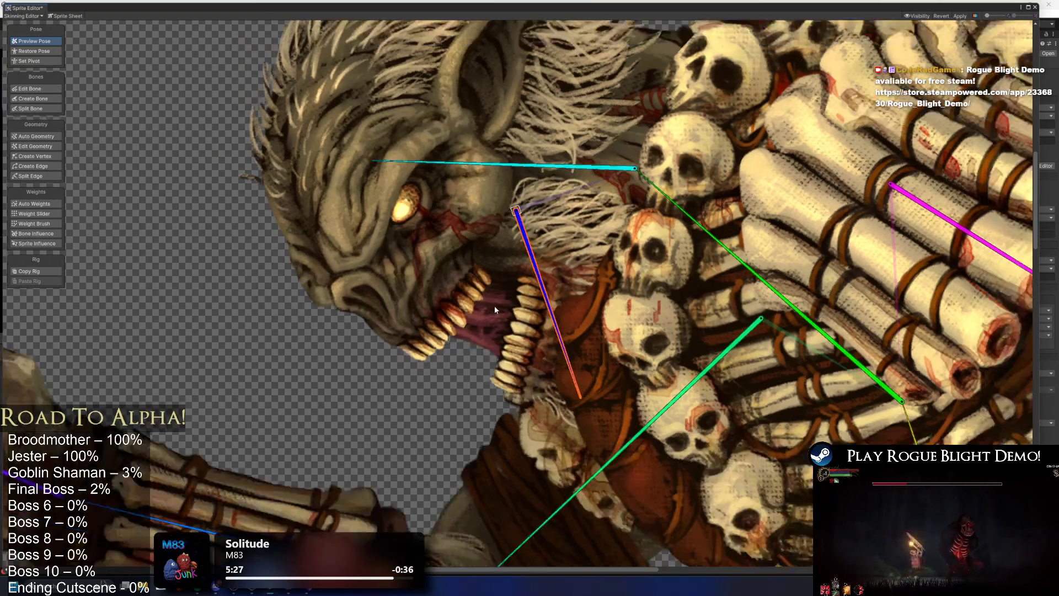
{"action": "mouse_move", "coordinate": [512, 247]}
{"action": "left_mouse_down"}
{"action": "mouse_move", "coordinate": [529, 292]}
{"action": "mouse_move", "coordinate": [534, 264]}
{"action": "left_mouse_up"}
{"action": "left_click_drag", "start_coordinate": [510, 216], "coordinate": [524, 177]}
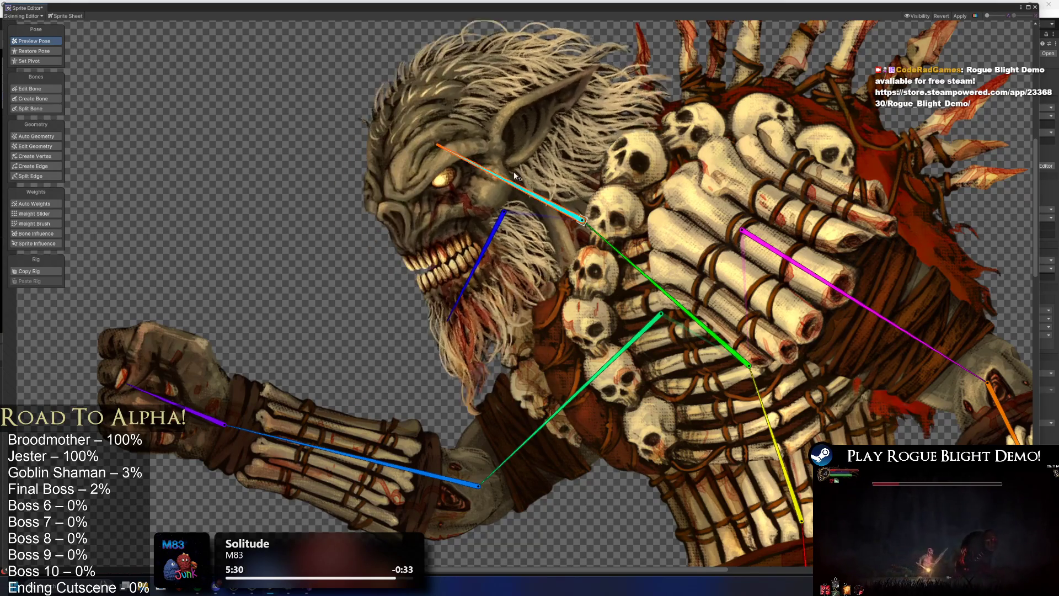
{"action": "scroll", "coordinate": [550, 223], "scroll_direction": "down", "scroll_amount": 3}
{"action": "left_click_drag", "start_coordinate": [688, 277], "coordinate": [560, 100]}
Select the rear forearm sprite and show its weight colouring over the posed skeleton
{"action": "left_click", "coordinate": [730, 222]}
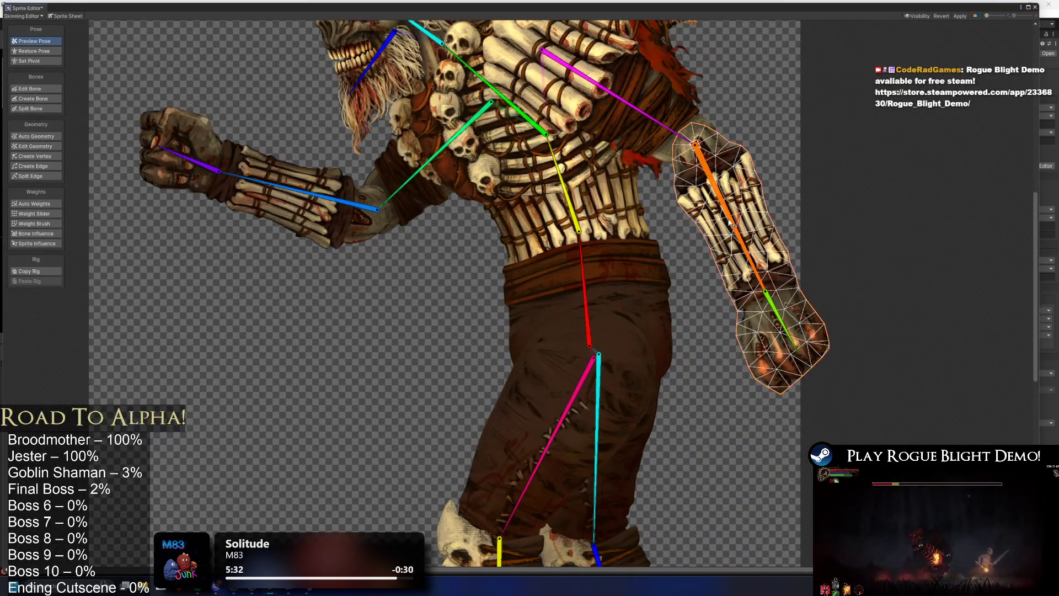
{"action": "left_click", "coordinate": [28, 139]}
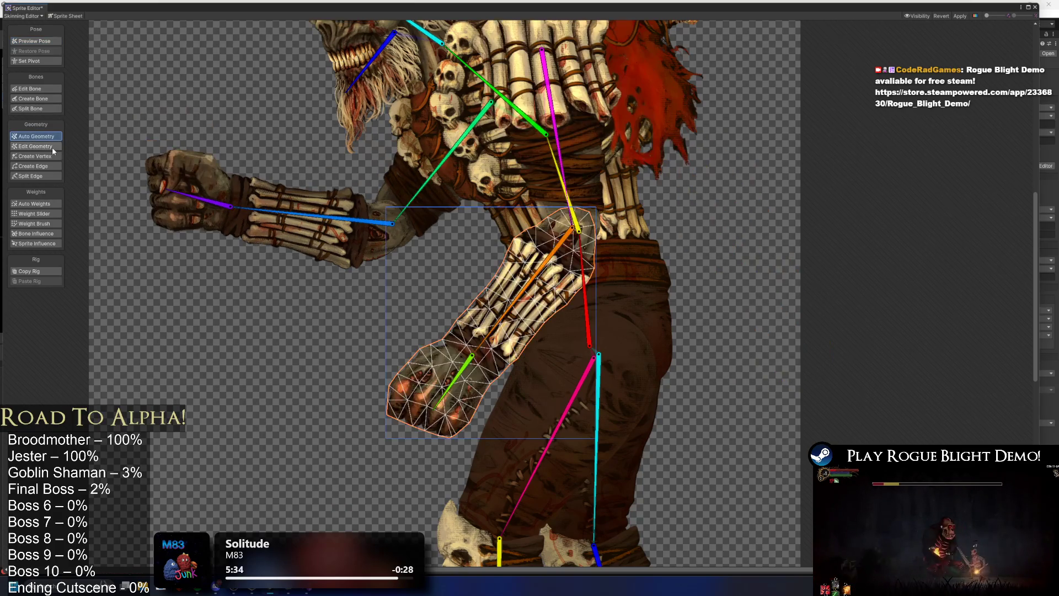
{"action": "key", "text": "shift+q"}
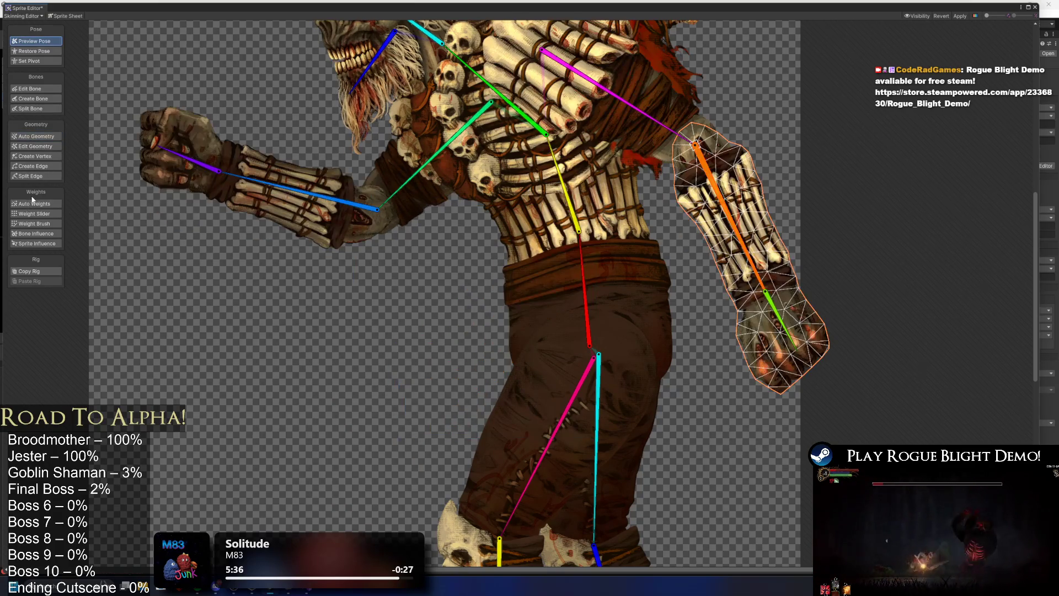
{"action": "left_click", "coordinate": [37, 206]}
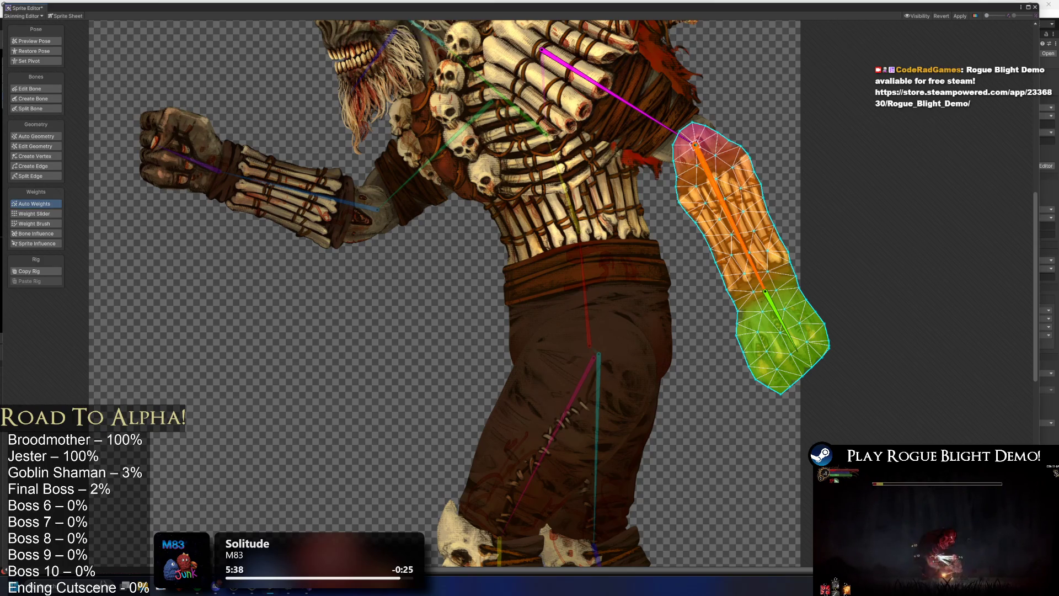
Inspect the weight meshes of the arm, upper and lower chest, shoulder and upper-arm pieces
{"action": "left_click", "coordinate": [725, 205]}
{"action": "left_click", "coordinate": [726, 205]}
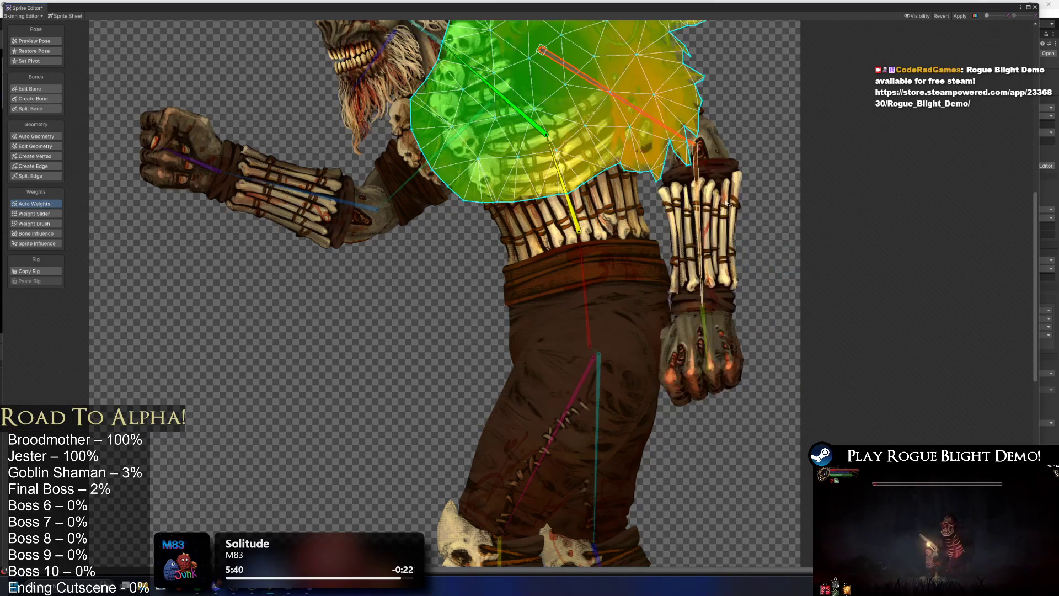
{"action": "left_click", "coordinate": [651, 134]}
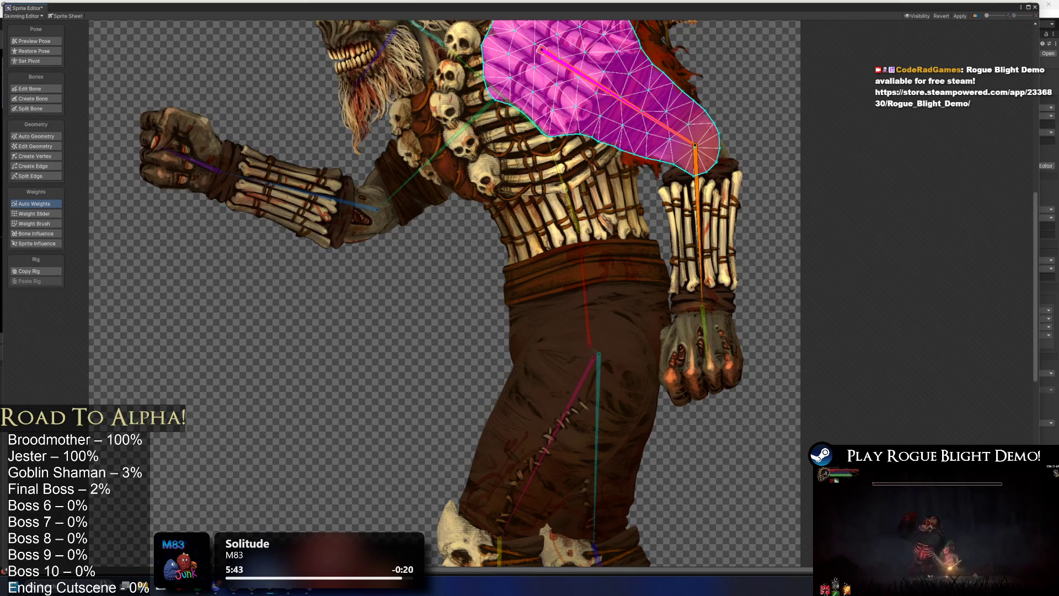
{"action": "left_click", "coordinate": [493, 154]}
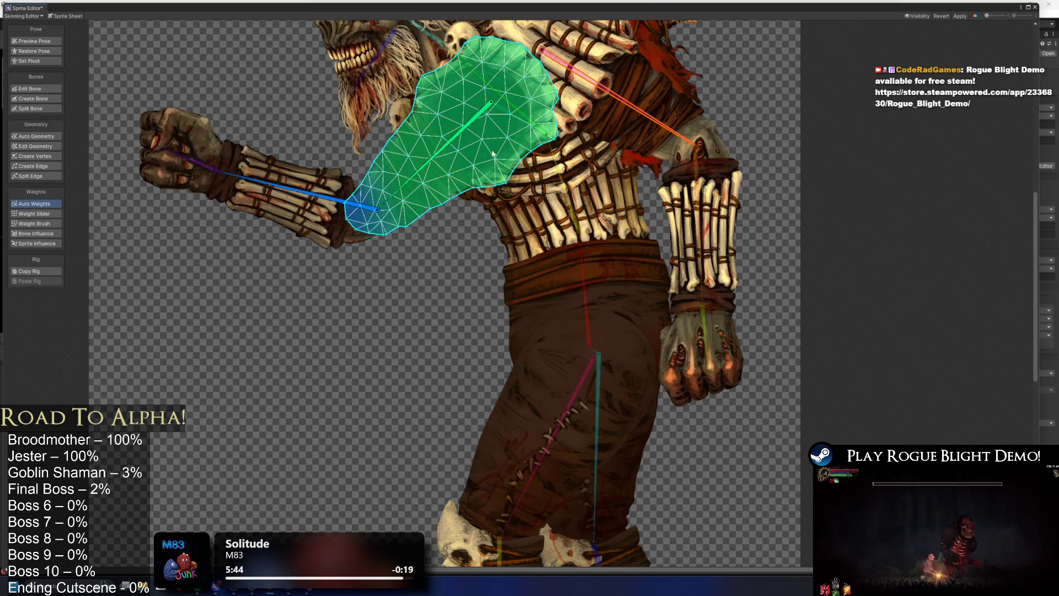
{"action": "left_click", "coordinate": [527, 149]}
{"action": "left_click", "coordinate": [527, 149]}
{"action": "left_click_drag", "start_coordinate": [626, 268], "coordinate": [680, 432]}
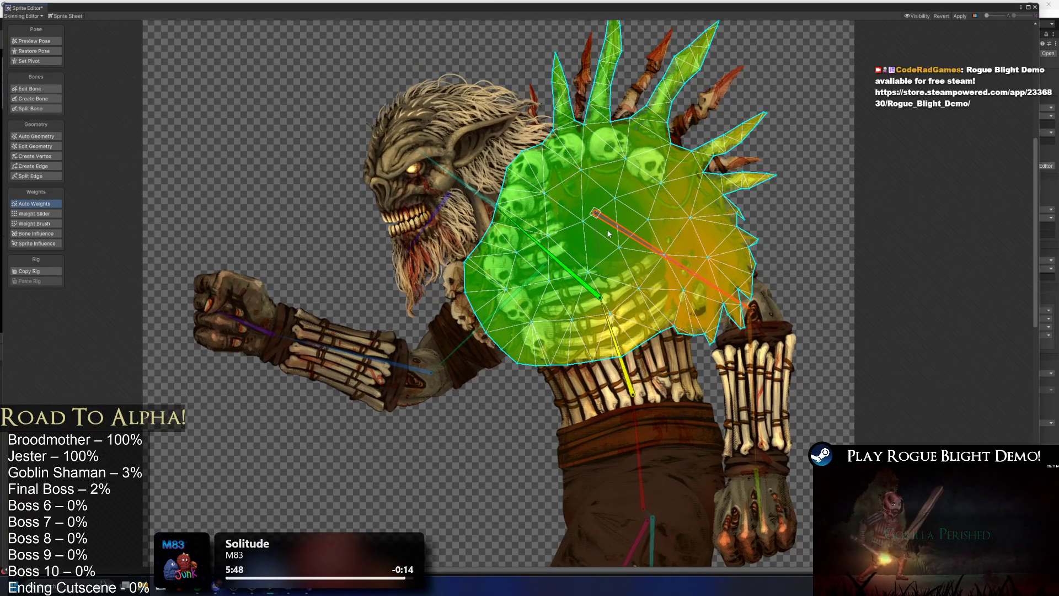
Check the spiked shoulder, ribcage, upper-arm, forearm and pelvis weights, then pan down to the legs
{"action": "left_click", "coordinate": [844, 166]}
{"action": "left_click", "coordinate": [712, 106]}
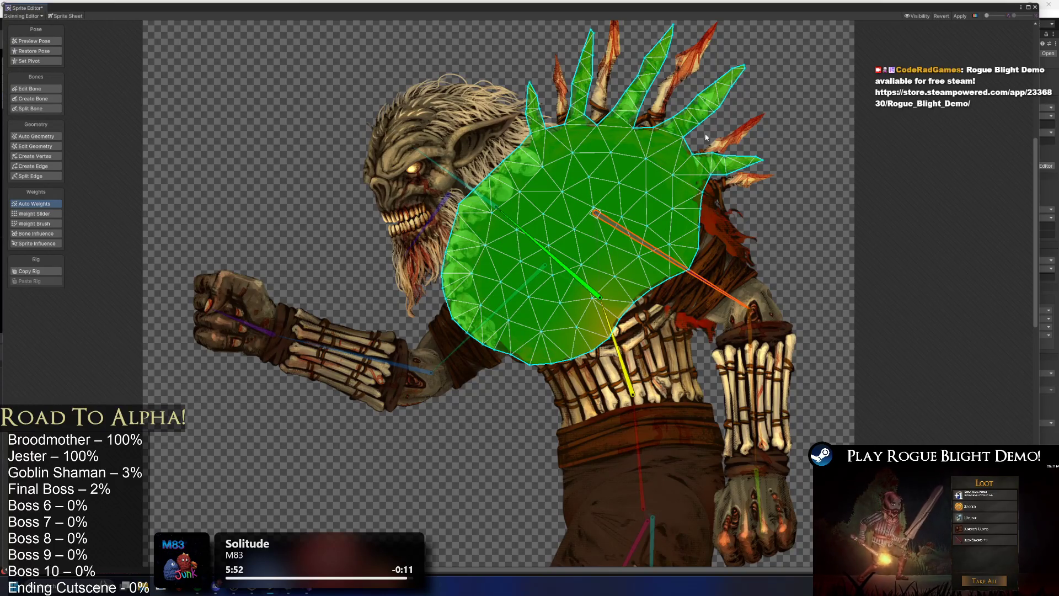
{"action": "left_click", "coordinate": [592, 389]}
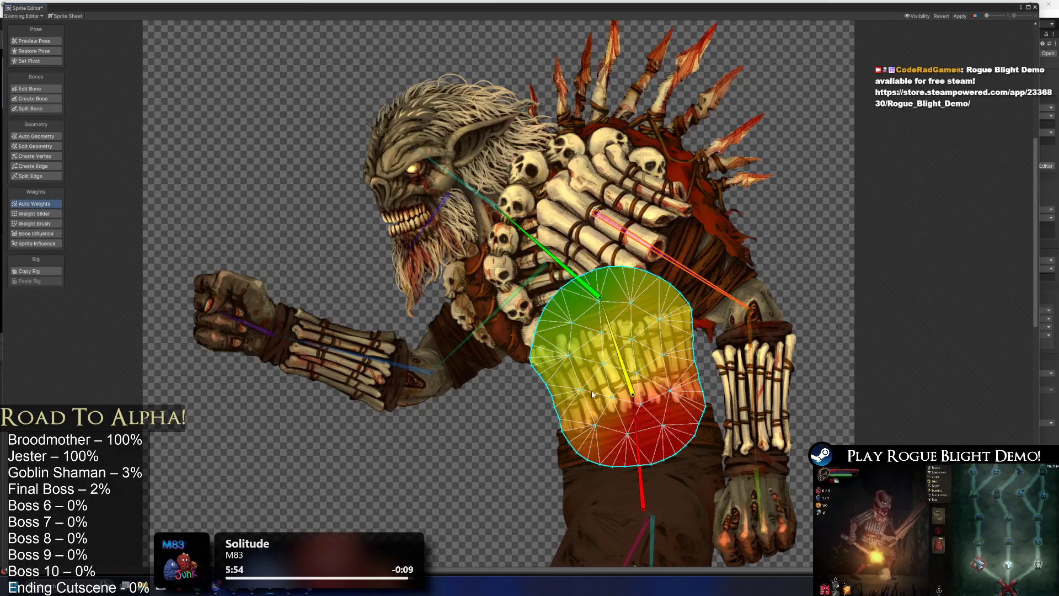
{"action": "left_click", "coordinate": [478, 368]}
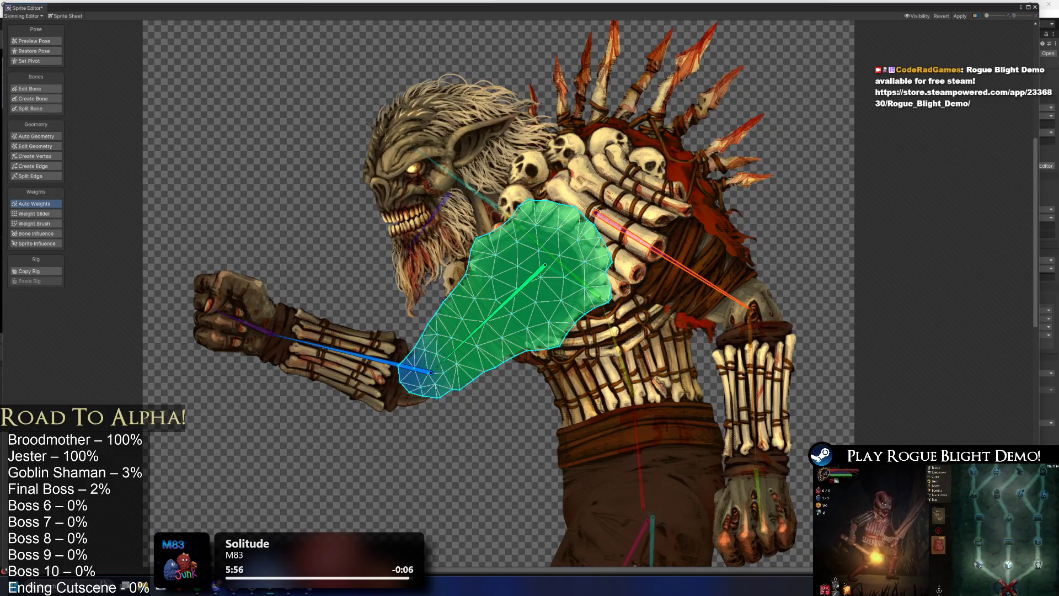
{"action": "left_click", "coordinate": [309, 369]}
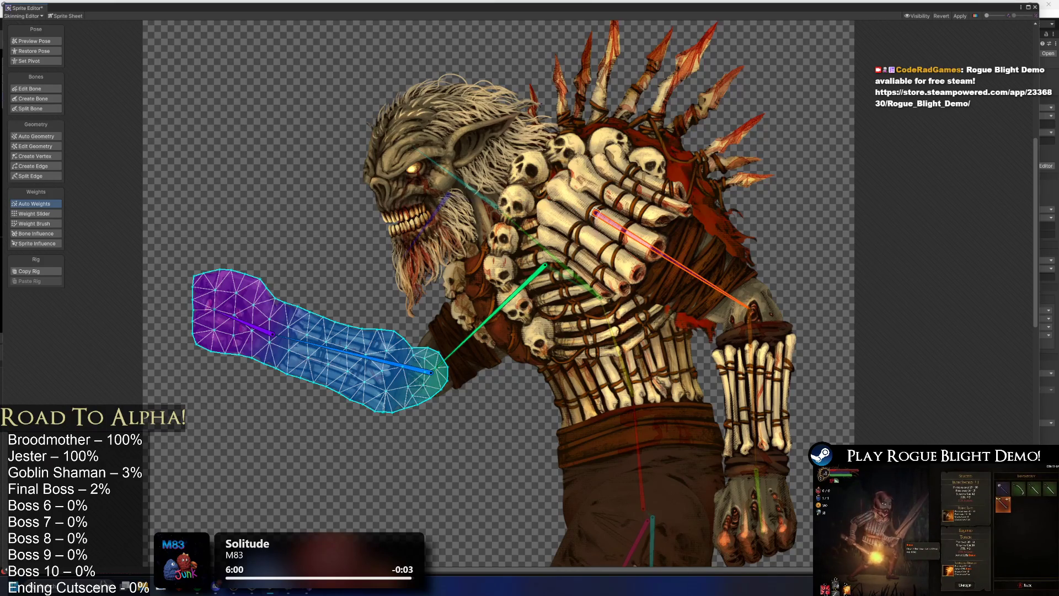
{"action": "left_click_drag", "start_coordinate": [685, 404], "coordinate": [667, 211]}
{"action": "left_click", "coordinate": [638, 228]}
{"action": "mouse_move", "coordinate": [667, 374]}
{"action": "left_mouse_down"}
{"action": "mouse_move", "coordinate": [532, 178]}
{"action": "mouse_move", "coordinate": [526, 218]}
{"action": "mouse_move", "coordinate": [574, 179]}
{"action": "left_mouse_up"}
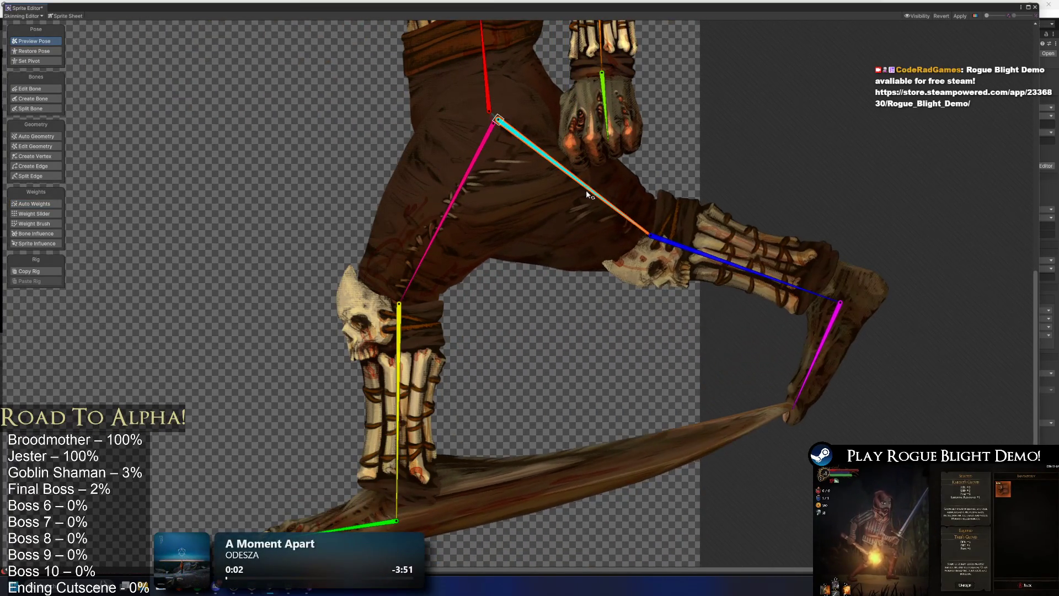
Delete the thigh bone's influence from the pelvis sprite via Bone Influence
{"action": "left_click_drag", "start_coordinate": [463, 55], "coordinate": [467, 157]}
{"action": "left_click", "coordinate": [466, 157]}
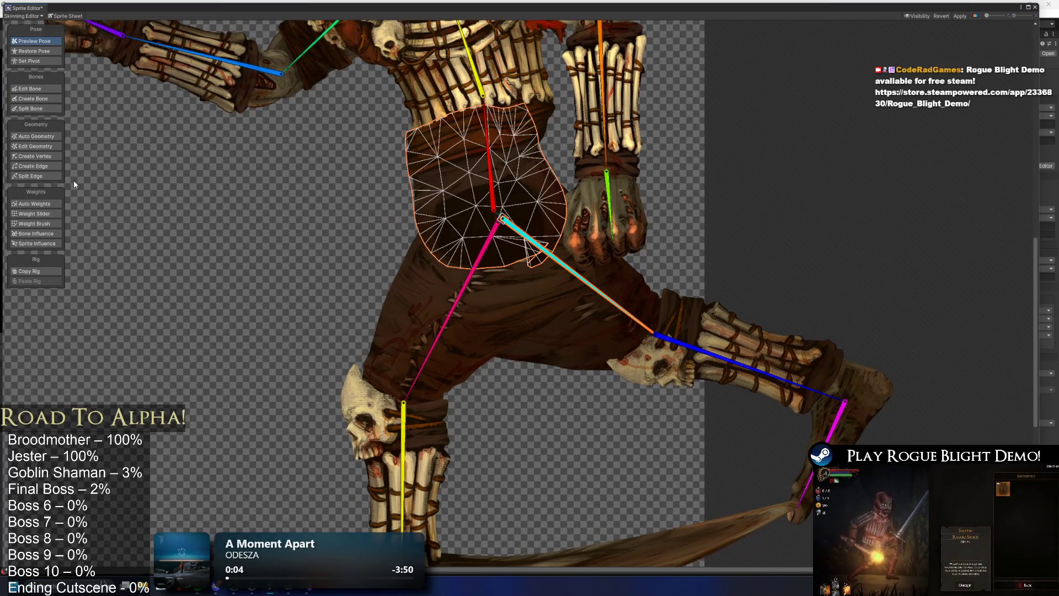
{"action": "left_click", "coordinate": [31, 234]}
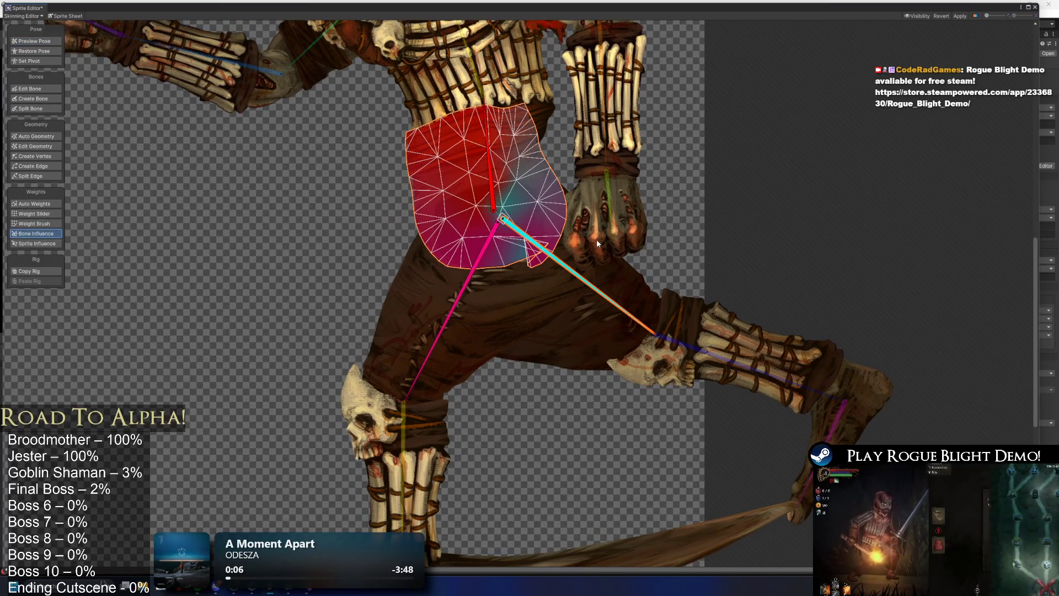
{"action": "key", "text": "Delete"}
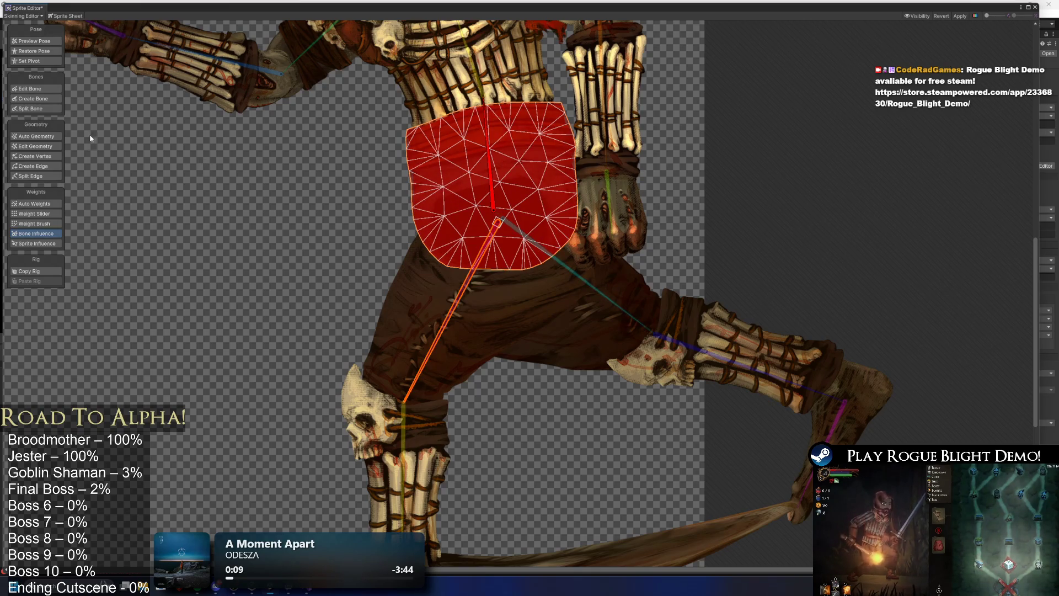
Swing the leg out in the pose preview to test thigh deformation
{"action": "left_click", "coordinate": [48, 88]}
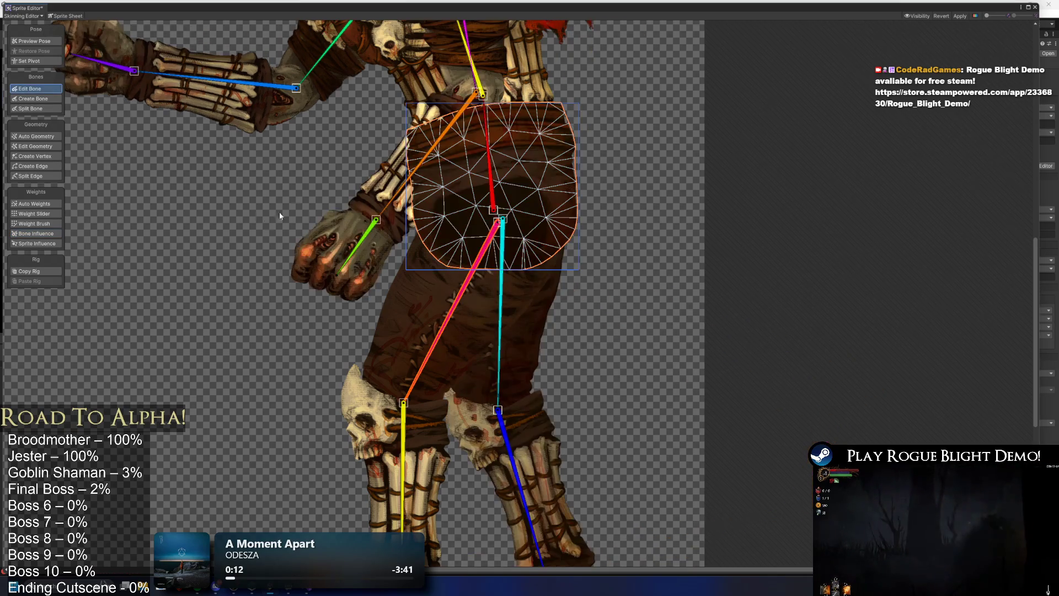
{"action": "left_click_drag", "start_coordinate": [521, 290], "coordinate": [579, 290]}
{"action": "key", "text": "ctrl+z"}
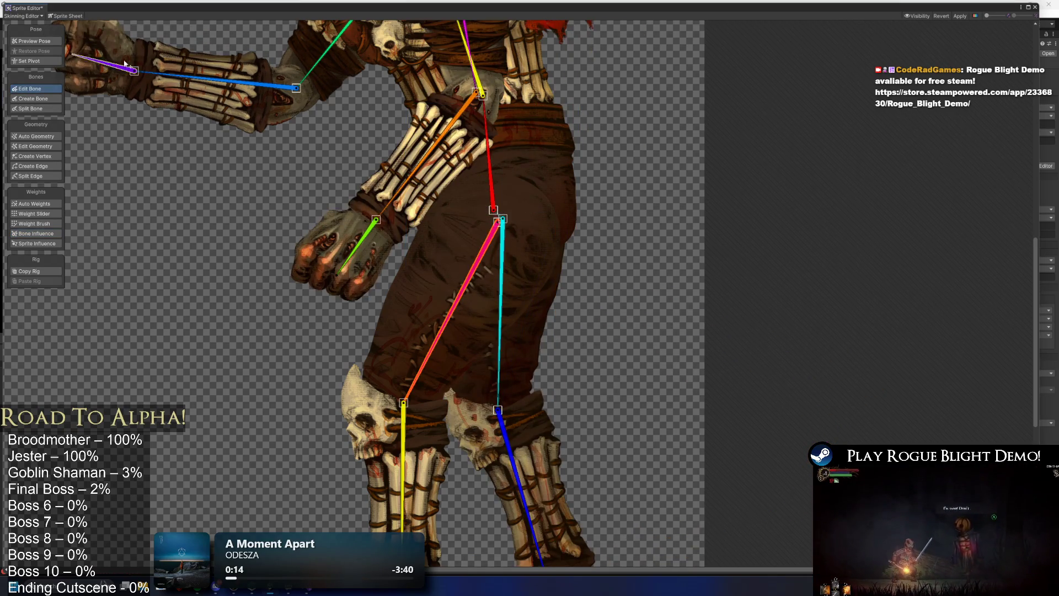
{"action": "left_click", "coordinate": [33, 41]}
{"action": "left_click_drag", "start_coordinate": [499, 309], "coordinate": [547, 255]}
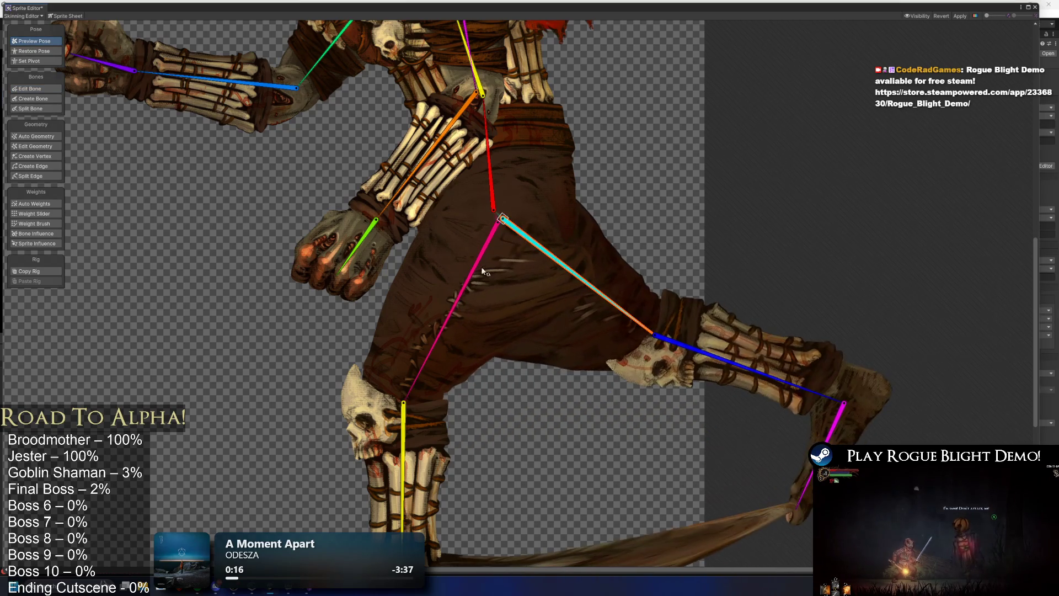
Inspect the thigh, shin and foot sprite weights with the leg posed
{"action": "left_click", "coordinate": [415, 298]}
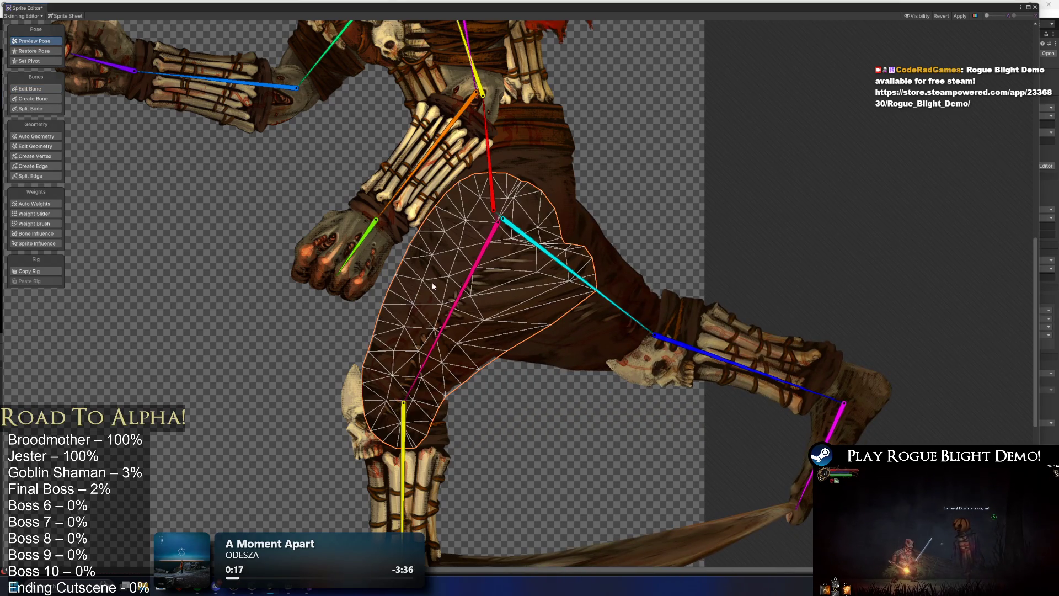
{"action": "left_click", "coordinate": [48, 225]}
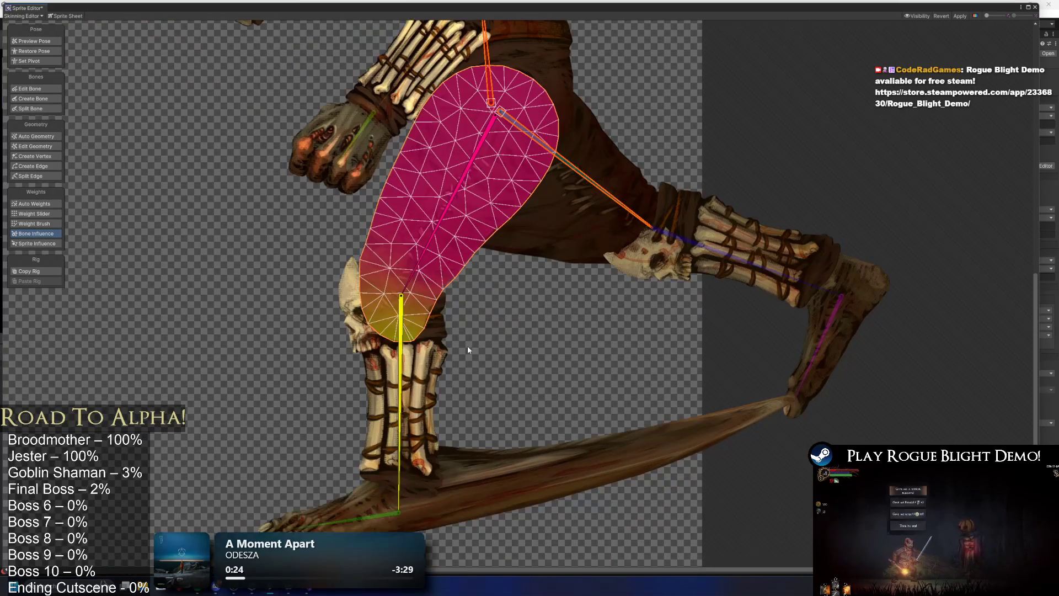
{"action": "left_click", "coordinate": [546, 209]}
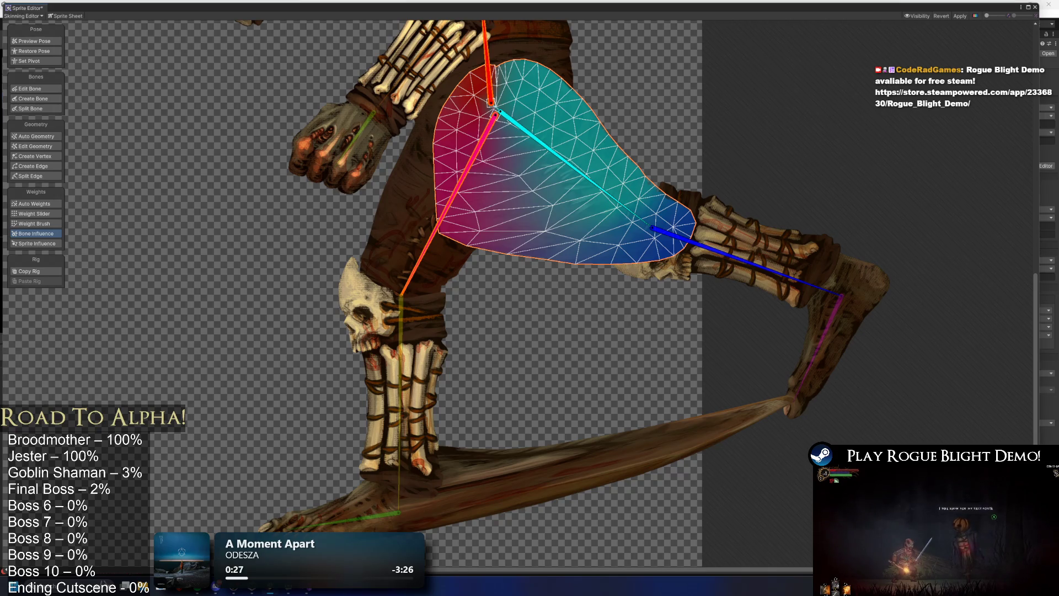
{"action": "left_click", "coordinate": [726, 232]}
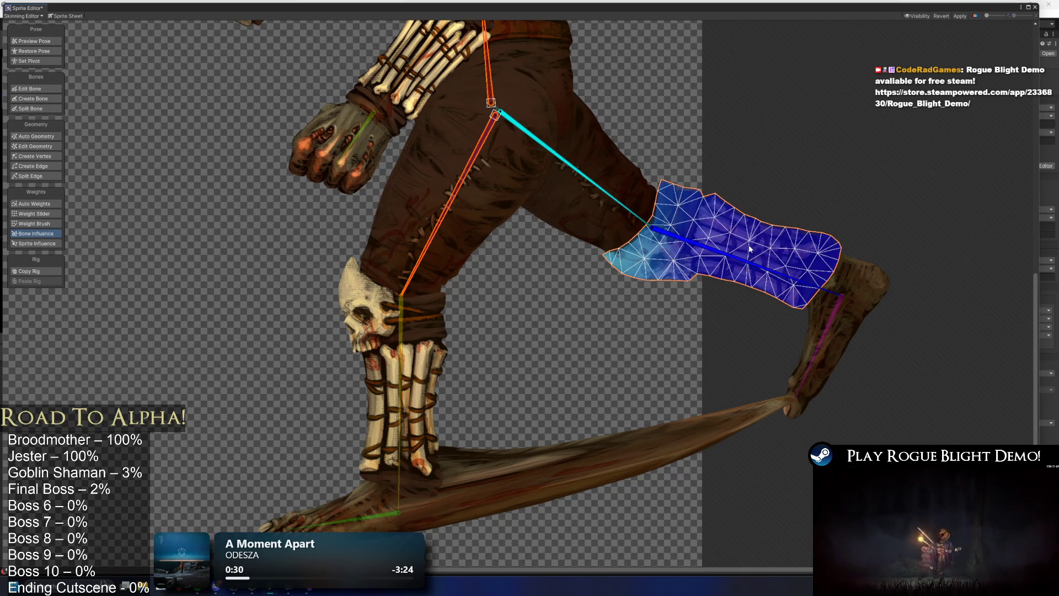
{"action": "left_click", "coordinate": [858, 326]}
{"action": "left_click", "coordinate": [425, 289]}
{"action": "left_click", "coordinate": [432, 365]}
{"action": "mouse_move", "coordinate": [432, 365]}
{"action": "left_mouse_down"}
{"action": "mouse_move", "coordinate": [458, 258]}
{"action": "mouse_move", "coordinate": [485, 322]}
{"action": "mouse_move", "coordinate": [489, 379]}
{"action": "mouse_move", "coordinate": [494, 295]}
{"action": "left_mouse_up"}
Inspect the weights on both foot sprites
{"action": "left_click", "coordinate": [662, 394]}
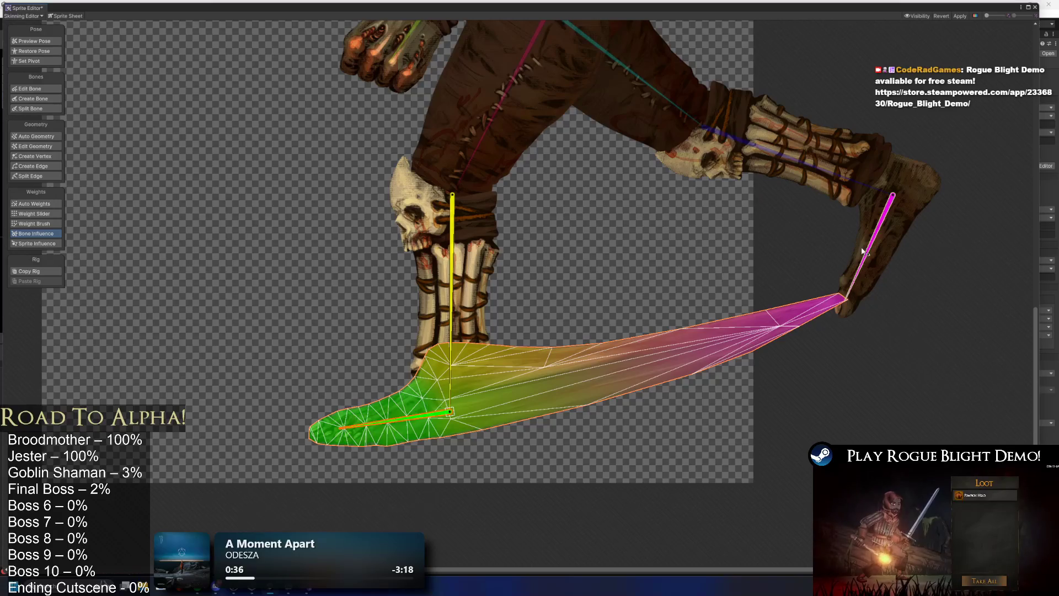
{"action": "left_click", "coordinate": [882, 237]}
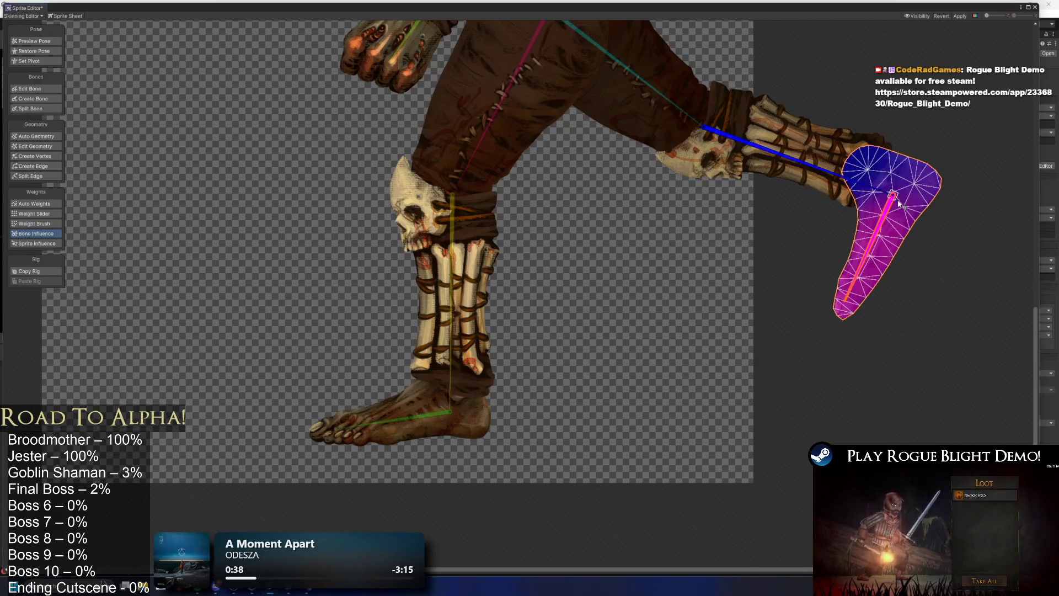
{"action": "mouse_move", "coordinate": [808, 176]}
{"action": "left_mouse_down"}
{"action": "mouse_move", "coordinate": [769, 254]}
{"action": "mouse_move", "coordinate": [769, 196]}
{"action": "mouse_move", "coordinate": [810, 138]}
{"action": "left_mouse_up"}
{"action": "key", "text": "ctrl+z"}
Rotate the foot, shin and thigh bones to test how the leg deforms
{"action": "mouse_move", "coordinate": [617, 127]}
{"action": "left_mouse_down"}
{"action": "mouse_move", "coordinate": [501, 187]}
{"action": "mouse_move", "coordinate": [663, 171]}
{"action": "mouse_move", "coordinate": [518, 199]}
{"action": "mouse_move", "coordinate": [483, 152]}
{"action": "mouse_move", "coordinate": [429, 151]}
{"action": "mouse_move", "coordinate": [496, 184]}
{"action": "mouse_move", "coordinate": [456, 177]}
{"action": "left_mouse_up"}
{"action": "left_click", "coordinate": [395, 299]}
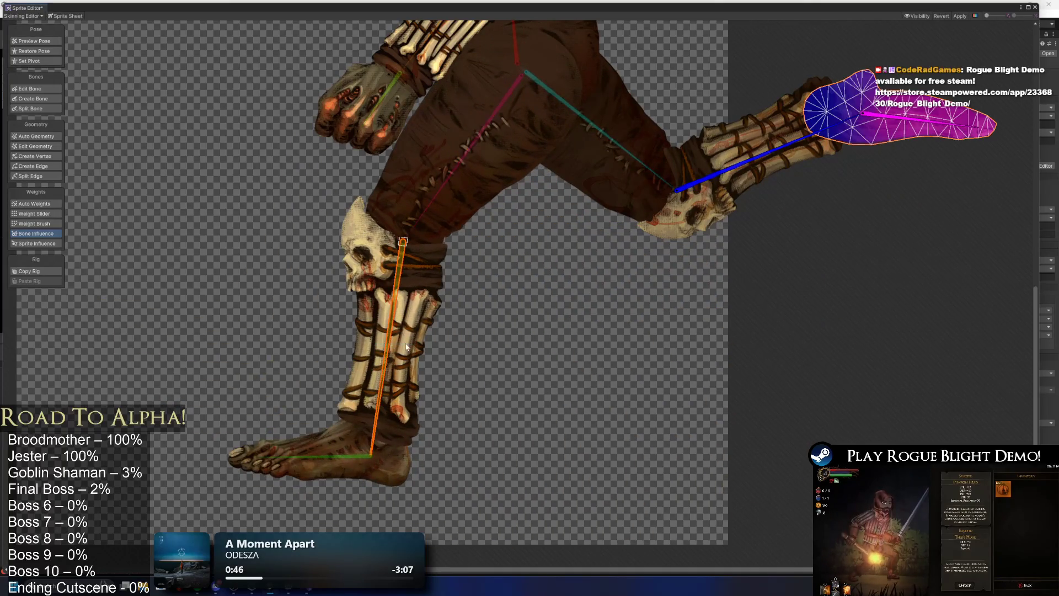
{"action": "mouse_move", "coordinate": [396, 348]}
{"action": "left_mouse_down"}
{"action": "mouse_move", "coordinate": [490, 342]}
{"action": "mouse_move", "coordinate": [488, 332]}
{"action": "mouse_move", "coordinate": [470, 352]}
{"action": "mouse_move", "coordinate": [510, 341]}
{"action": "mouse_move", "coordinate": [353, 381]}
{"action": "mouse_move", "coordinate": [516, 314]}
{"action": "left_mouse_up"}
{"action": "left_click", "coordinate": [488, 332]}
{"action": "mouse_move", "coordinate": [768, 226]}
{"action": "left_mouse_down"}
{"action": "mouse_move", "coordinate": [767, 188]}
{"action": "mouse_move", "coordinate": [747, 248]}
{"action": "mouse_move", "coordinate": [739, 105]}
{"action": "mouse_move", "coordinate": [761, 72]}
{"action": "left_mouse_up"}
{"action": "scroll", "coordinate": [768, 188], "scroll_direction": "down", "scroll_amount": 1}
Return the whole character to its upright bind pose
{"action": "left_click", "coordinate": [45, 40]}
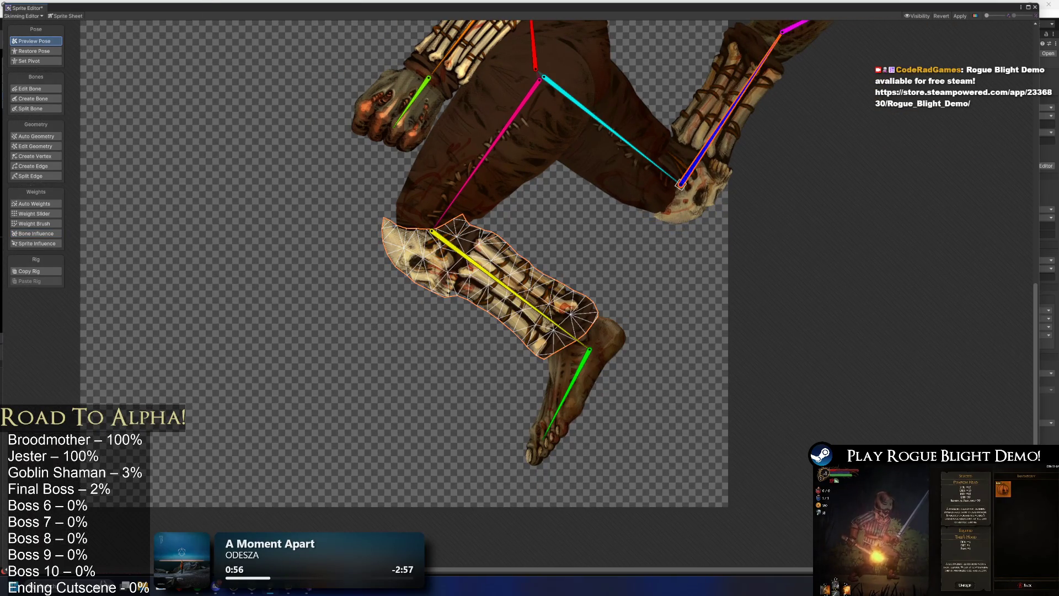
{"action": "scroll", "coordinate": [196, 124], "scroll_direction": "down", "scroll_amount": 3}
{"action": "left_click", "coordinate": [49, 137]}
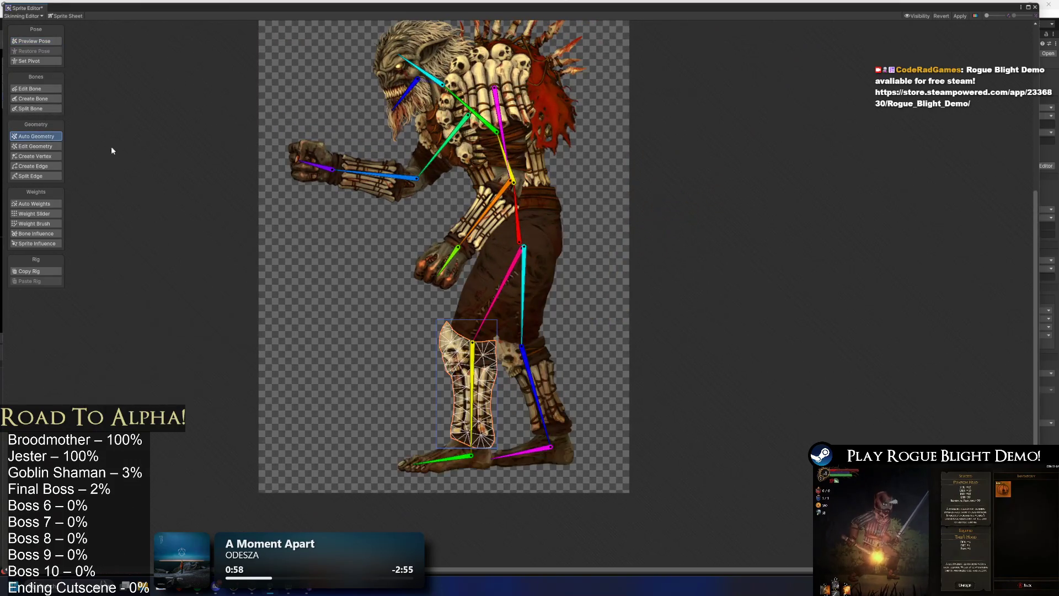
Select the left shin sprite and swing the shin and thigh in pose preview to test bending
{"action": "left_click", "coordinate": [50, 90]}
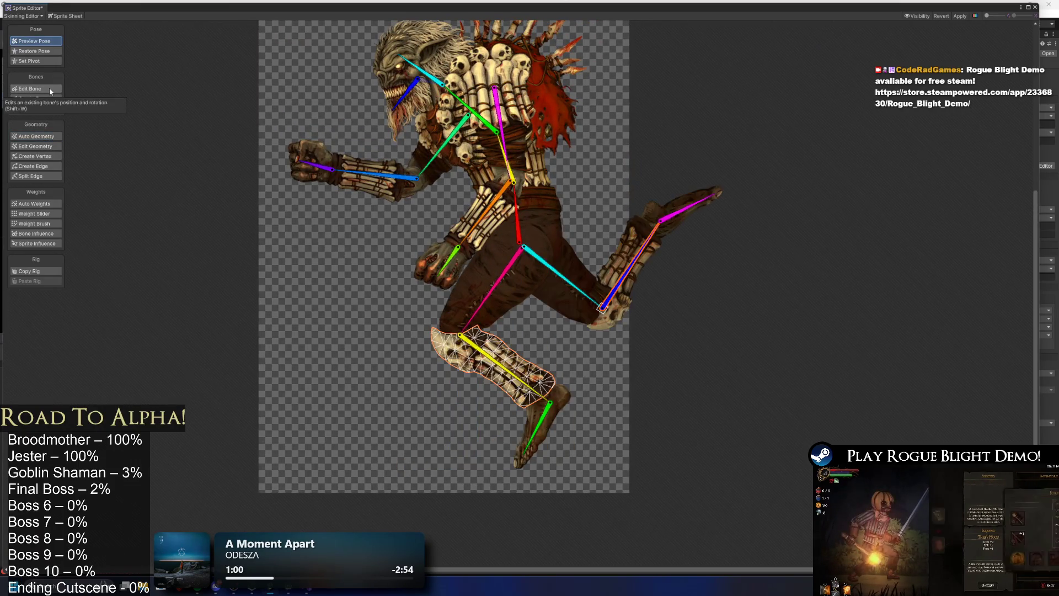
{"action": "scroll", "coordinate": [654, 209], "scroll_direction": "down", "scroll_amount": 3}
{"action": "scroll", "coordinate": [494, 269], "scroll_direction": "up", "scroll_amount": 3}
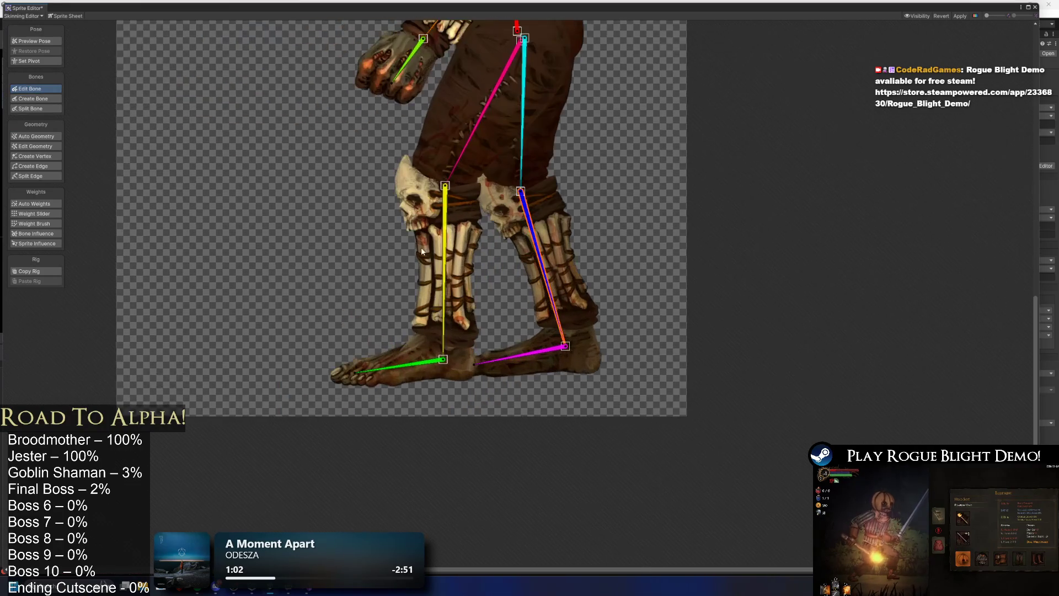
{"action": "left_click", "coordinate": [451, 253]}
{"action": "scroll", "coordinate": [538, 282], "scroll_direction": "up", "scroll_amount": 3}
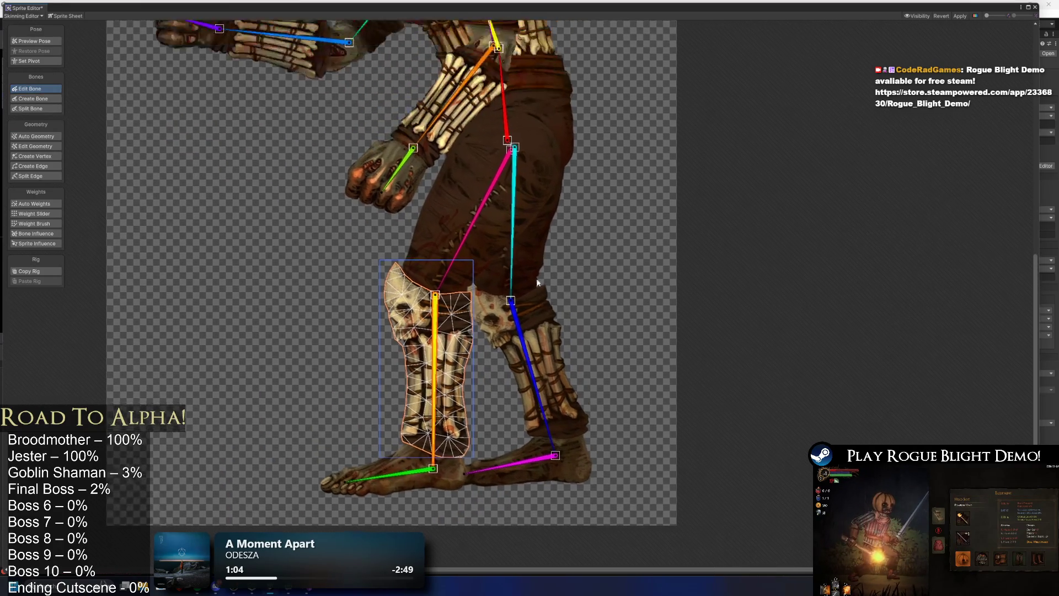
{"action": "key", "text": "shift+1"}
{"action": "mouse_move", "coordinate": [447, 321]}
{"action": "left_mouse_down"}
{"action": "mouse_move", "coordinate": [481, 304]}
{"action": "mouse_move", "coordinate": [469, 342]}
{"action": "mouse_move", "coordinate": [438, 358]}
{"action": "left_mouse_up"}
{"action": "left_click_drag", "start_coordinate": [512, 231], "coordinate": [618, 209]}
{"action": "left_click_drag", "start_coordinate": [483, 197], "coordinate": [595, 207]}
Select the hip sprite and show each bone's influence on its mesh
{"action": "left_click", "coordinate": [463, 163]}
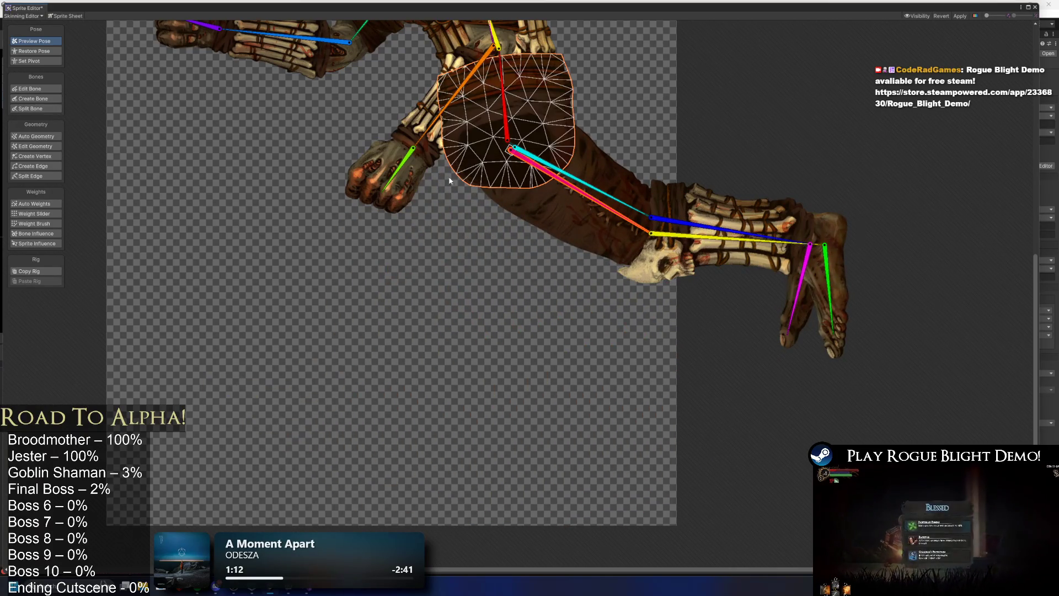
{"action": "left_click", "coordinate": [25, 232]}
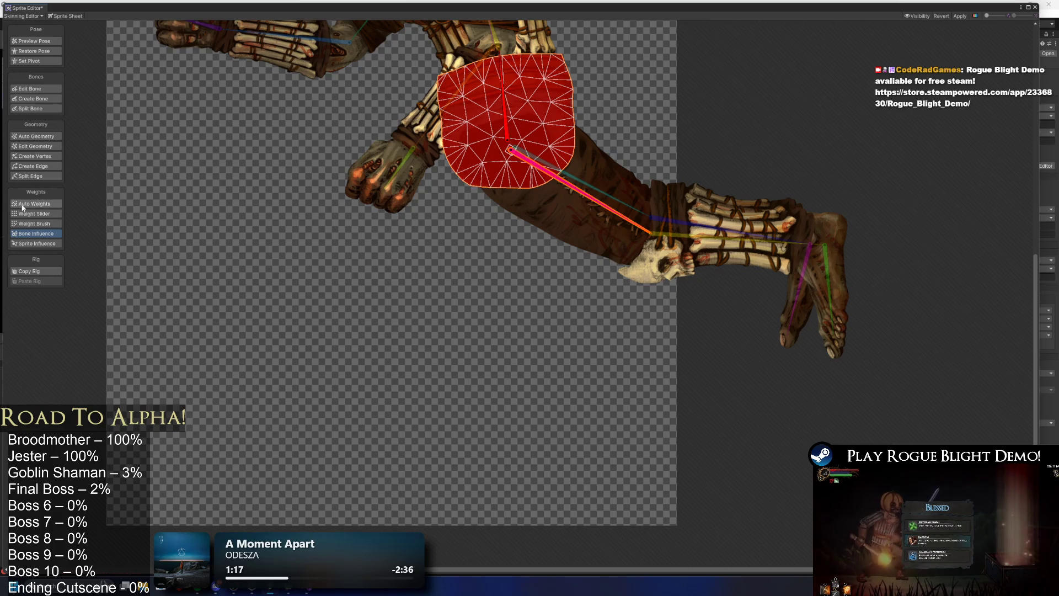
{"action": "key", "text": "ctrl+z"}
Paint the vertical hip bone's and pink thigh bone's weights around the hip joint
{"action": "mouse_move", "coordinate": [562, 181]}
{"action": "left_mouse_down"}
{"action": "mouse_move", "coordinate": [529, 232]}
{"action": "mouse_move", "coordinate": [532, 203]}
{"action": "mouse_move", "coordinate": [550, 203]}
{"action": "left_mouse_up"}
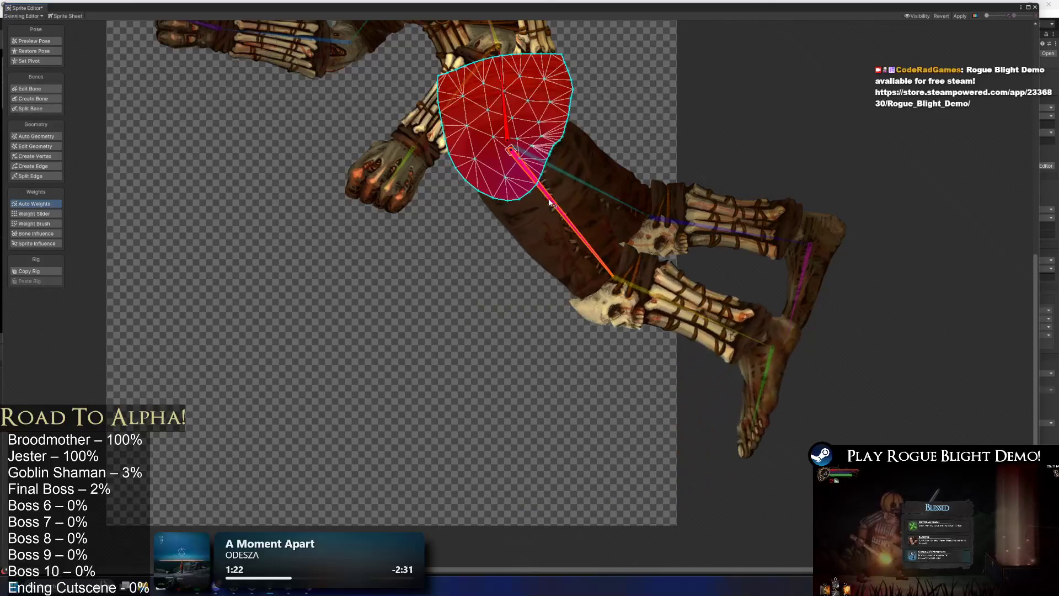
{"action": "left_click", "coordinate": [505, 127]}
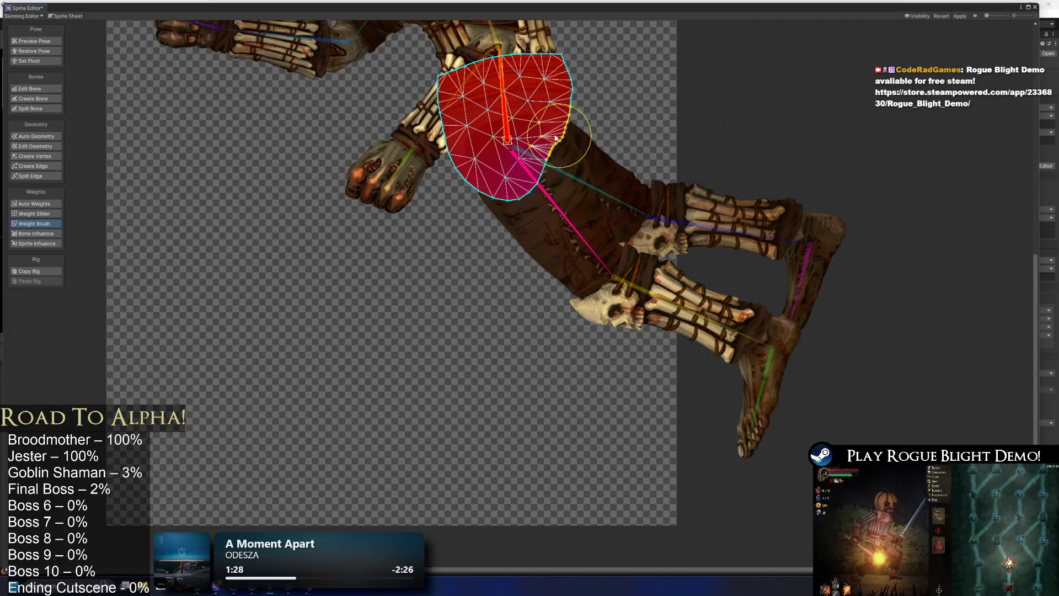
{"action": "left_click", "coordinate": [534, 164]}
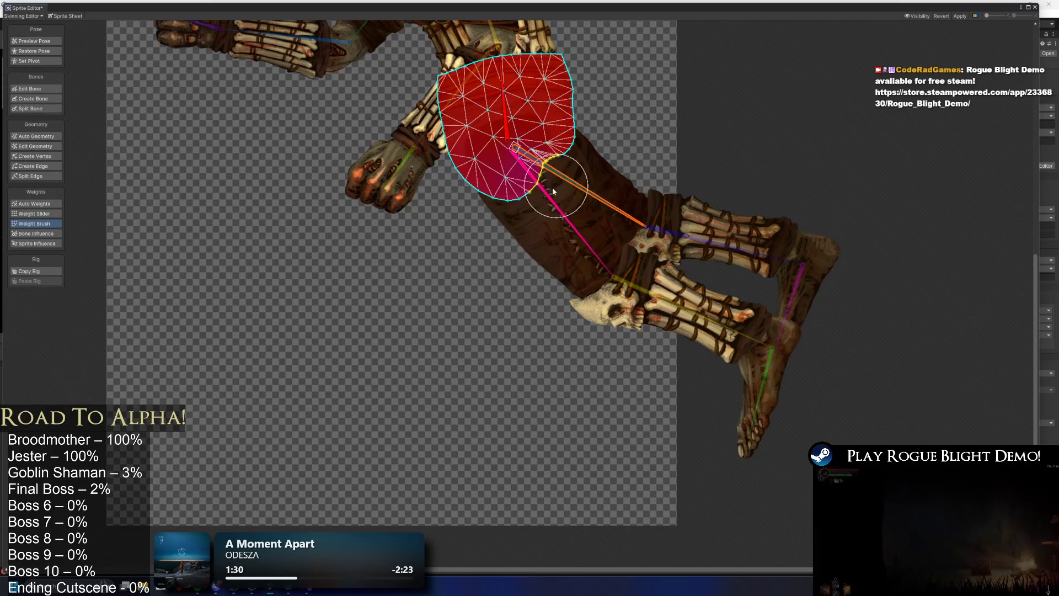
{"action": "left_click", "coordinate": [519, 177]}
{"action": "mouse_move", "coordinate": [539, 187]}
{"action": "left_mouse_down"}
{"action": "mouse_move", "coordinate": [563, 157]}
{"action": "mouse_move", "coordinate": [551, 147]}
{"action": "mouse_move", "coordinate": [568, 175]}
{"action": "mouse_move", "coordinate": [560, 148]}
{"action": "mouse_move", "coordinate": [535, 148]}
{"action": "mouse_move", "coordinate": [510, 188]}
{"action": "mouse_move", "coordinate": [437, 177]}
{"action": "mouse_move", "coordinate": [429, 155]}
{"action": "left_mouse_up"}
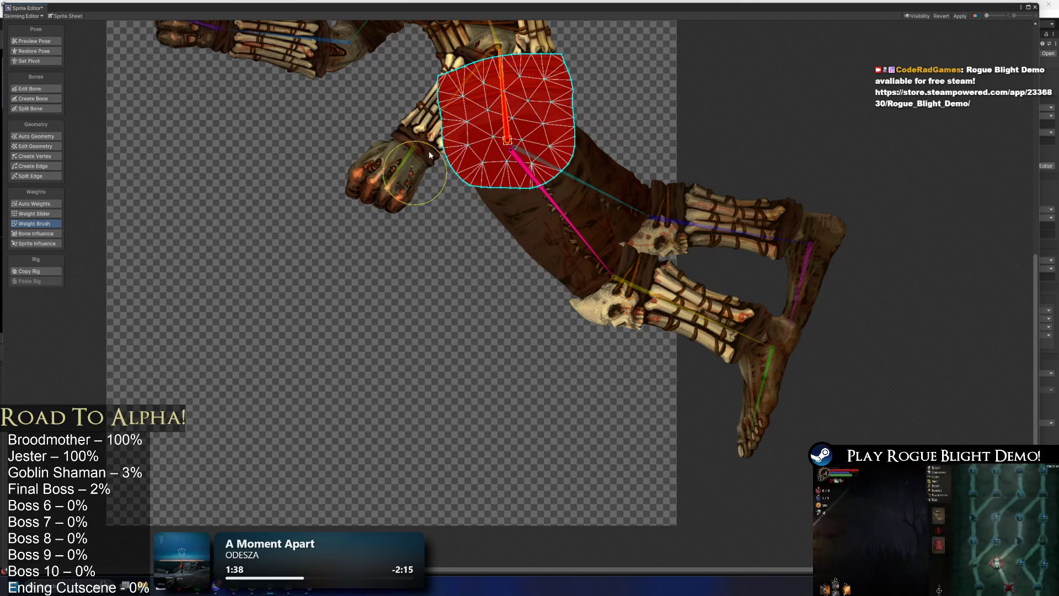
{"action": "left_click", "coordinate": [549, 199]}
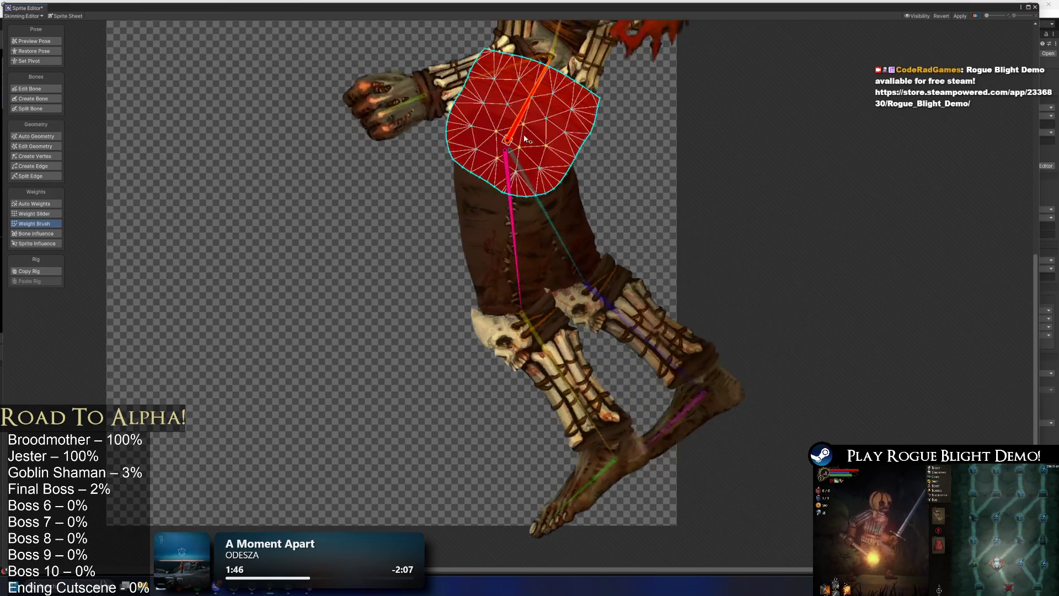
{"action": "left_click_drag", "start_coordinate": [487, 148], "coordinate": [502, 182]}
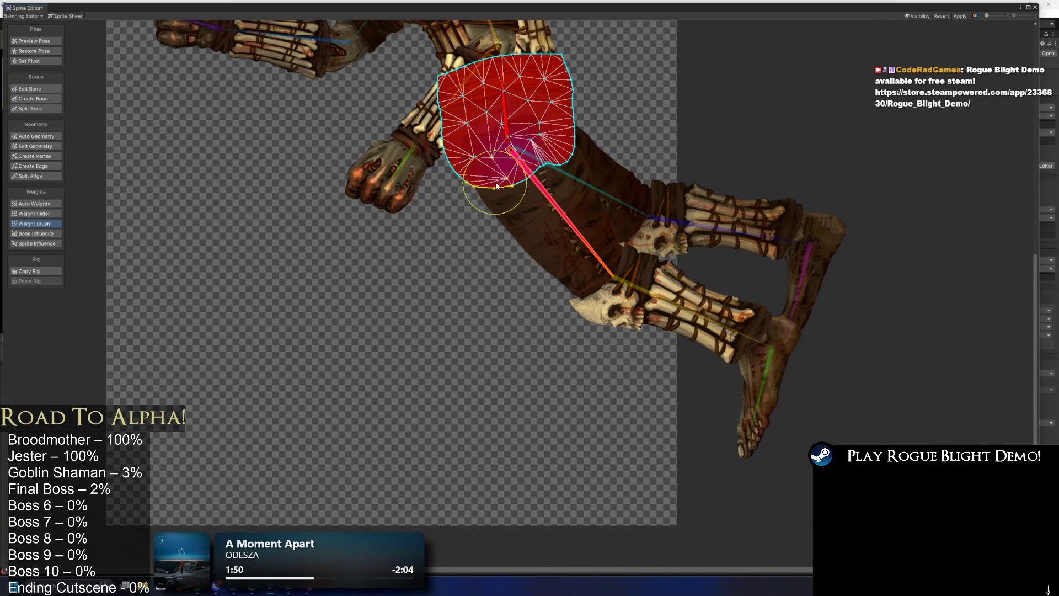
Swing the thigh to test the hip bend, then paint more thigh weight on the hip's lower-left
{"action": "key", "text": "shift+q"}
{"action": "mouse_move", "coordinate": [571, 228]}
{"action": "left_mouse_down"}
{"action": "mouse_move", "coordinate": [448, 238]}
{"action": "mouse_move", "coordinate": [579, 234]}
{"action": "mouse_move", "coordinate": [443, 241]}
{"action": "mouse_move", "coordinate": [598, 220]}
{"action": "mouse_move", "coordinate": [601, 238]}
{"action": "left_mouse_up"}
{"action": "left_click", "coordinate": [458, 164]}
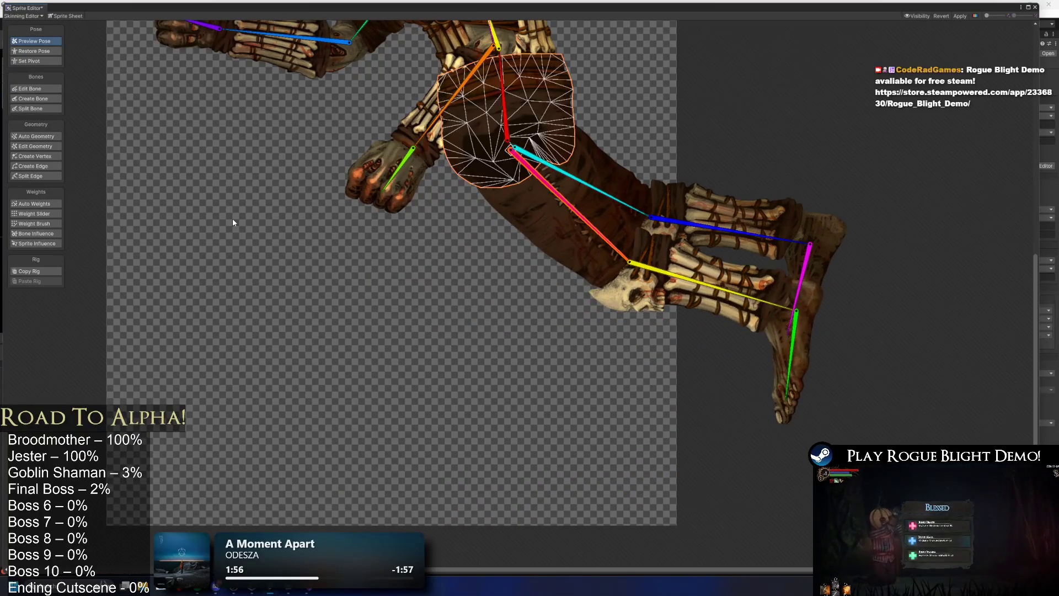
{"action": "left_click", "coordinate": [51, 225]}
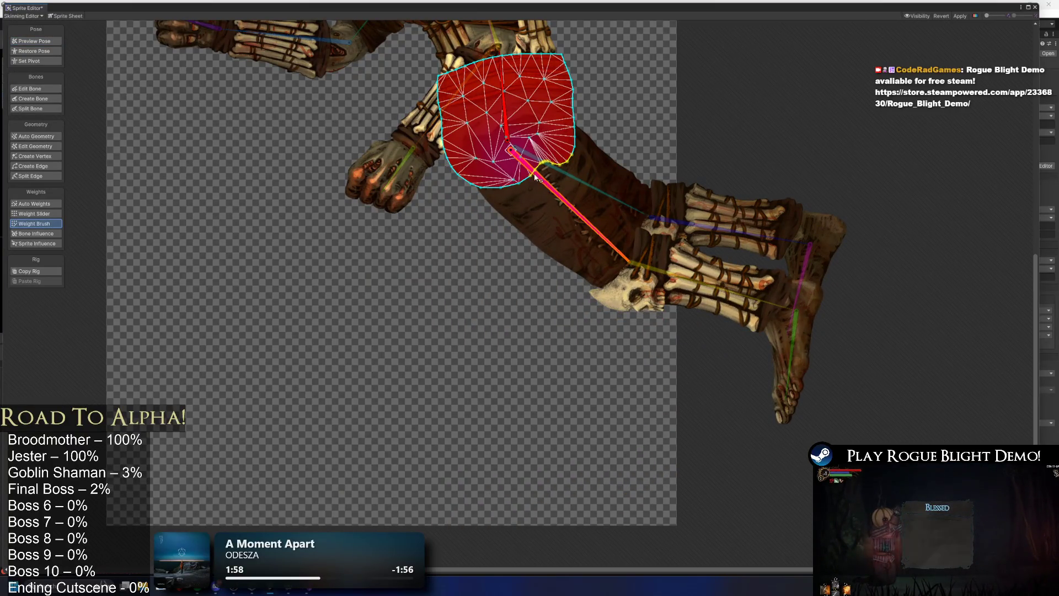
{"action": "mouse_move", "coordinate": [491, 175]}
{"action": "left_mouse_down"}
{"action": "mouse_move", "coordinate": [505, 168]}
{"action": "mouse_move", "coordinate": [433, 230]}
{"action": "mouse_move", "coordinate": [572, 234]}
{"action": "left_mouse_up"}
{"action": "left_click", "coordinate": [59, 41]}
Swing the front leg and tuck the rear thigh, shin and foot under the knee
{"action": "scroll", "coordinate": [459, 198], "scroll_direction": "down", "scroll_amount": 3}
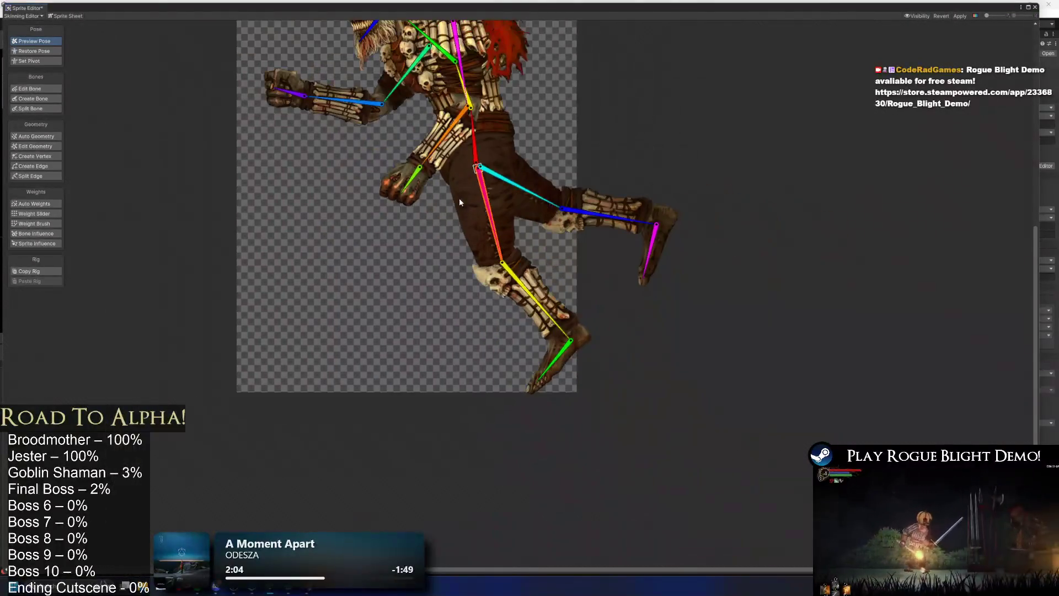
{"action": "mouse_move", "coordinate": [469, 224]}
{"action": "left_mouse_down"}
{"action": "mouse_move", "coordinate": [535, 208]}
{"action": "mouse_move", "coordinate": [492, 237]}
{"action": "mouse_move", "coordinate": [417, 226]}
{"action": "left_mouse_up"}
{"action": "mouse_move", "coordinate": [531, 201]}
{"action": "left_mouse_down"}
{"action": "mouse_move", "coordinate": [485, 221]}
{"action": "mouse_move", "coordinate": [497, 203]}
{"action": "mouse_move", "coordinate": [456, 195]}
{"action": "mouse_move", "coordinate": [488, 231]}
{"action": "mouse_move", "coordinate": [494, 208]}
{"action": "mouse_move", "coordinate": [342, 193]}
{"action": "left_mouse_up"}
{"action": "mouse_move", "coordinate": [441, 175]}
{"action": "left_mouse_down"}
{"action": "mouse_move", "coordinate": [481, 213]}
{"action": "mouse_move", "coordinate": [428, 266]}
{"action": "mouse_move", "coordinate": [485, 330]}
{"action": "left_mouse_up"}
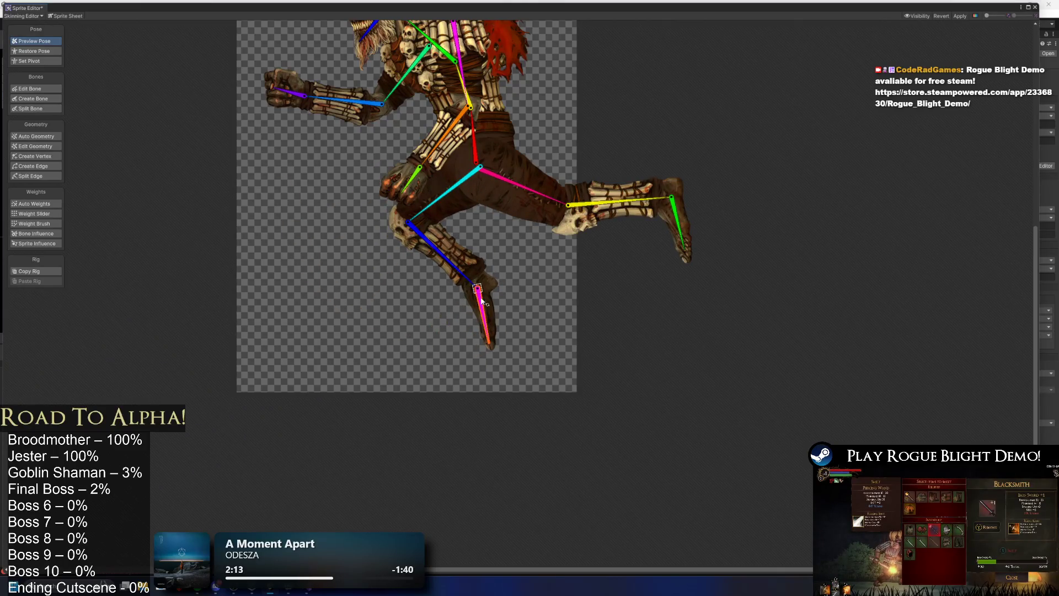
{"action": "scroll", "coordinate": [496, 270], "scroll_direction": "up", "scroll_amount": 5}
Level the front foot bone and inspect the automatic weights on the foot, shin and thigh sprites
{"action": "left_click", "coordinate": [502, 314]}
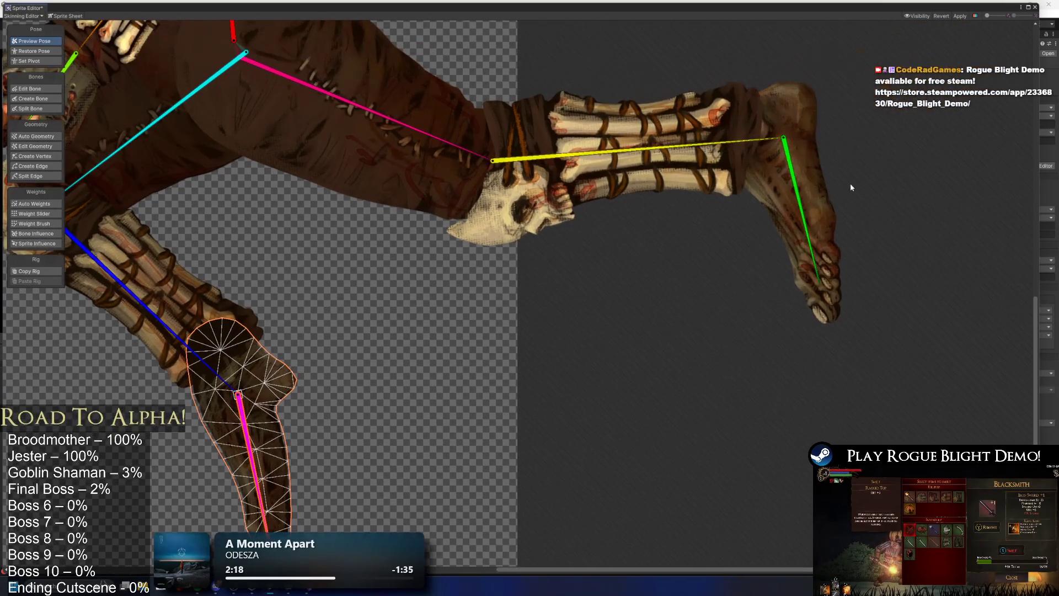
{"action": "mouse_move", "coordinate": [849, 183]}
{"action": "left_mouse_down"}
{"action": "mouse_move", "coordinate": [839, 171]}
{"action": "mouse_move", "coordinate": [811, 188]}
{"action": "left_mouse_up"}
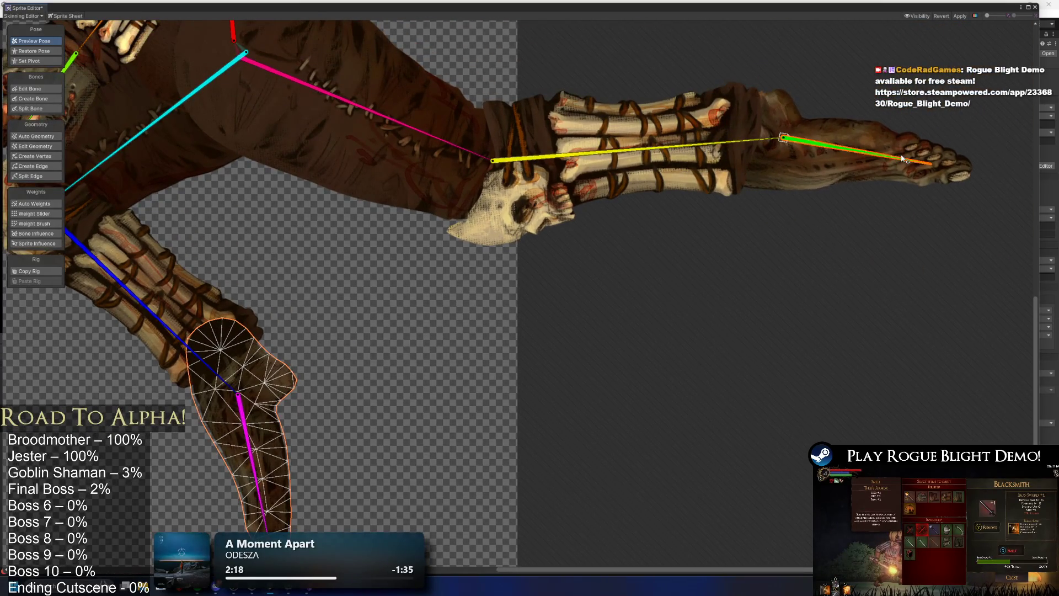
{"action": "left_click", "coordinate": [809, 171]}
{"action": "left_click", "coordinate": [50, 204]}
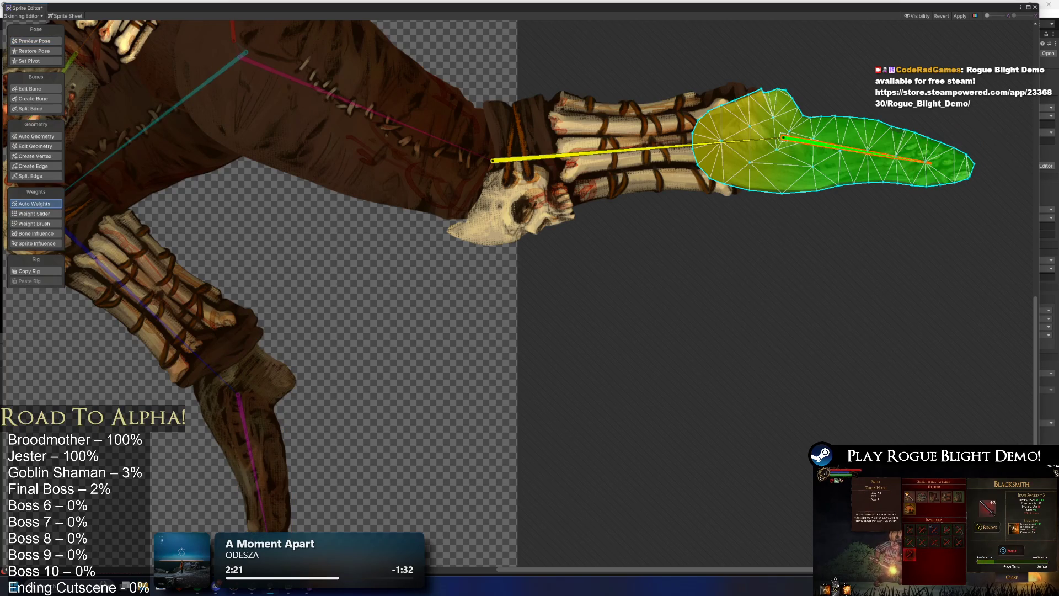
{"action": "left_click", "coordinate": [256, 437]}
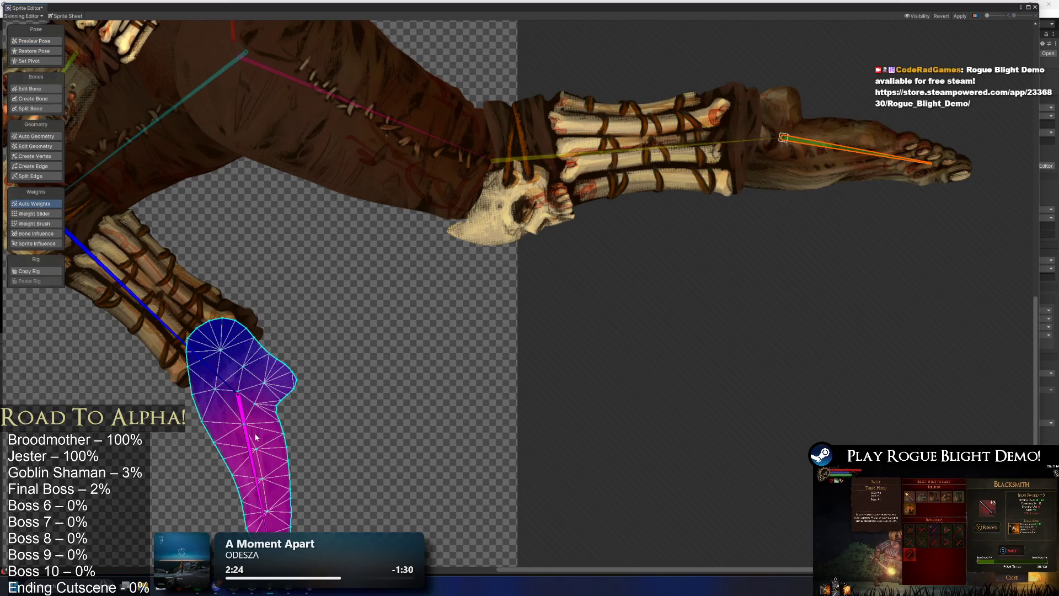
{"action": "left_click", "coordinate": [640, 169]}
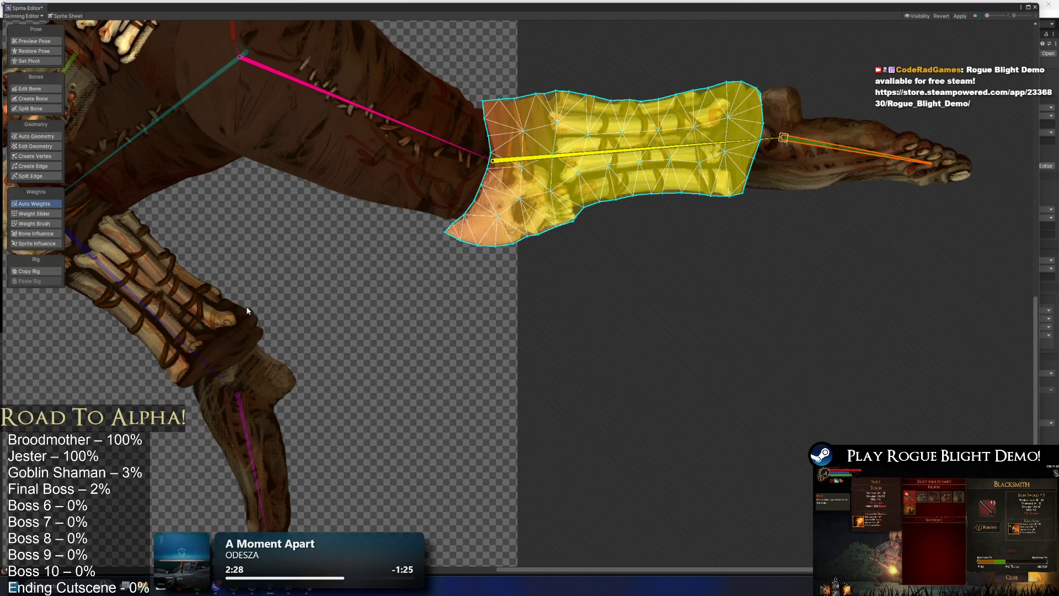
{"action": "scroll", "coordinate": [358, 270], "scroll_direction": "down", "scroll_amount": 3}
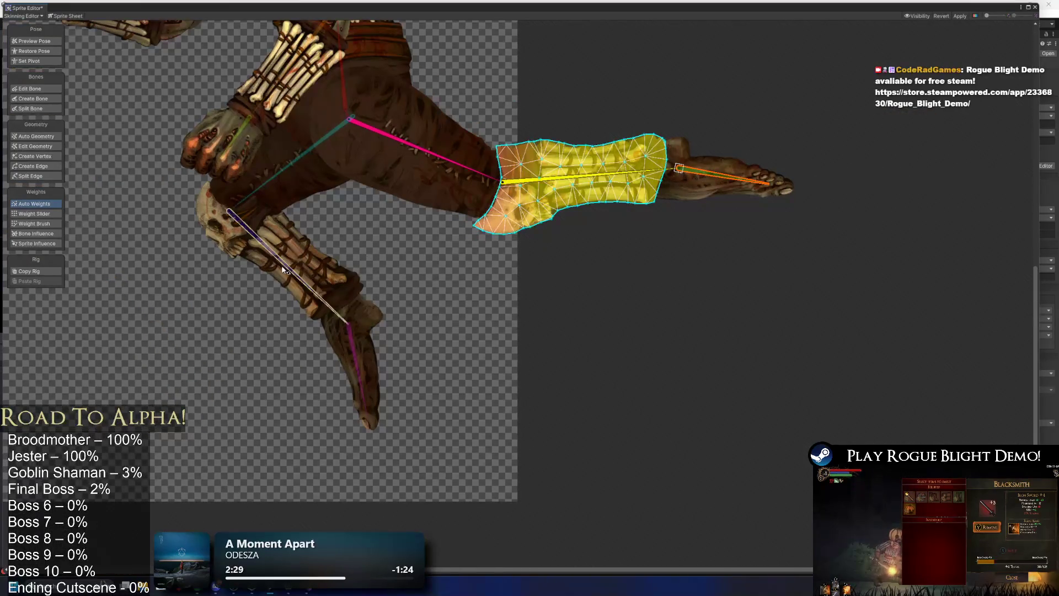
{"action": "left_click", "coordinate": [276, 248]}
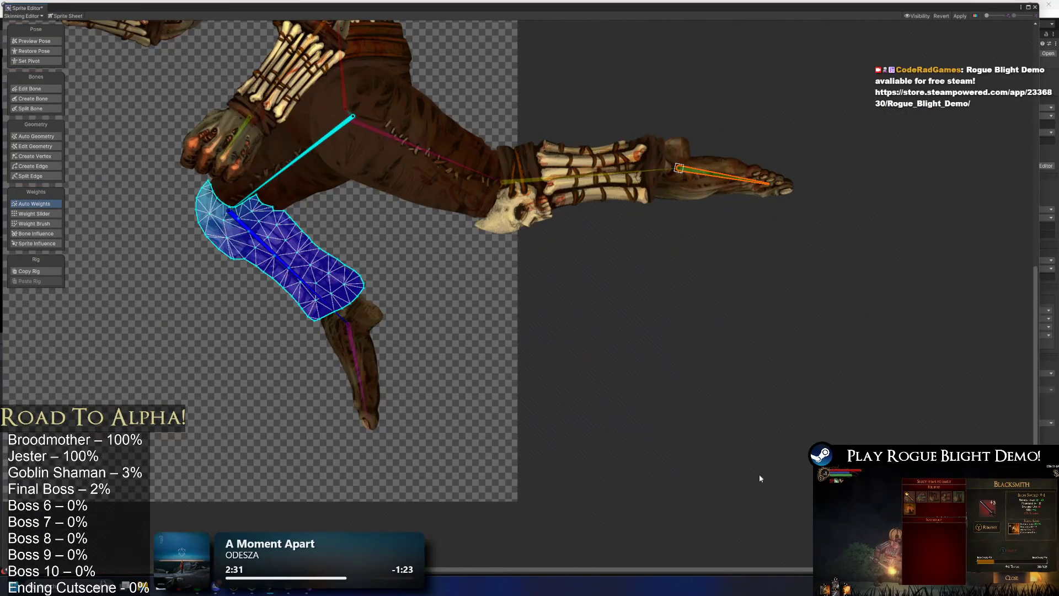
{"action": "left_click", "coordinate": [471, 191]}
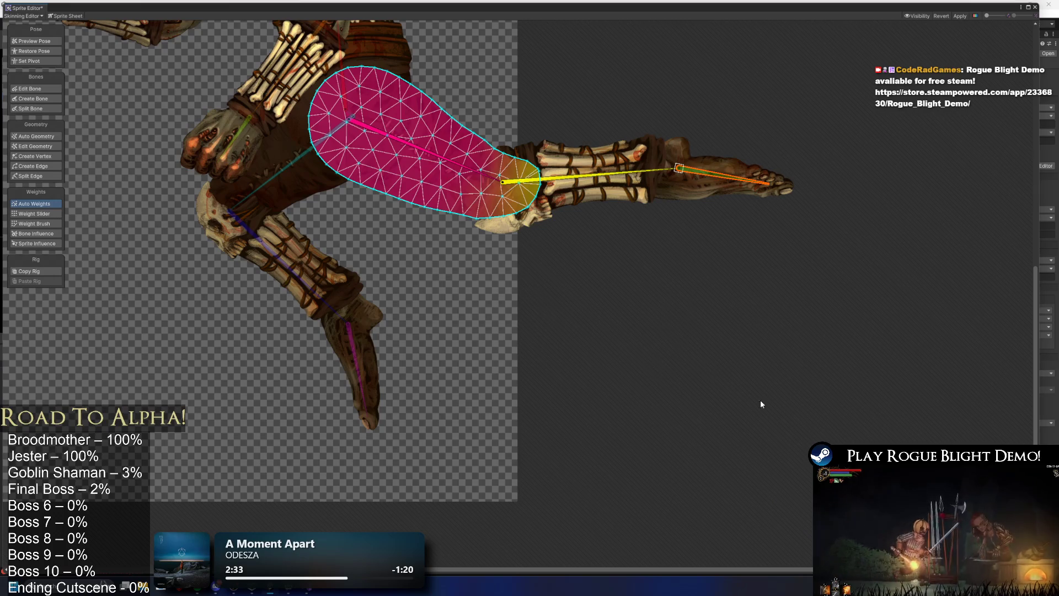
{"action": "left_click", "coordinate": [278, 157]}
Return the goblin rig to its upright rest pose
{"action": "left_click", "coordinate": [648, 160]}
{"action": "key", "text": "shift+1"}
{"action": "key", "text": "shift+w"}
{"action": "scroll", "coordinate": [551, 170], "scroll_direction": "down", "scroll_amount": 5}
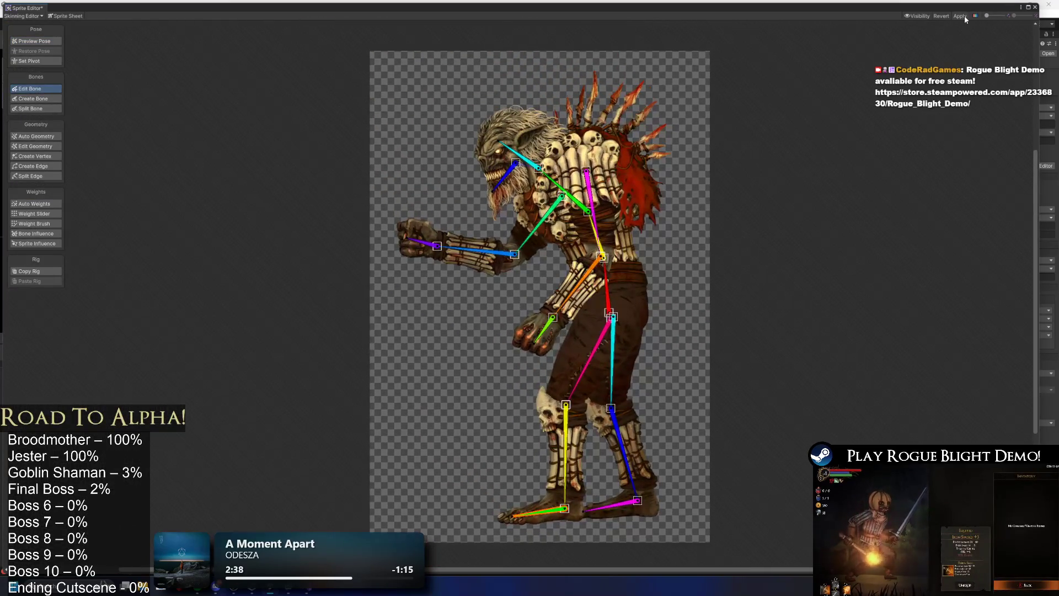
Apply the goblin sprite's bone rig and weight edits in the Sprite Editor
{"action": "left_click", "coordinate": [962, 17]}
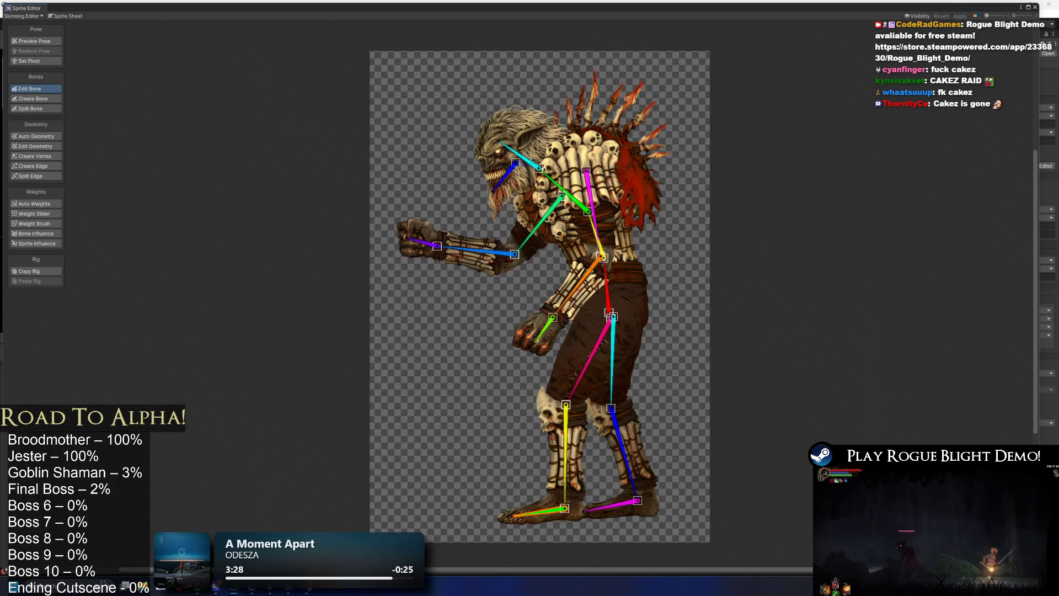
Launch Steam from system search and dismiss its empty popup
{"action": "key", "text": "super"}
{"action": "type", "text": "steam"}
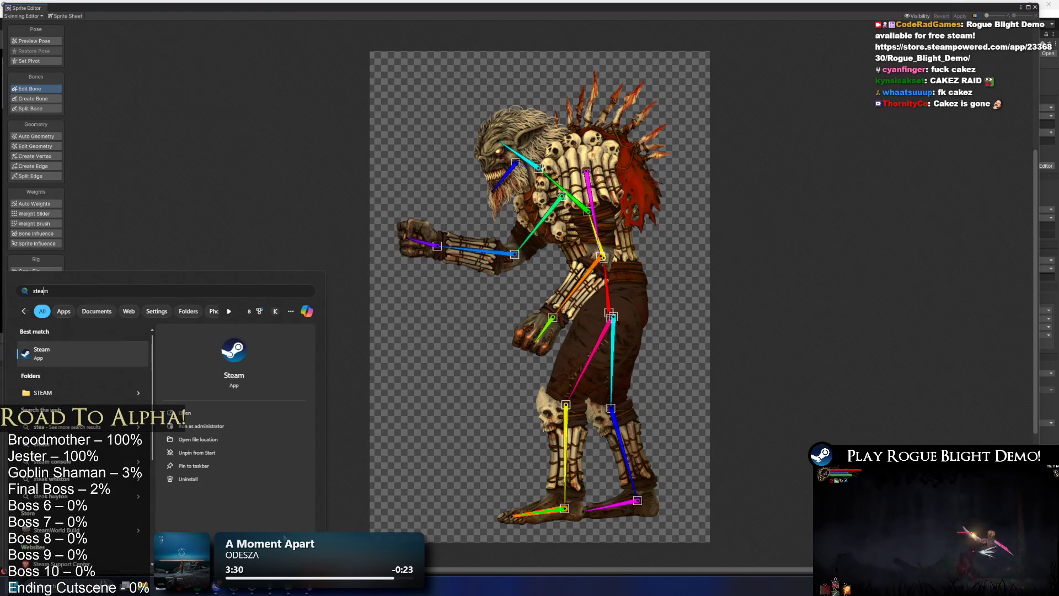
{"action": "key", "text": "Return"}
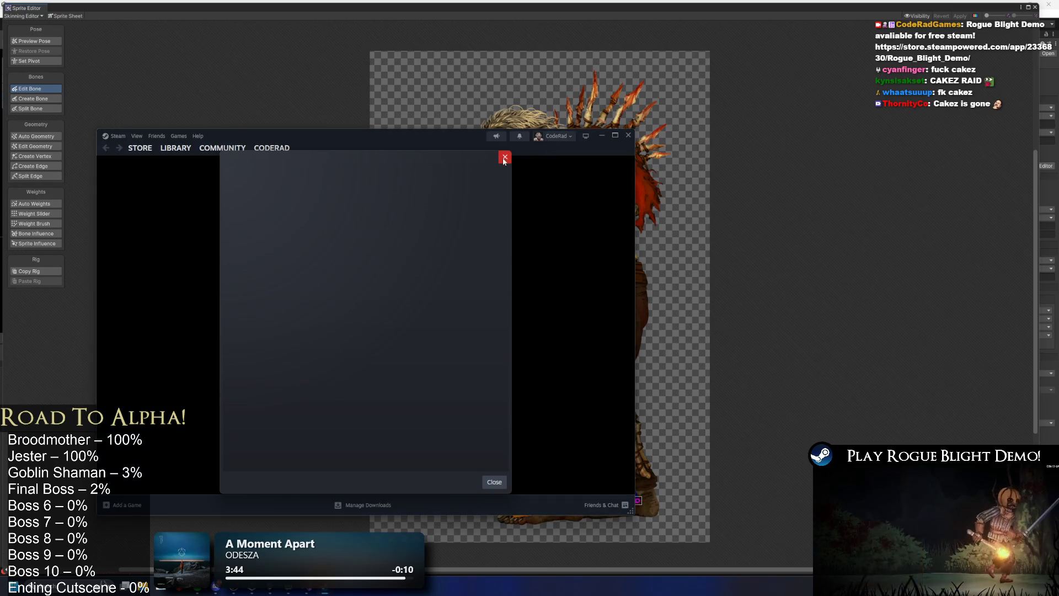
{"action": "left_click", "coordinate": [504, 157]}
Open the Tangy TD Demo store page from the library and copy its link
{"action": "mouse_move", "coordinate": [140, 149]}
{"action": "left_click", "coordinate": [180, 163]}
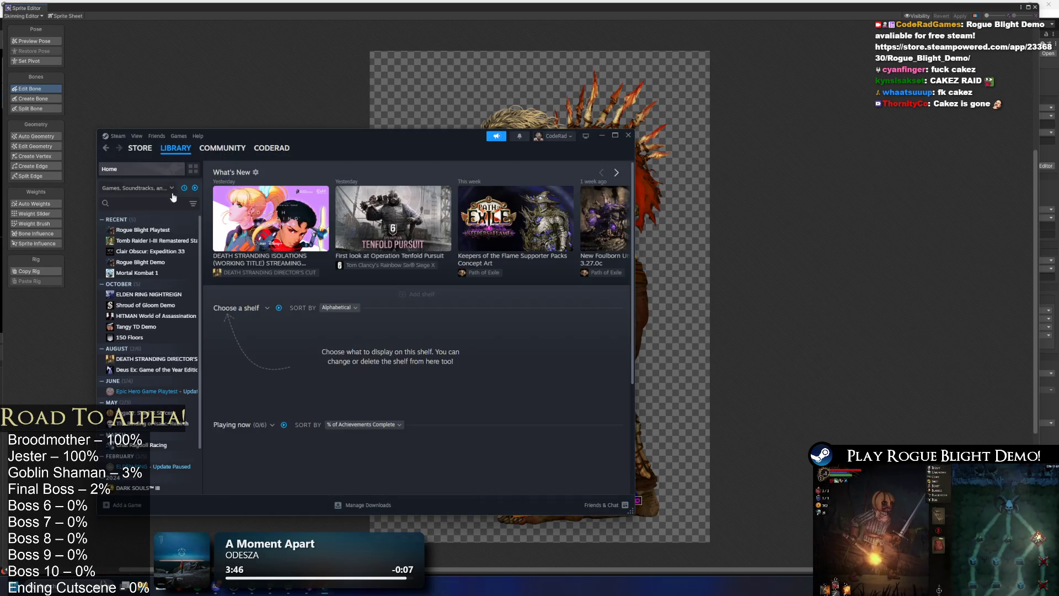
{"action": "left_click", "coordinate": [138, 326]}
{"action": "left_click", "coordinate": [240, 333]}
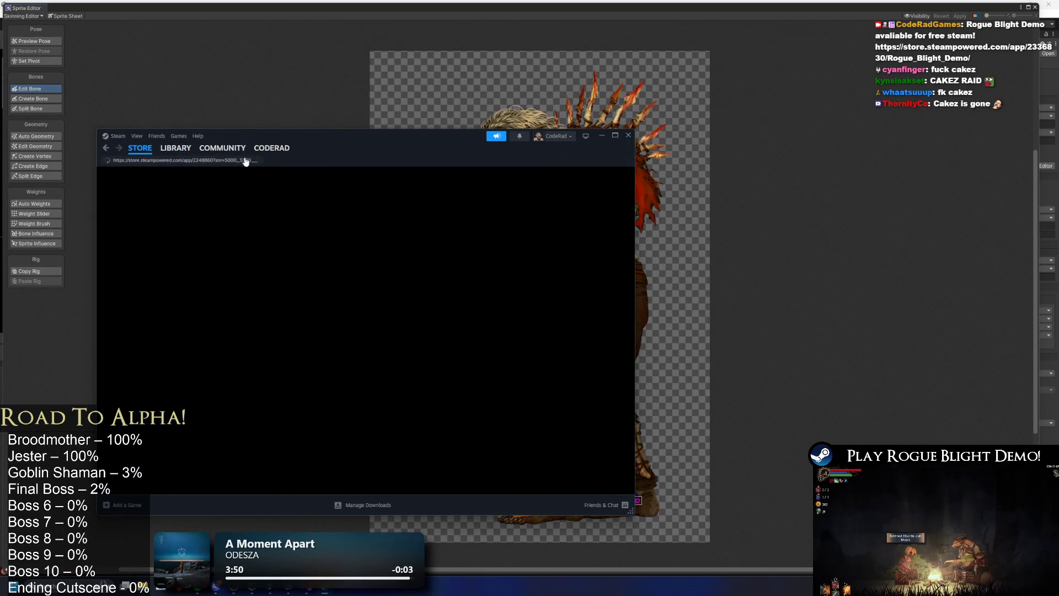
{"action": "left_click", "coordinate": [196, 161]}
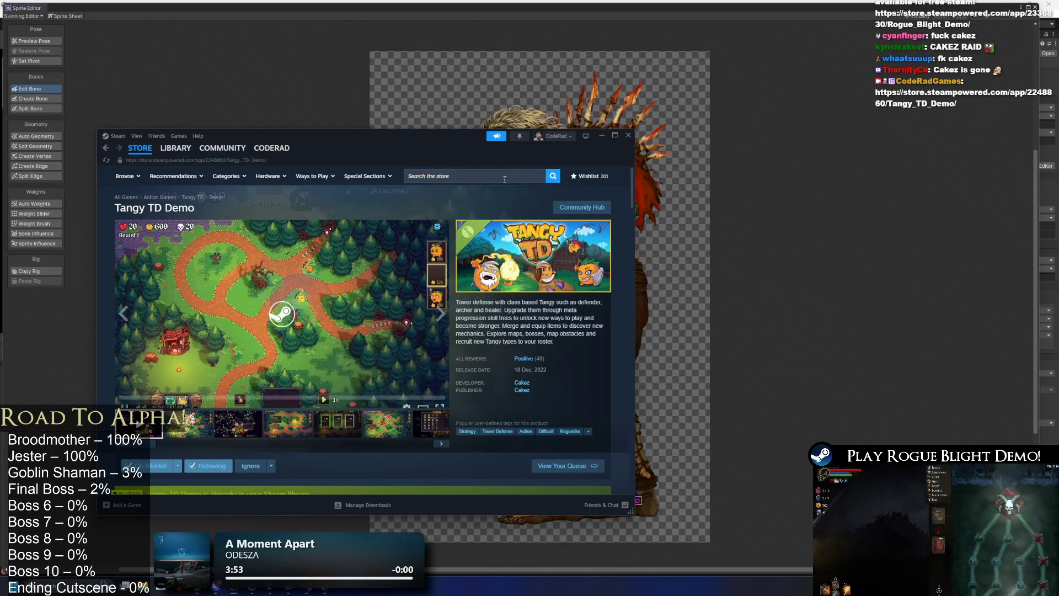
Browse the Tangy TD Demo screenshots, including skill tree and Powerups menu, then switch back to Unity
{"action": "scroll", "coordinate": [357, 280], "scroll_direction": "down", "scroll_amount": 2}
{"action": "double_click", "coordinate": [404, 145]}
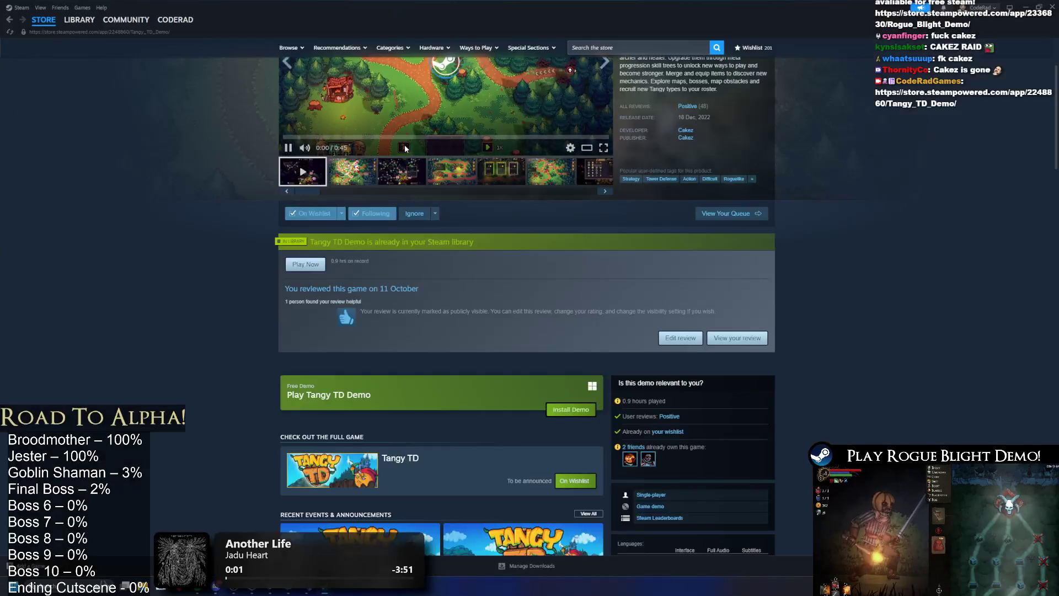
{"action": "scroll", "coordinate": [401, 298], "scroll_direction": "up", "scroll_amount": 2}
{"action": "left_click", "coordinate": [400, 305]}
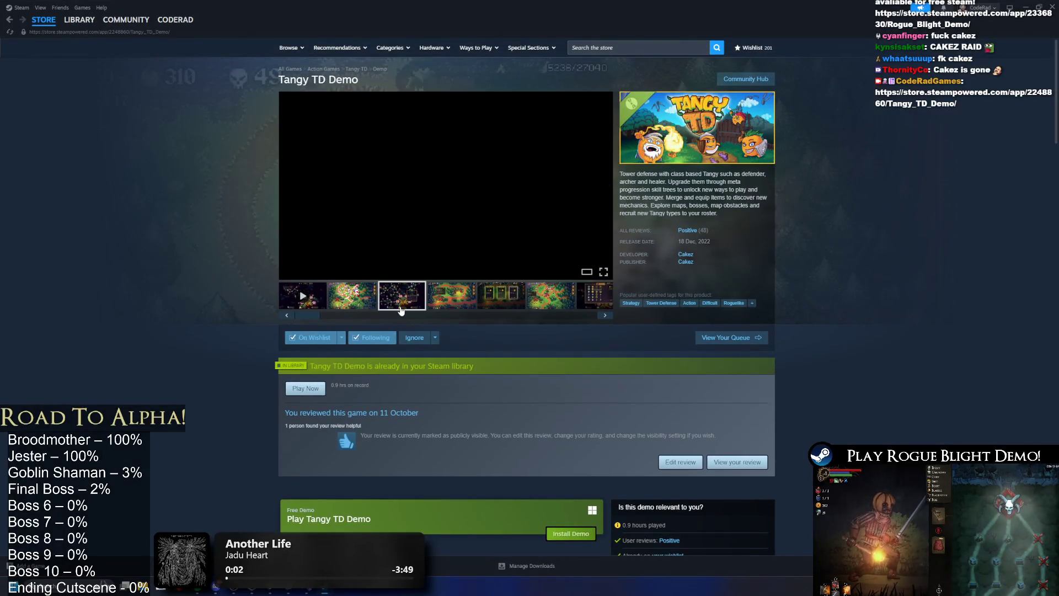
{"action": "left_click", "coordinate": [355, 308]}
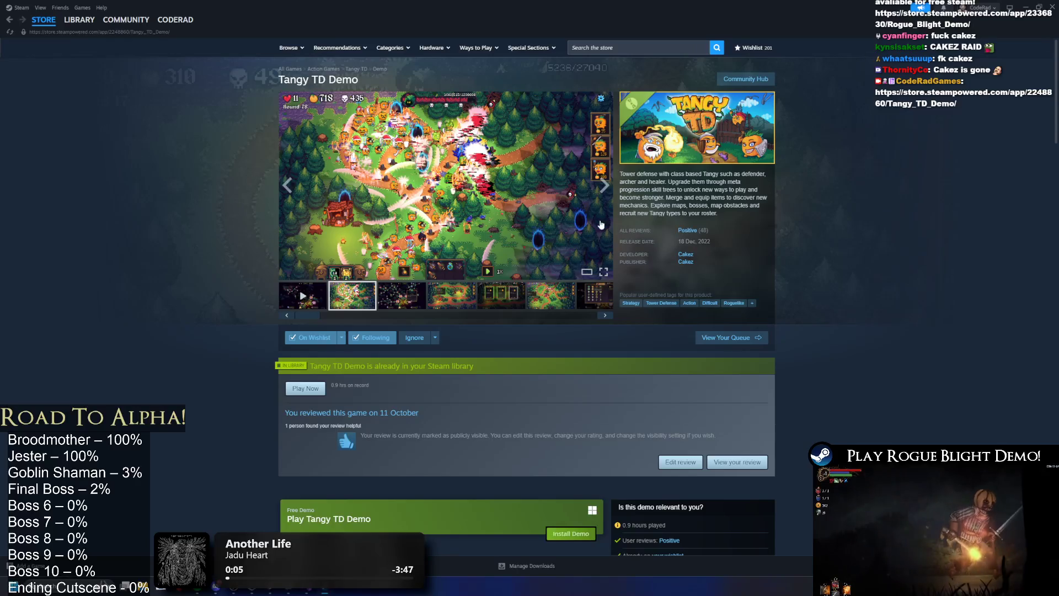
{"action": "left_click", "coordinate": [415, 298]}
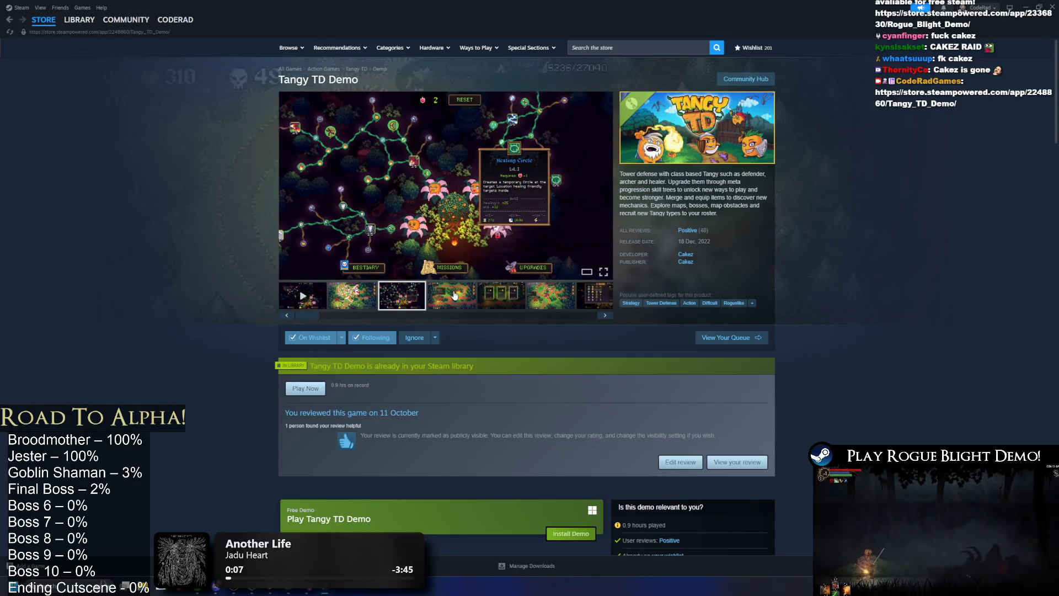
{"action": "left_click", "coordinate": [455, 295]}
{"action": "left_click", "coordinate": [501, 295]}
{"action": "left_click", "coordinate": [550, 295]}
{"action": "left_click", "coordinate": [601, 306]}
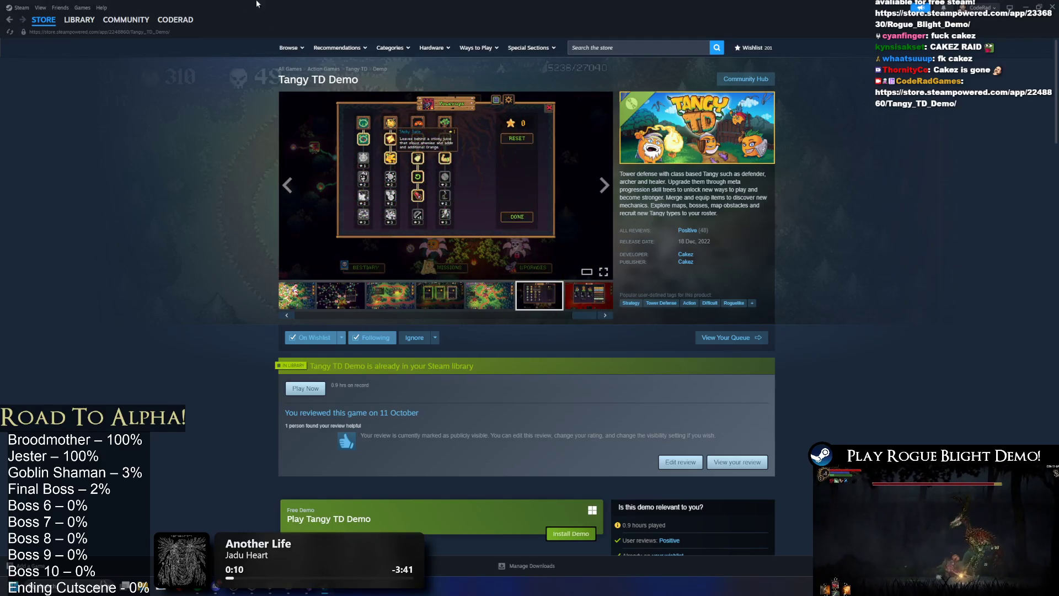
{"action": "left_click", "coordinate": [70, 33]}
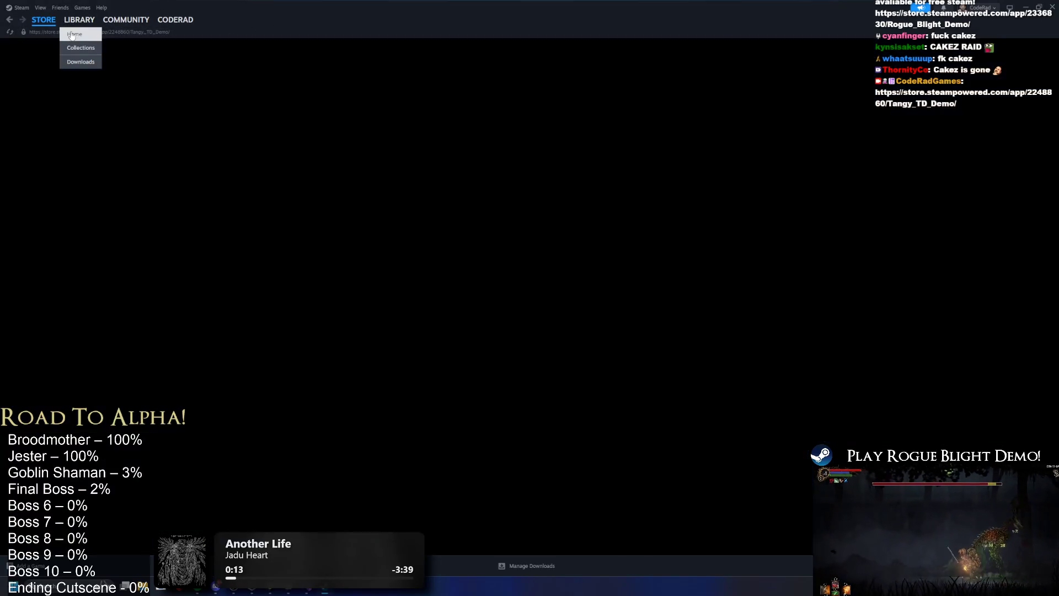
{"action": "key", "text": "alt+Tab"}
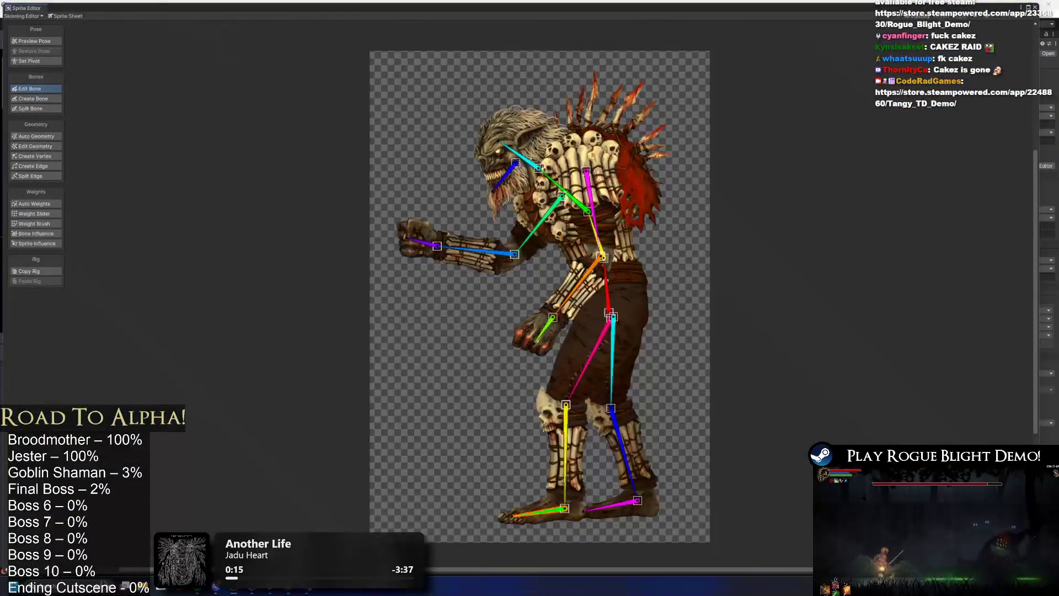
Look over the goblin rig in the Skinning Editor, then close the Sprite Editor window
{"action": "mouse_move", "coordinate": [198, 588]}
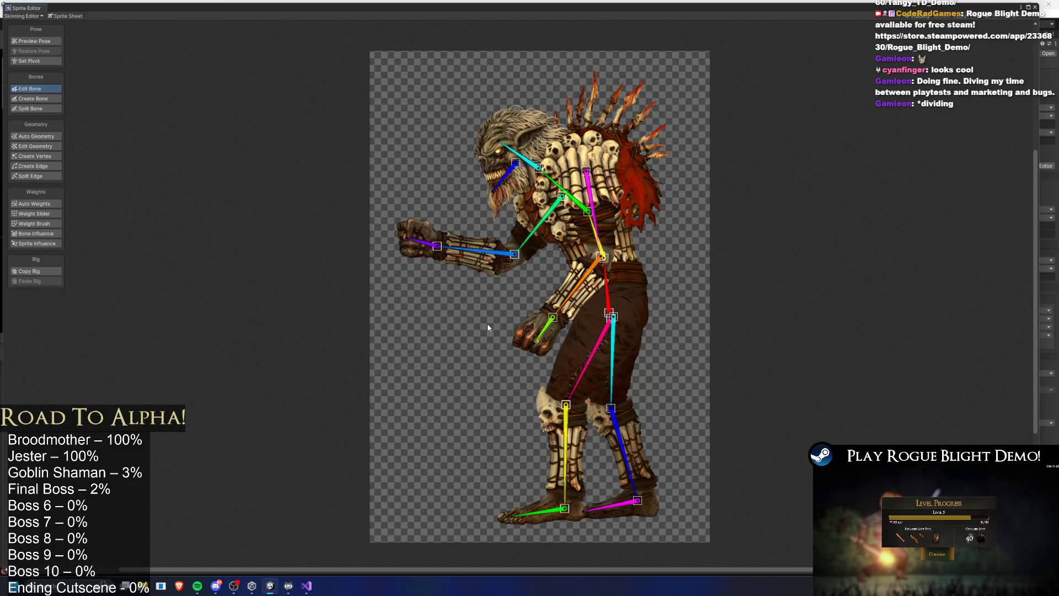
{"action": "scroll", "coordinate": [488, 323], "scroll_direction": "up", "scroll_amount": 2}
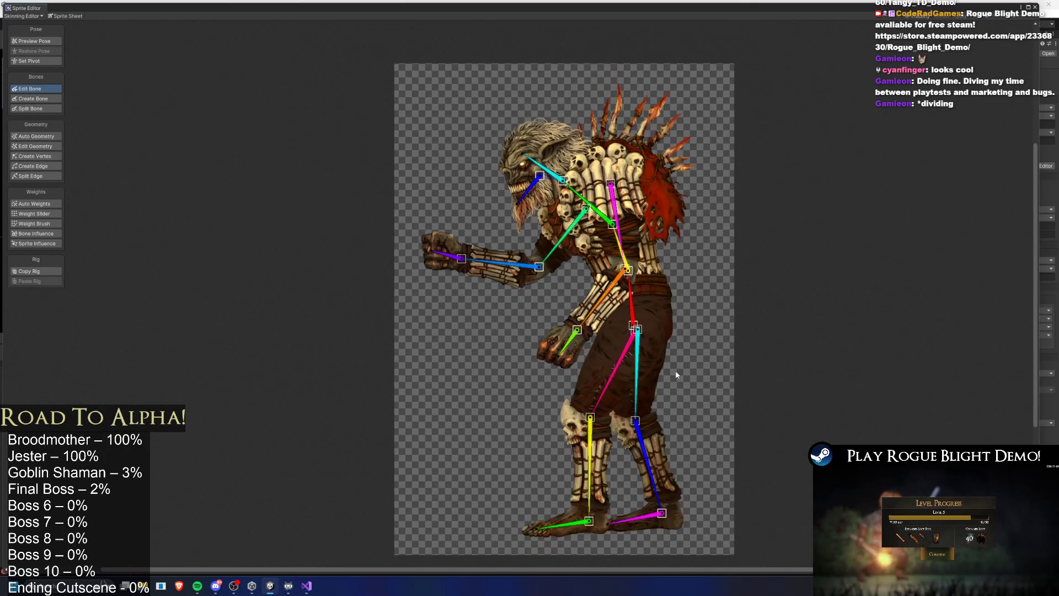
{"action": "scroll", "coordinate": [675, 370], "scroll_direction": "down", "scroll_amount": 2}
{"action": "scroll", "coordinate": [642, 353], "scroll_direction": "up", "scroll_amount": 1}
{"action": "scroll", "coordinate": [614, 332], "scroll_direction": "down", "scroll_amount": 1}
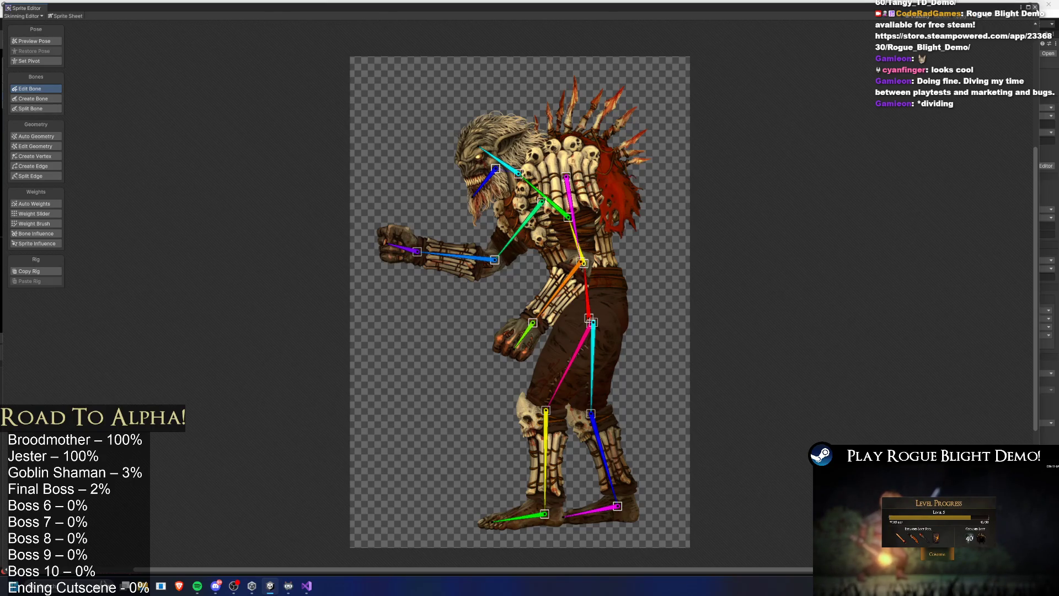
{"action": "left_click", "coordinate": [1035, 6]}
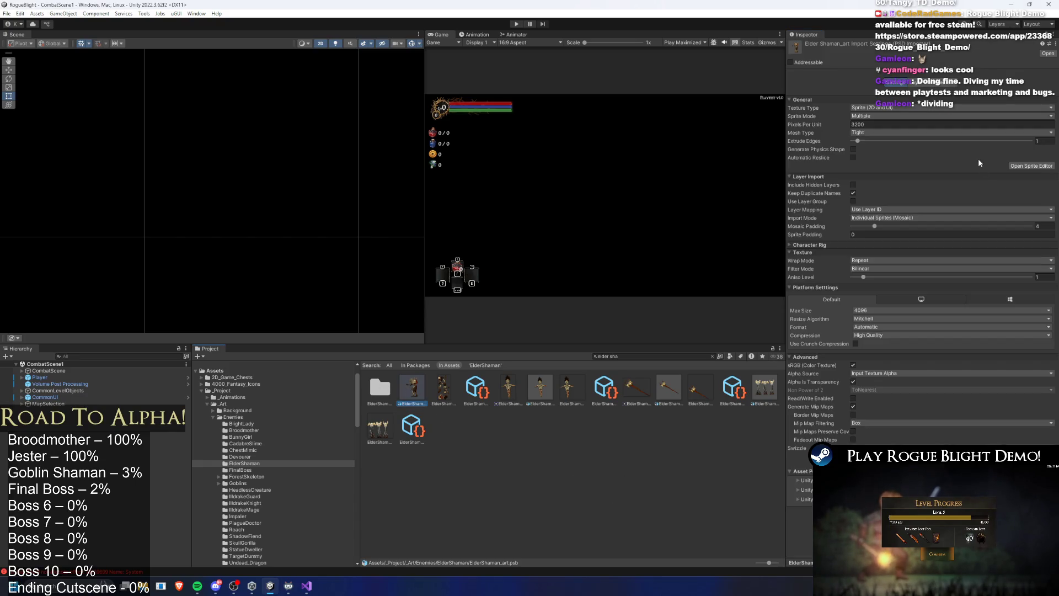
Reopen the ElderShaman sheet in the Sprite Editor and switch it to the Skinning Editor
{"action": "left_click", "coordinate": [1030, 166]}
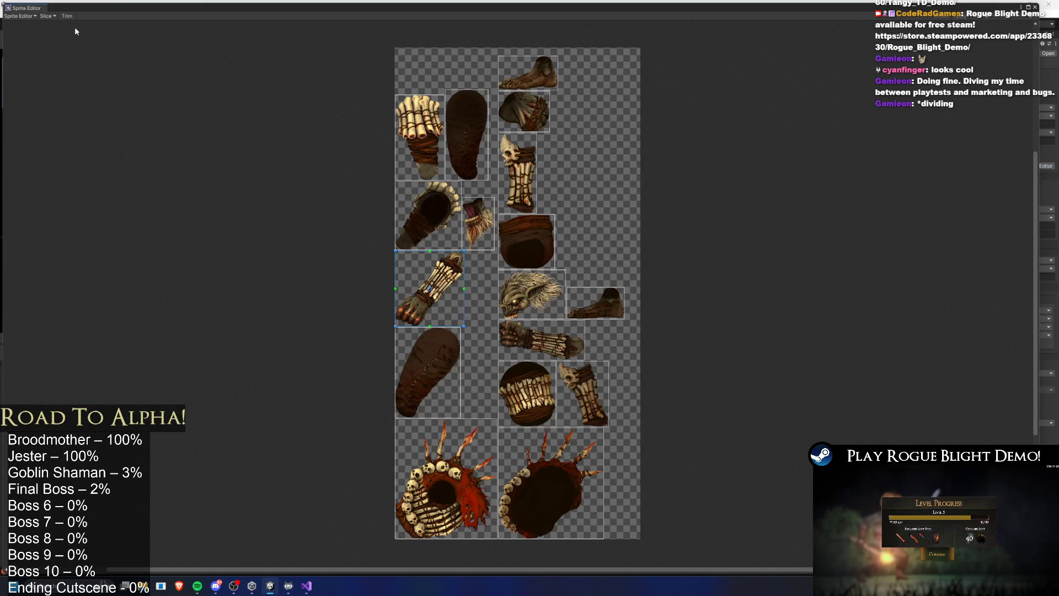
{"action": "left_click", "coordinate": [21, 16]}
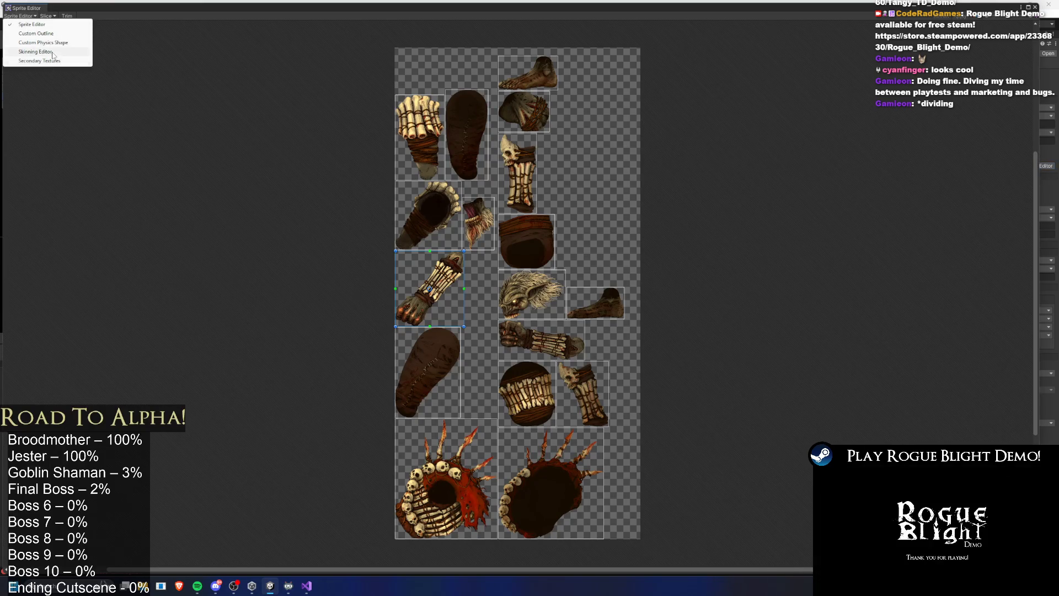
{"action": "left_click", "coordinate": [53, 51]}
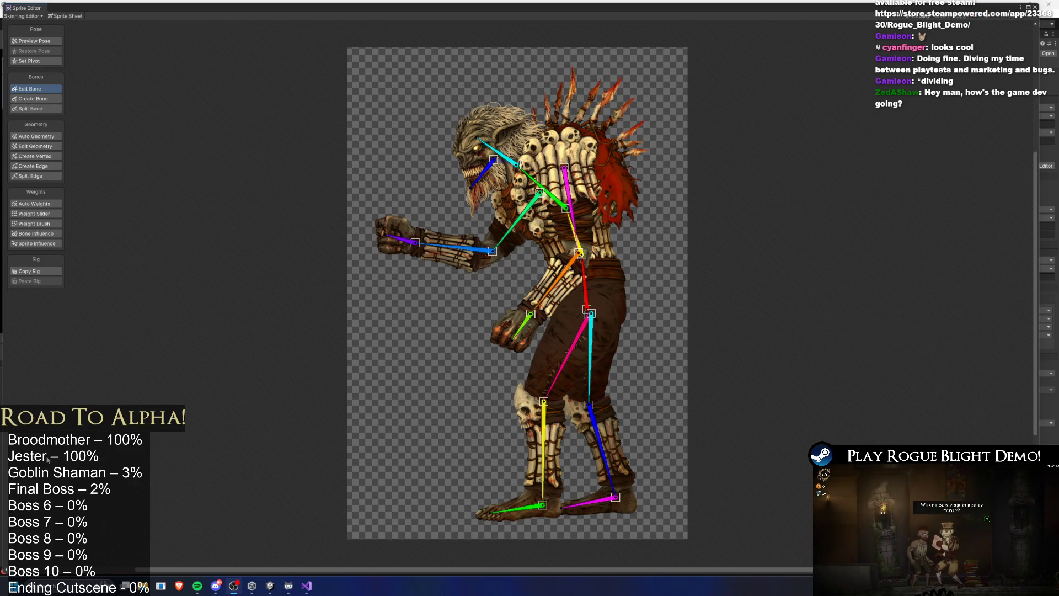
In Preview Pose, swing the shaman's front arm down along its body
{"action": "mouse_move", "coordinate": [199, 587]}
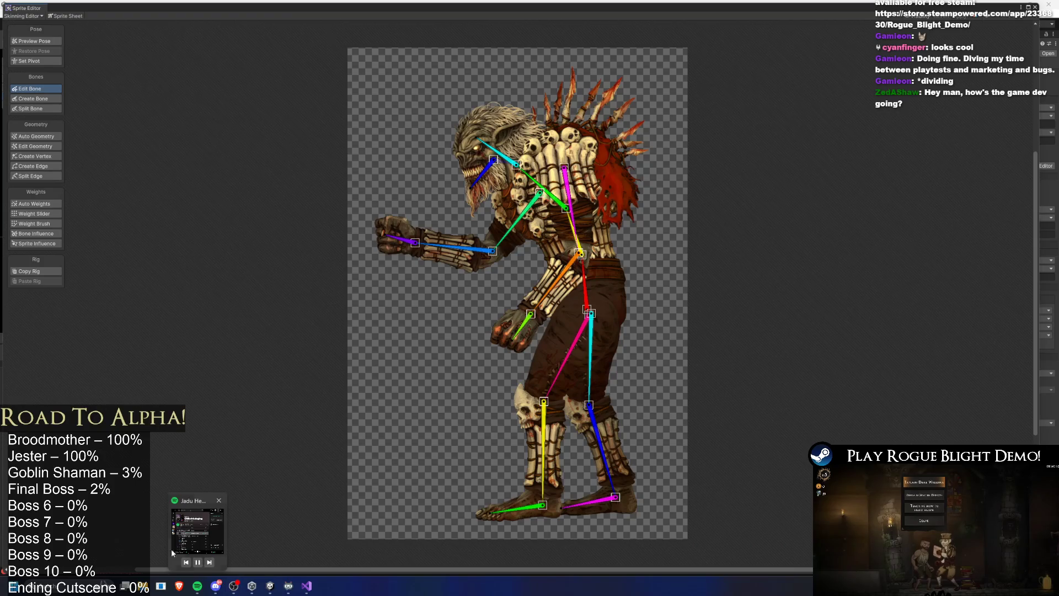
{"action": "key", "text": "XF86AudioPlay"}
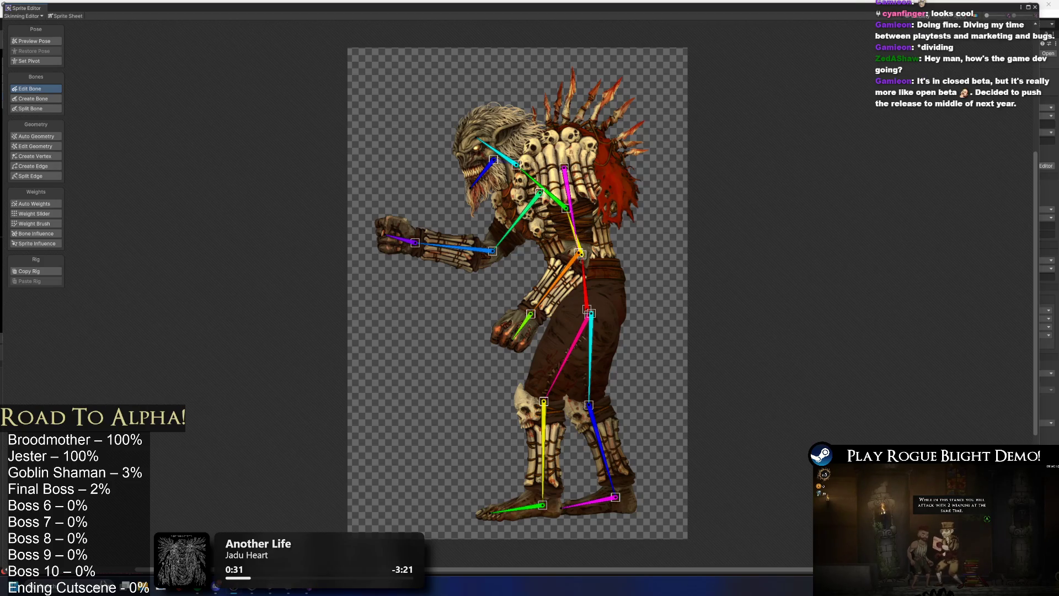
{"action": "left_click", "coordinate": [34, 41]}
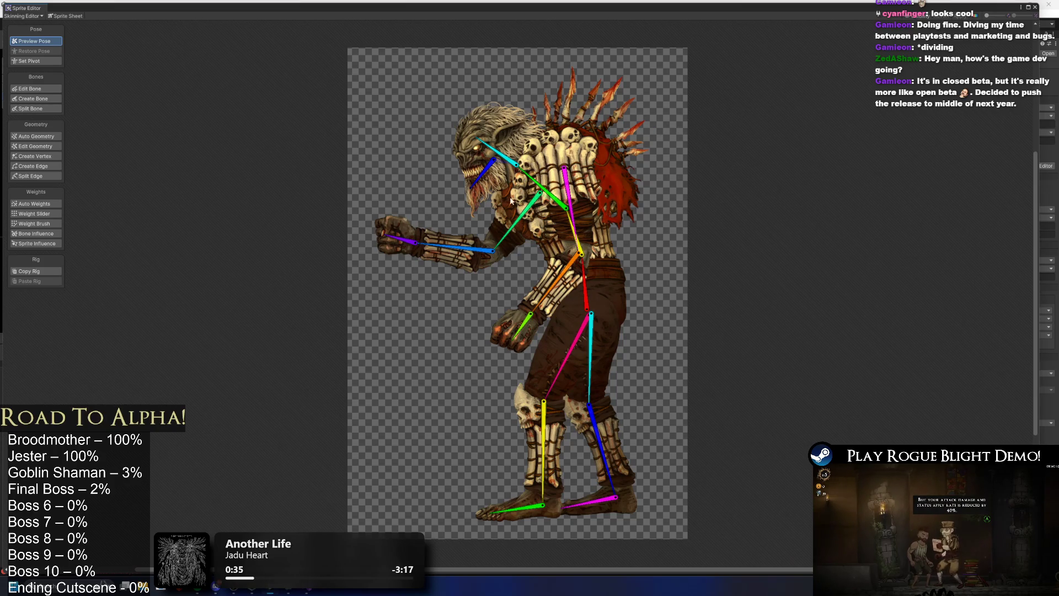
{"action": "mouse_move", "coordinate": [529, 235]}
{"action": "left_mouse_down"}
{"action": "mouse_move", "coordinate": [558, 256]}
{"action": "mouse_move", "coordinate": [557, 269]}
{"action": "mouse_move", "coordinate": [579, 240]}
{"action": "mouse_move", "coordinate": [609, 245]}
{"action": "mouse_move", "coordinate": [562, 174]}
{"action": "mouse_move", "coordinate": [498, 159]}
{"action": "left_mouse_up"}
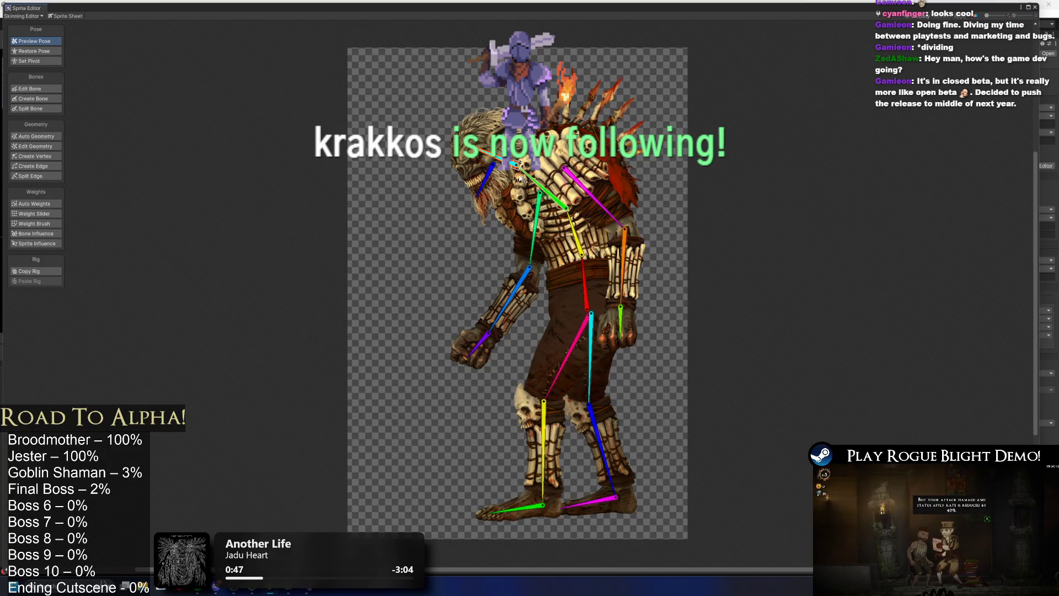
Tilt the upper body down, then back up, to test the sprite's deformation
{"action": "left_click_drag", "start_coordinate": [544, 188], "coordinate": [521, 233]}
{"action": "scroll", "coordinate": [529, 223], "scroll_direction": "up", "scroll_amount": 3}
{"action": "scroll", "coordinate": [521, 233], "scroll_direction": "up", "scroll_amount": 3}
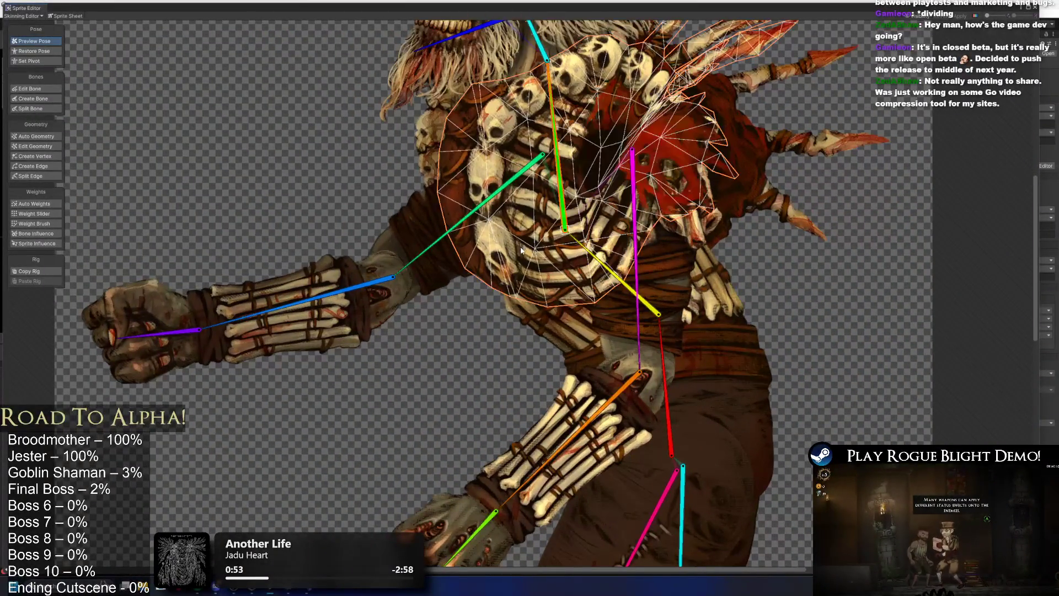
{"action": "left_click_drag", "start_coordinate": [518, 280], "coordinate": [388, 137]}
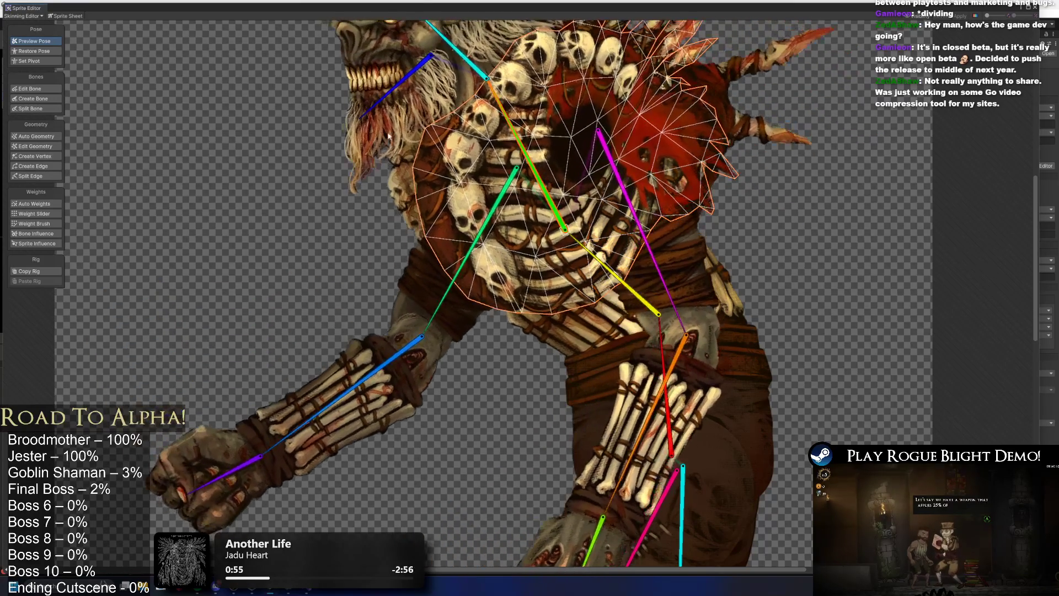
{"action": "scroll", "coordinate": [328, 164], "scroll_direction": "down", "scroll_amount": 5}
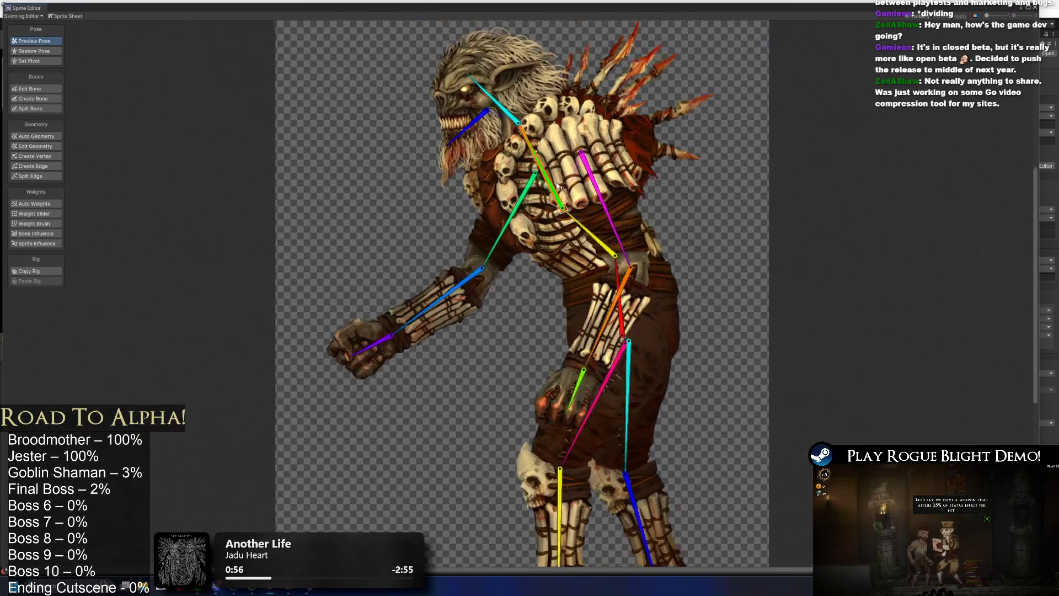
{"action": "mouse_move", "coordinate": [546, 156]}
{"action": "left_mouse_down"}
{"action": "mouse_move", "coordinate": [557, 171]}
{"action": "mouse_move", "coordinate": [543, 143]}
{"action": "mouse_move", "coordinate": [549, 157]}
{"action": "left_mouse_up"}
{"action": "scroll", "coordinate": [624, 117], "scroll_direction": "up", "scroll_amount": 3}
Brush the spiked shoulder piece's weights fully onto the chest bone, then resume Preview Pose
{"action": "left_click", "coordinate": [623, 115]}
{"action": "left_click", "coordinate": [623, 116]}
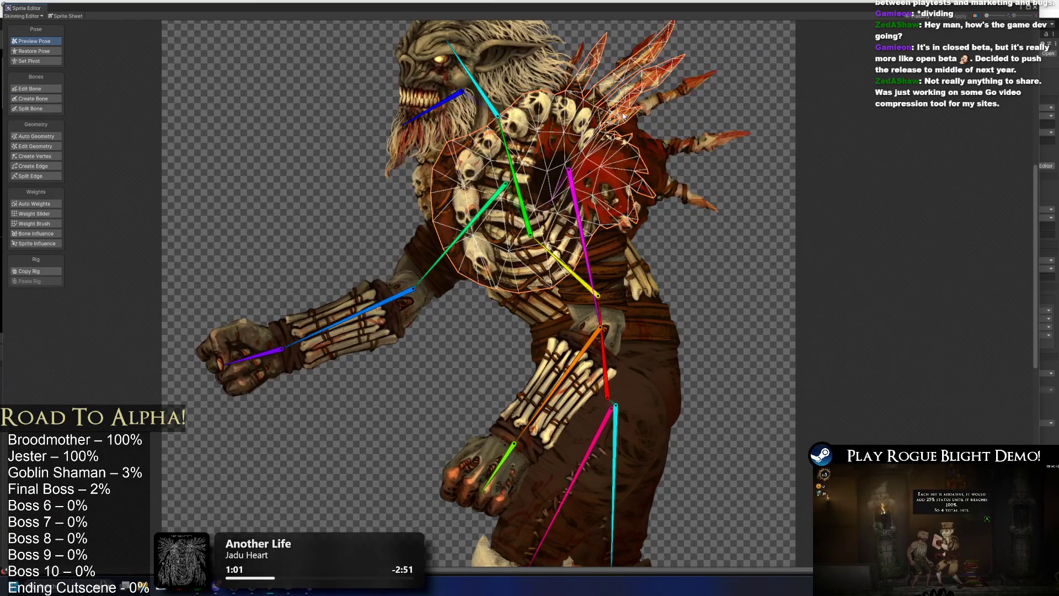
{"action": "left_click", "coordinate": [34, 224]}
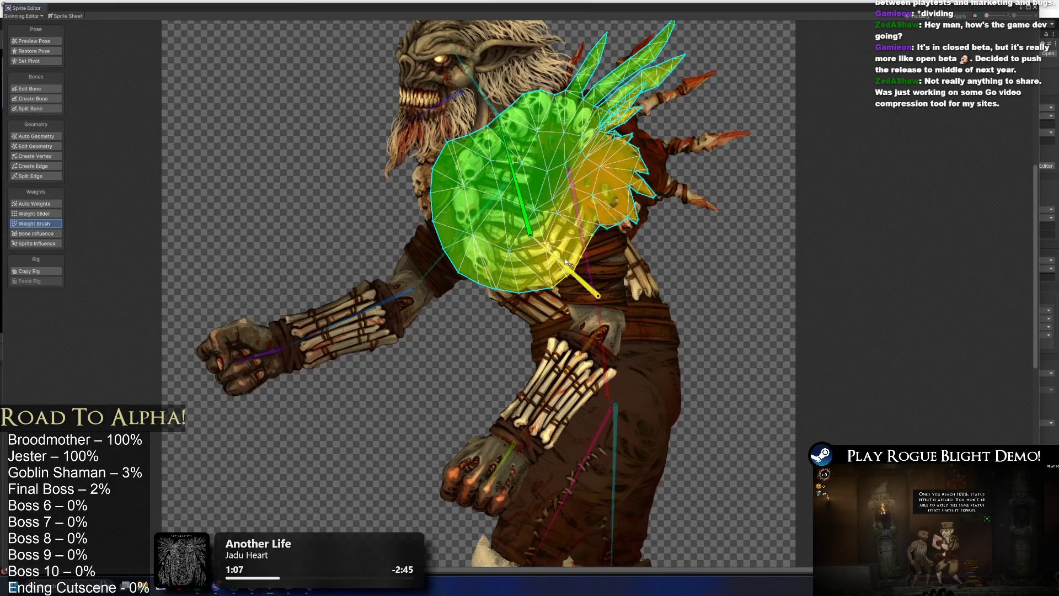
{"action": "mouse_move", "coordinate": [564, 260]}
{"action": "left_mouse_down"}
{"action": "mouse_move", "coordinate": [551, 165]}
{"action": "mouse_move", "coordinate": [607, 138]}
{"action": "mouse_move", "coordinate": [634, 176]}
{"action": "mouse_move", "coordinate": [614, 216]}
{"action": "mouse_move", "coordinate": [546, 254]}
{"action": "mouse_move", "coordinate": [552, 210]}
{"action": "mouse_move", "coordinate": [658, 197]}
{"action": "mouse_move", "coordinate": [513, 265]}
{"action": "mouse_move", "coordinate": [469, 259]}
{"action": "mouse_move", "coordinate": [497, 280]}
{"action": "mouse_move", "coordinate": [772, 143]}
{"action": "mouse_move", "coordinate": [757, 81]}
{"action": "left_mouse_up"}
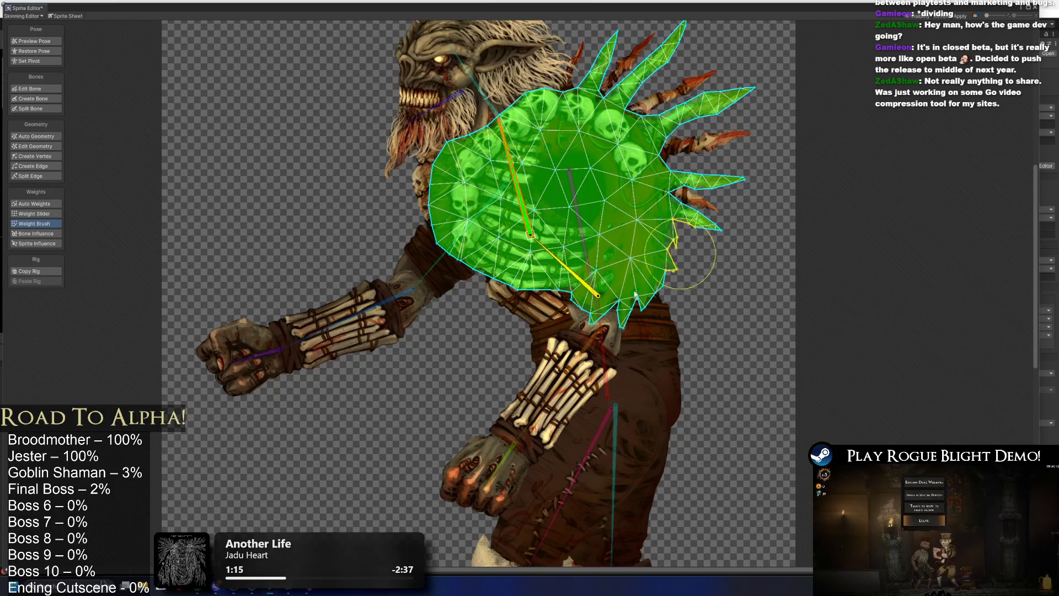
{"action": "key", "text": "shift+q"}
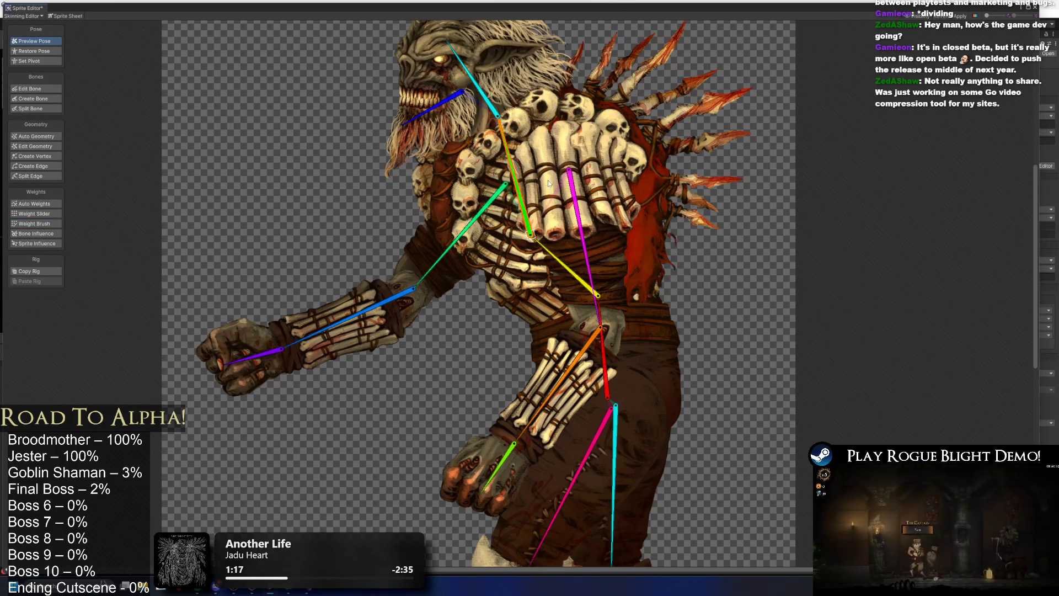
Raise the joint between the green and yellow bones and regenerate the belly piece's auto weights
{"action": "mouse_move", "coordinate": [478, 195]}
{"action": "left_mouse_down"}
{"action": "mouse_move", "coordinate": [496, 169]}
{"action": "mouse_move", "coordinate": [548, 296]}
{"action": "left_mouse_up"}
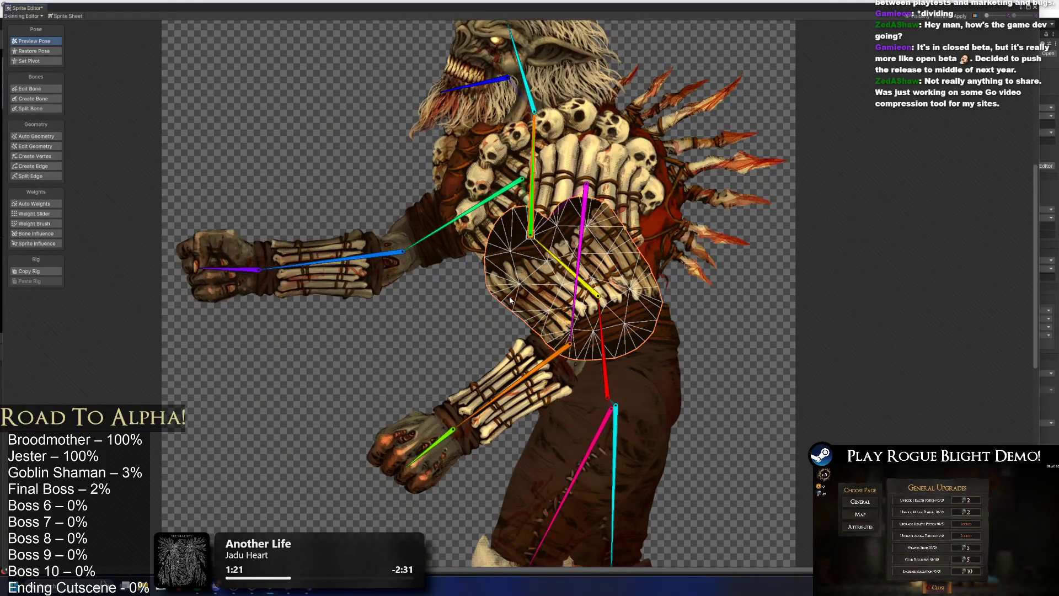
{"action": "left_click", "coordinate": [43, 224]}
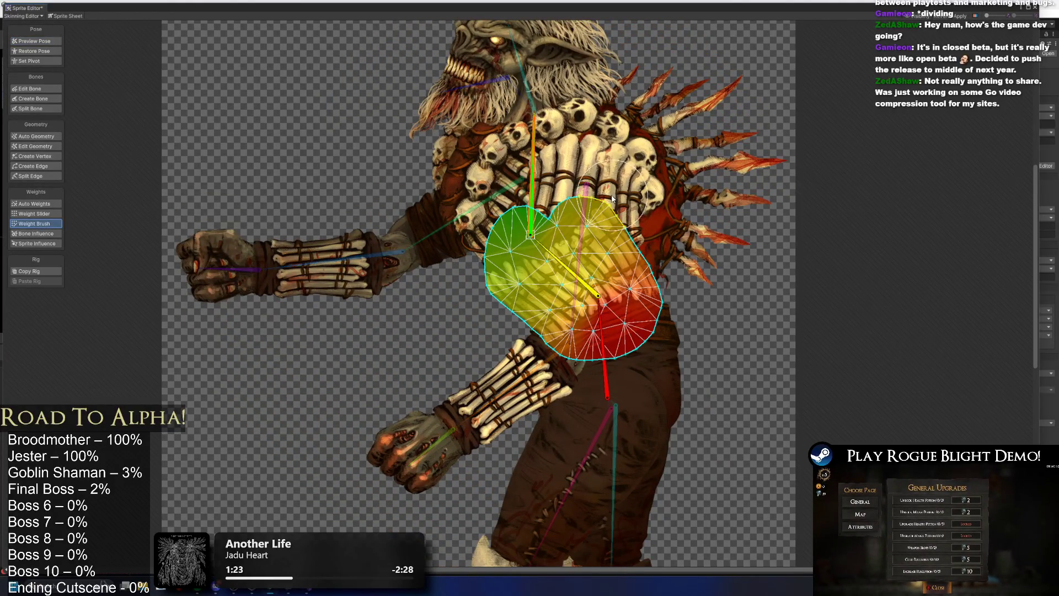
{"action": "left_click_drag", "start_coordinate": [539, 223], "coordinate": [3, 77]}
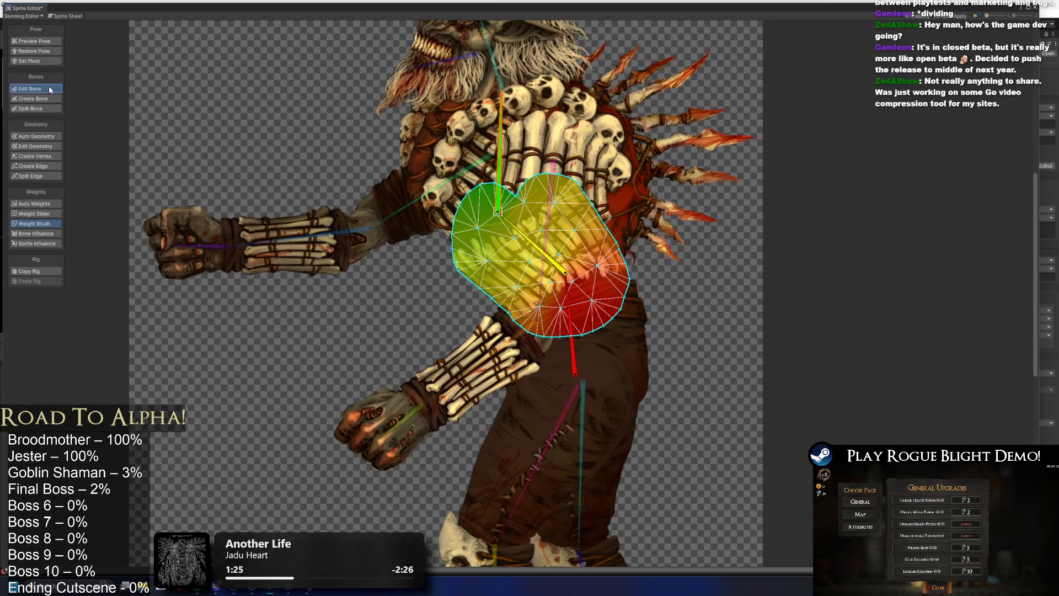
{"action": "left_click", "coordinate": [50, 90]}
{"action": "scroll", "coordinate": [582, 200], "scroll_direction": "up", "scroll_amount": 3}
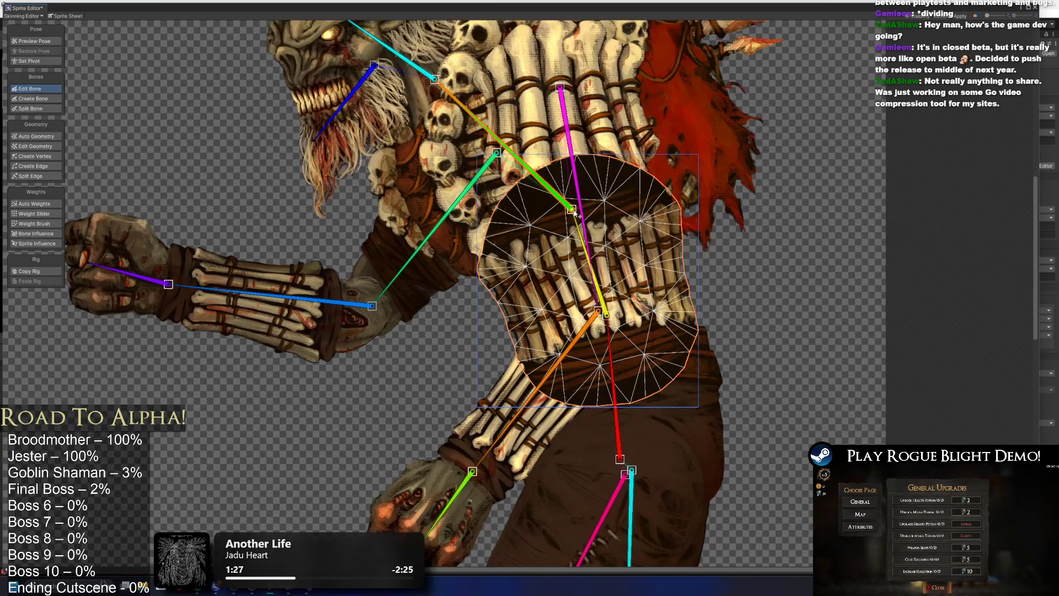
{"action": "left_click_drag", "start_coordinate": [578, 223], "coordinate": [586, 216]}
{"action": "left_click", "coordinate": [33, 204]}
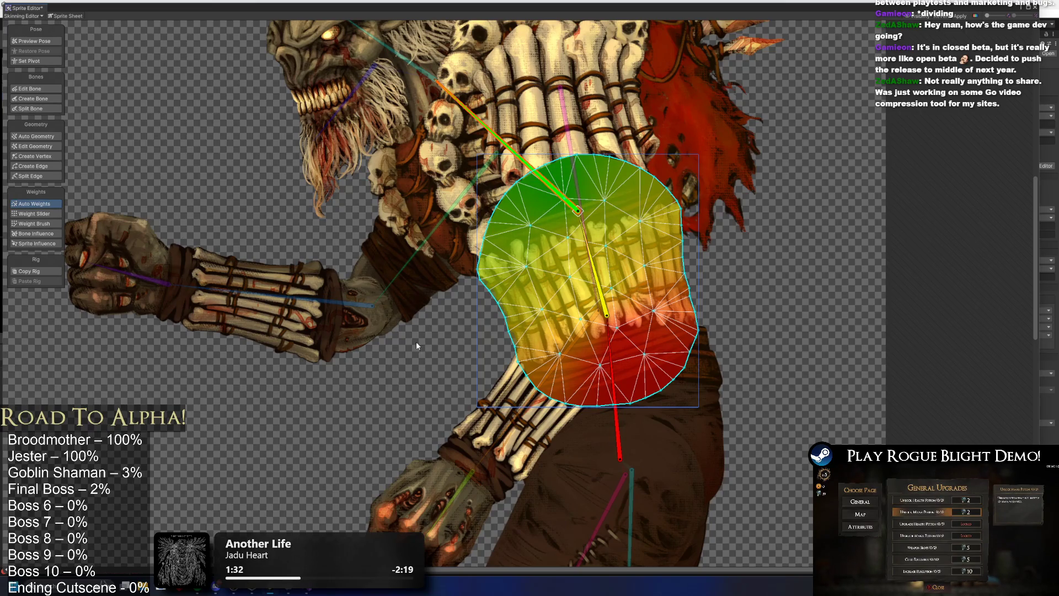
Test-pose the spine, arms and upper body to check how the belly deforms
{"action": "left_click", "coordinate": [33, 41]}
{"action": "mouse_move", "coordinate": [519, 149]}
{"action": "left_mouse_down"}
{"action": "mouse_move", "coordinate": [589, 134]}
{"action": "mouse_move", "coordinate": [524, 219]}
{"action": "left_mouse_up"}
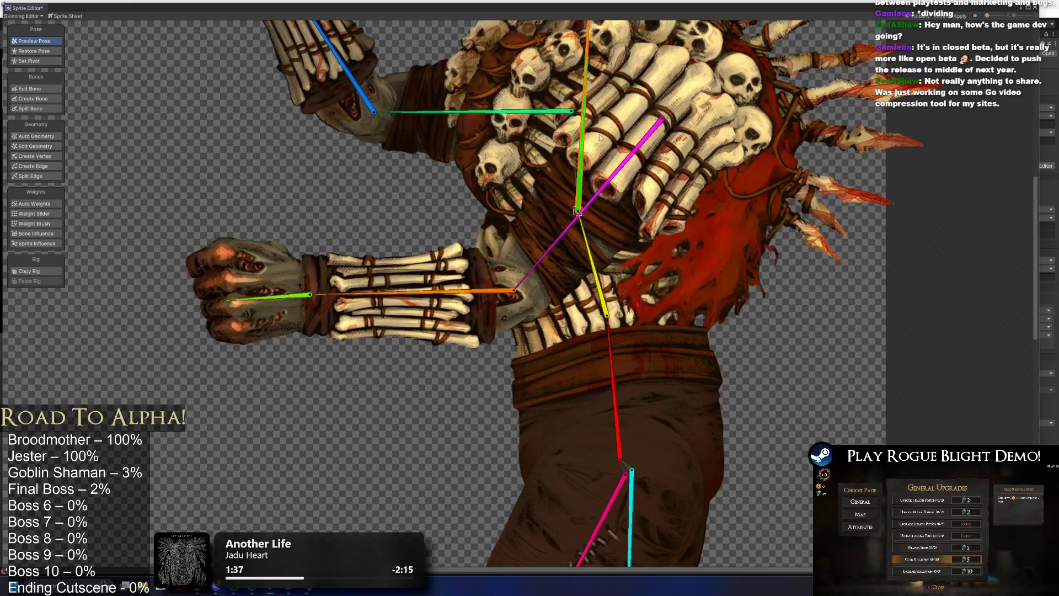
{"action": "left_click_drag", "start_coordinate": [593, 138], "coordinate": [549, 156]}
{"action": "scroll", "coordinate": [549, 156], "scroll_direction": "down", "scroll_amount": 5}
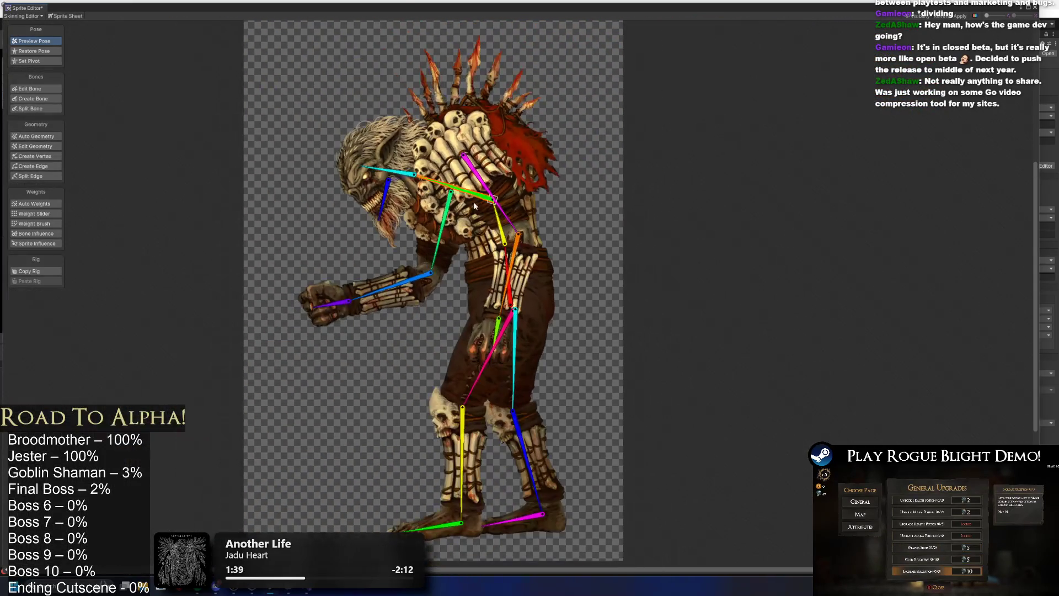
{"action": "mouse_move", "coordinate": [477, 179]}
{"action": "left_mouse_down"}
{"action": "mouse_move", "coordinate": [573, 80]}
{"action": "mouse_move", "coordinate": [511, 184]}
{"action": "mouse_move", "coordinate": [537, 175]}
{"action": "mouse_move", "coordinate": [546, 138]}
{"action": "left_mouse_up"}
{"action": "mouse_move", "coordinate": [504, 235]}
{"action": "left_mouse_down"}
{"action": "mouse_move", "coordinate": [524, 221]}
{"action": "mouse_move", "coordinate": [480, 254]}
{"action": "left_mouse_up"}
{"action": "scroll", "coordinate": [473, 260], "scroll_direction": "up", "scroll_amount": 3}
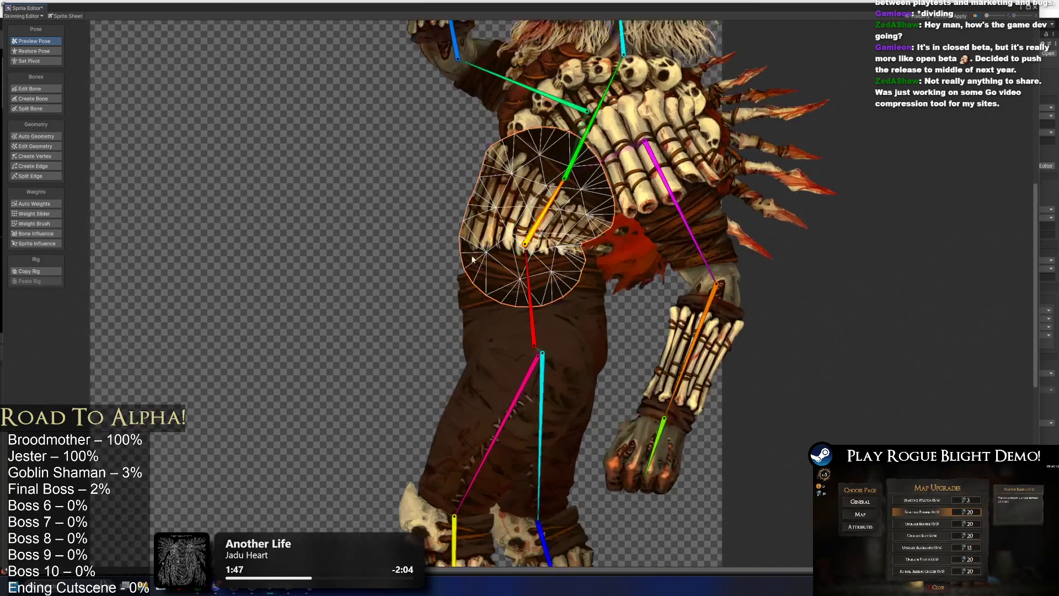
Brush weights on the torso's lower-left area, restore the default pose, and re-test
{"action": "left_click", "coordinate": [34, 223]}
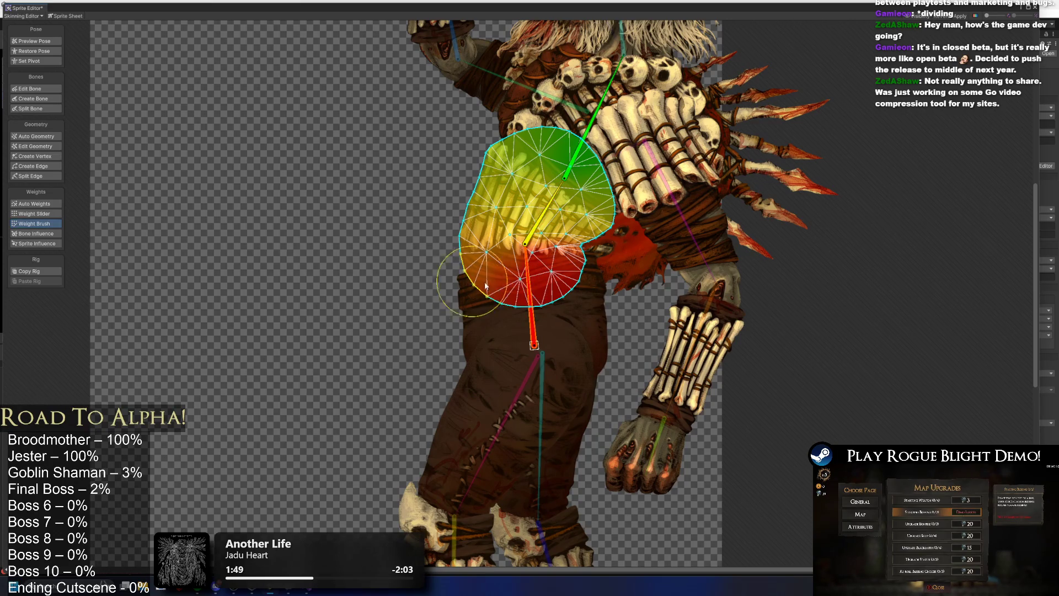
{"action": "mouse_move", "coordinate": [501, 286]}
{"action": "left_mouse_down"}
{"action": "mouse_move", "coordinate": [504, 306]}
{"action": "mouse_move", "coordinate": [439, 295]}
{"action": "mouse_move", "coordinate": [459, 286]}
{"action": "mouse_move", "coordinate": [469, 298]}
{"action": "left_mouse_up"}
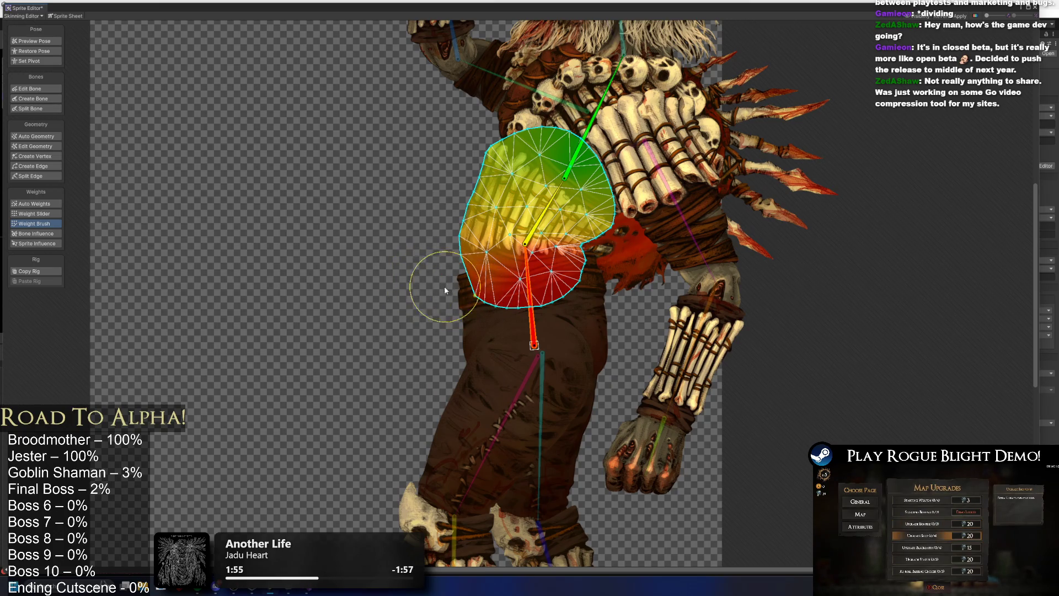
{"action": "left_click", "coordinate": [35, 51]}
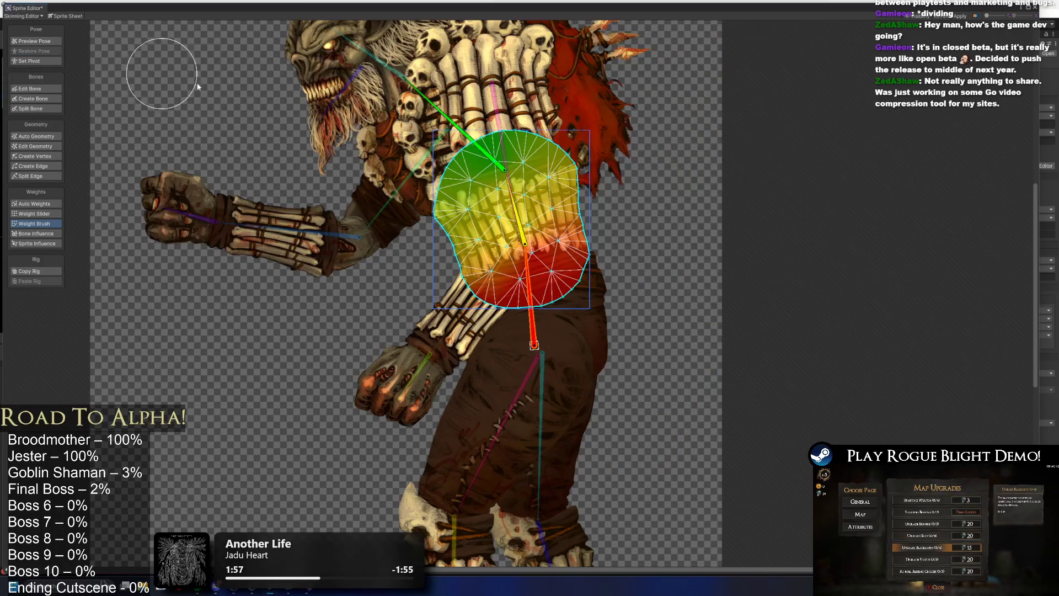
{"action": "left_click", "coordinate": [29, 42]}
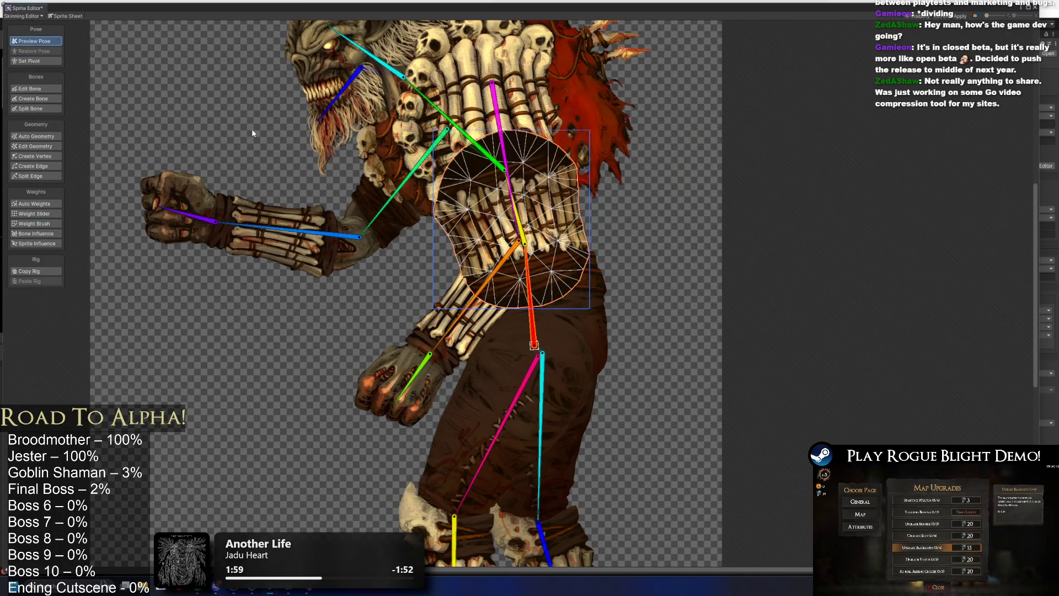
{"action": "left_click_drag", "start_coordinate": [504, 160], "coordinate": [634, 146]}
{"action": "left_click_drag", "start_coordinate": [510, 187], "coordinate": [573, 234]}
Paint the torso's lower-right area toward red and test it with a torso rotation
{"action": "left_click", "coordinate": [49, 224]}
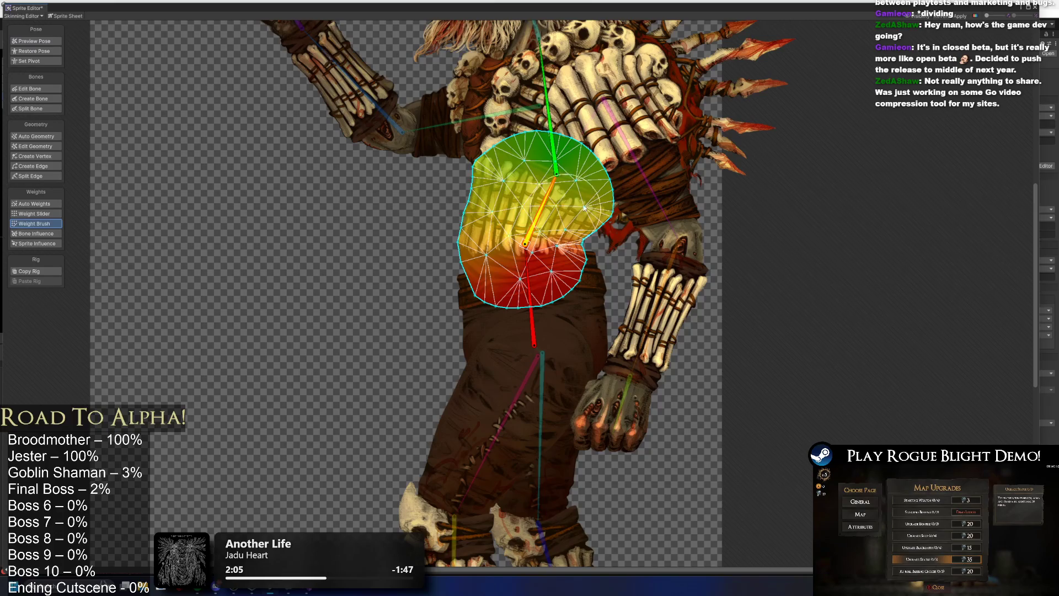
{"action": "mouse_move", "coordinate": [570, 216]}
{"action": "left_mouse_down"}
{"action": "mouse_move", "coordinate": [590, 237]}
{"action": "mouse_move", "coordinate": [605, 233]}
{"action": "mouse_move", "coordinate": [584, 251]}
{"action": "left_mouse_up"}
{"action": "left_click", "coordinate": [51, 41]}
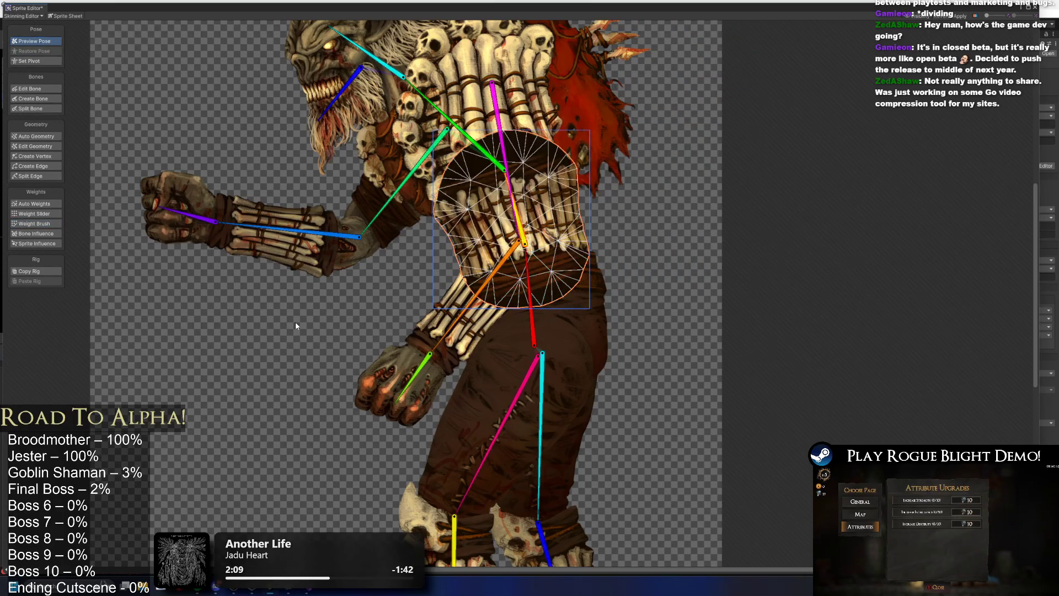
{"action": "mouse_move", "coordinate": [506, 133]}
{"action": "left_mouse_down"}
{"action": "mouse_move", "coordinate": [488, 118]}
{"action": "mouse_move", "coordinate": [536, 198]}
{"action": "mouse_move", "coordinate": [584, 194]}
{"action": "left_mouse_up"}
{"action": "key", "text": "ctrl+z"}
{"action": "key", "text": "ctrl+z"}
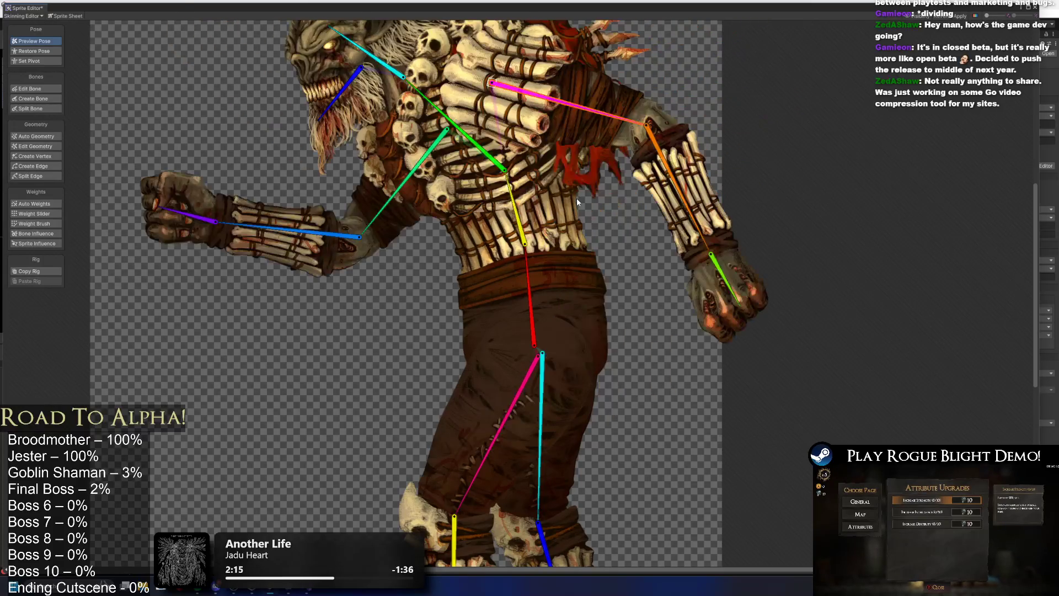
Compare the rotated and default poses and brush the upper torso greener
{"action": "left_click", "coordinate": [484, 150]}
{"action": "key", "text": "ctrl+y"}
{"action": "key", "text": "ctrl+z"}
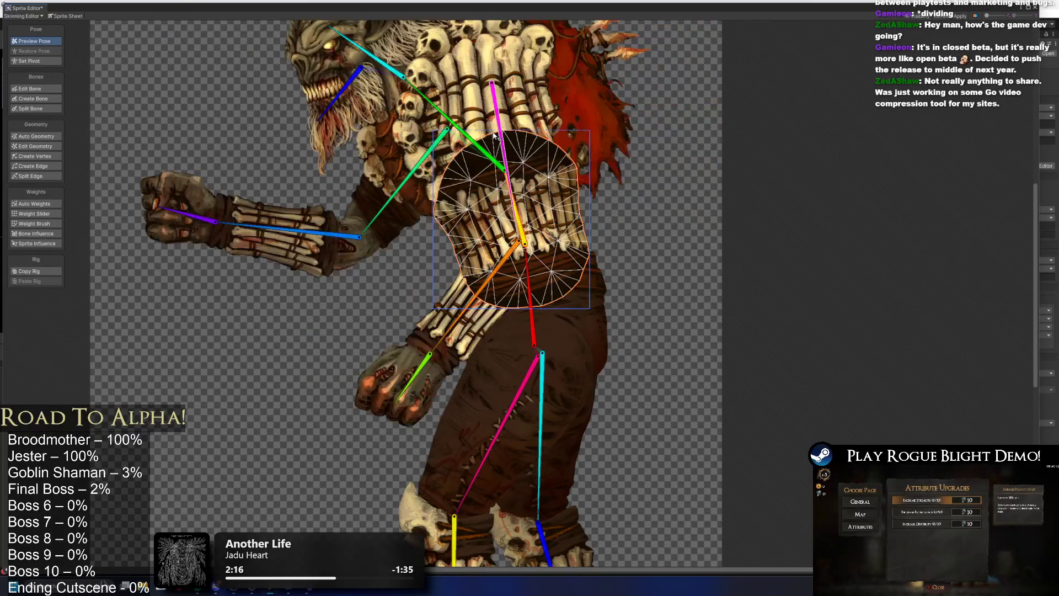
{"action": "key", "text": "shift+n"}
{"action": "key", "text": "ctrl+y"}
{"action": "left_click_drag", "start_coordinate": [477, 134], "coordinate": [549, 142]}
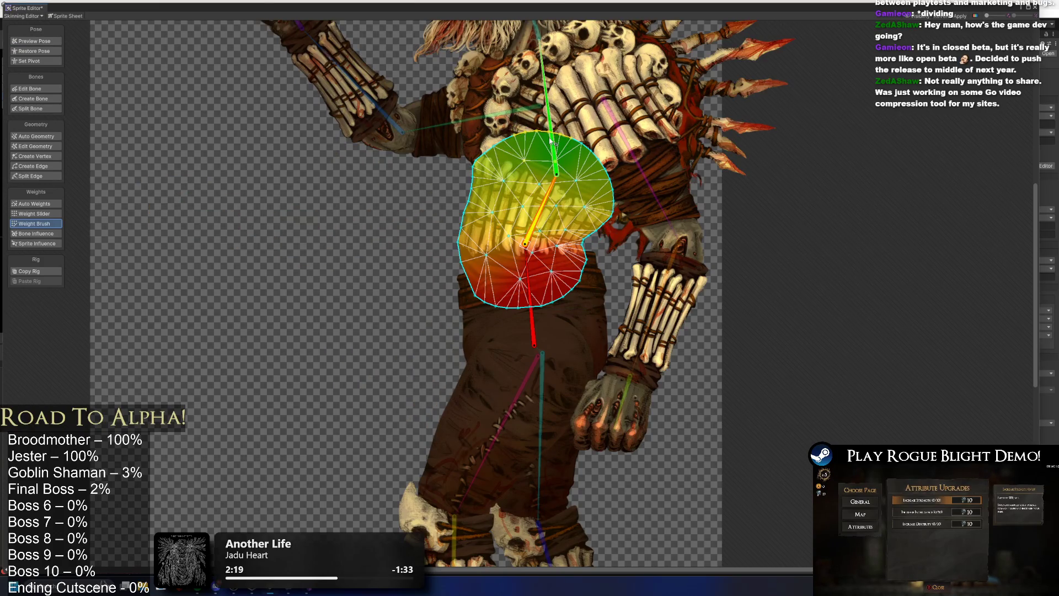
{"action": "key", "text": "ctrl+z"}
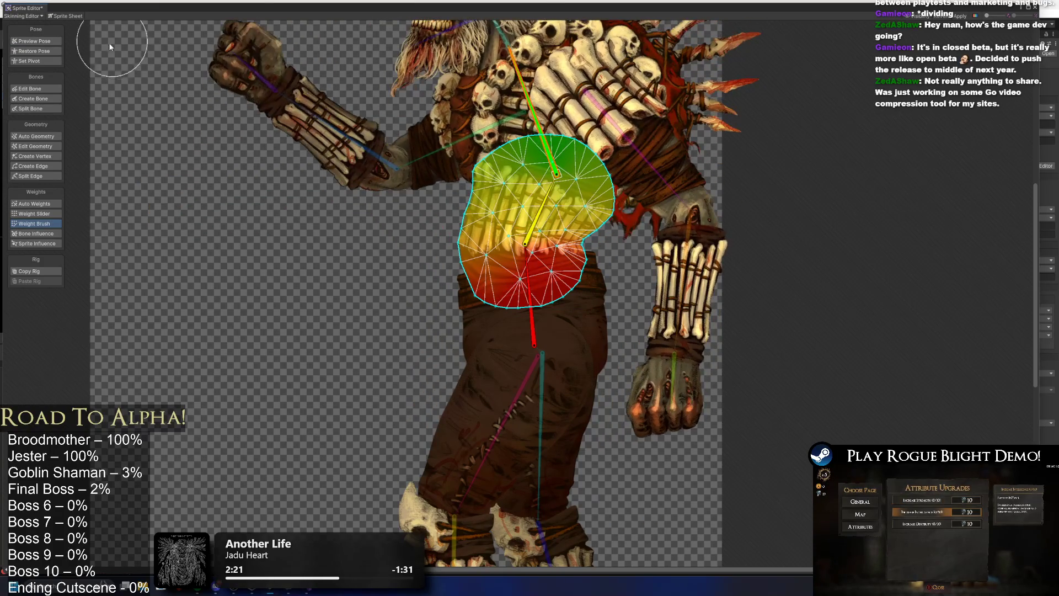
{"action": "key", "text": "shift+q"}
{"action": "left_click", "coordinate": [393, 260]}
Rotate the spine bone to bend the upper body and check the torso weights
{"action": "scroll", "coordinate": [362, 266], "scroll_direction": "down", "scroll_amount": 3}
{"action": "mouse_move", "coordinate": [530, 216]}
{"action": "left_mouse_down"}
{"action": "mouse_move", "coordinate": [543, 209]}
{"action": "mouse_move", "coordinate": [529, 215]}
{"action": "left_mouse_up"}
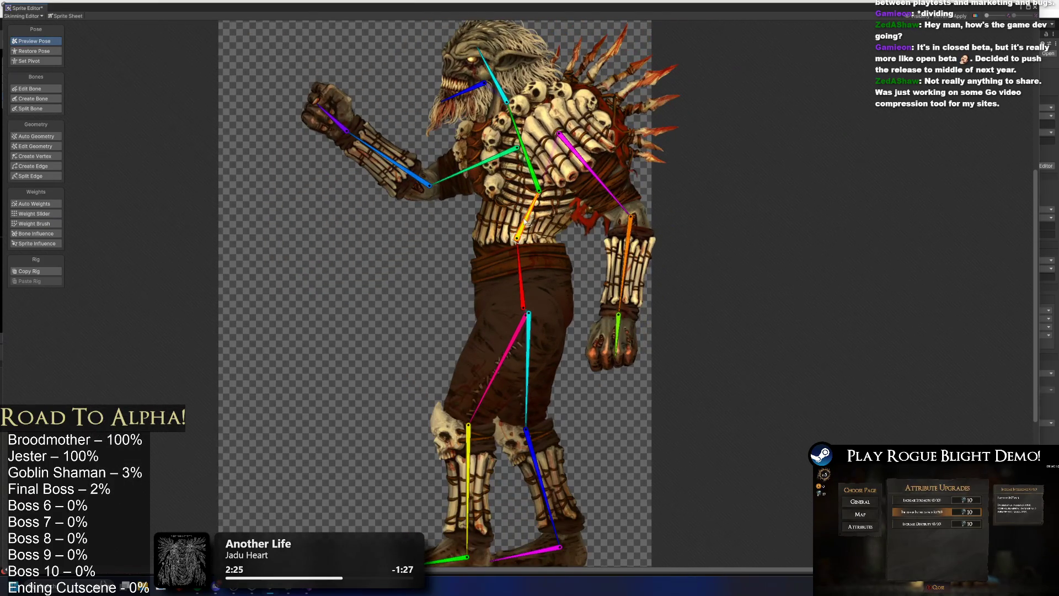
{"action": "scroll", "coordinate": [526, 223], "scroll_direction": "up", "scroll_amount": 2}
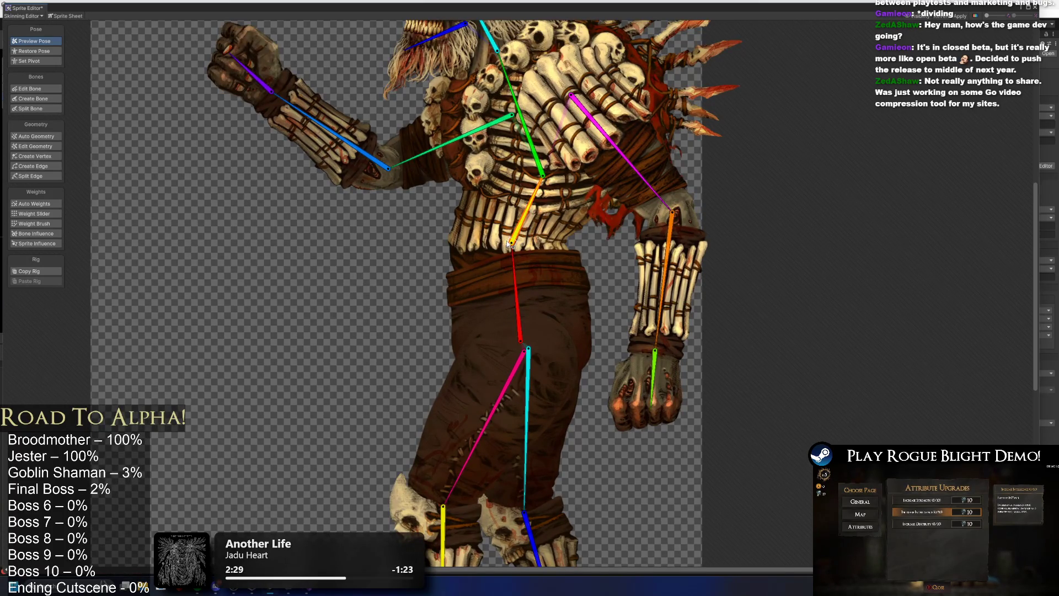
{"action": "scroll", "coordinate": [535, 246], "scroll_direction": "up", "scroll_amount": 1}
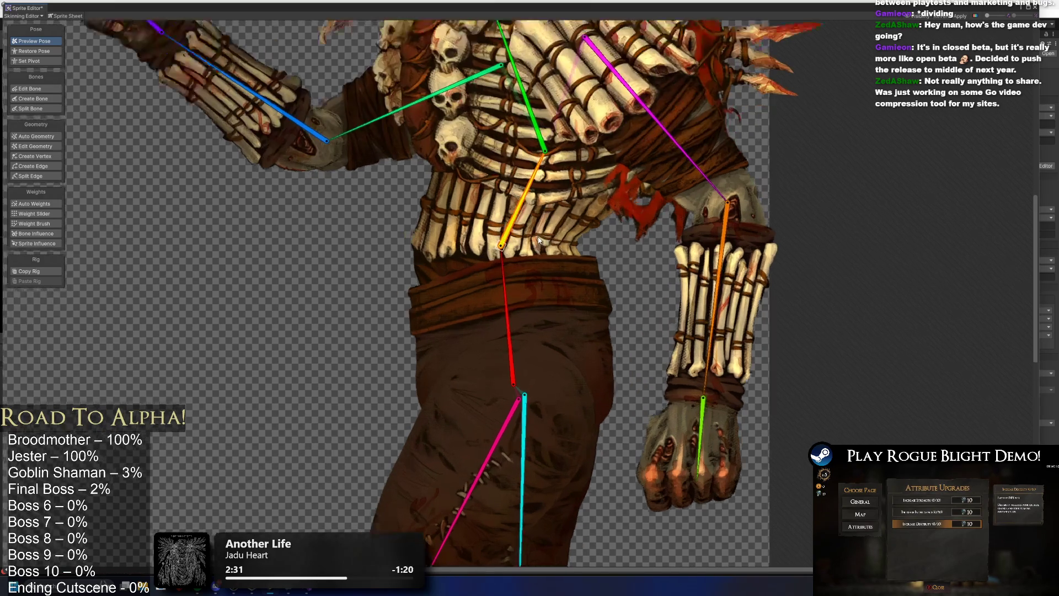
{"action": "scroll", "coordinate": [526, 243], "scroll_direction": "down", "scroll_amount": 2}
{"action": "left_click", "coordinate": [30, 89]}
{"action": "scroll", "coordinate": [508, 238], "scroll_direction": "up", "scroll_amount": 2}
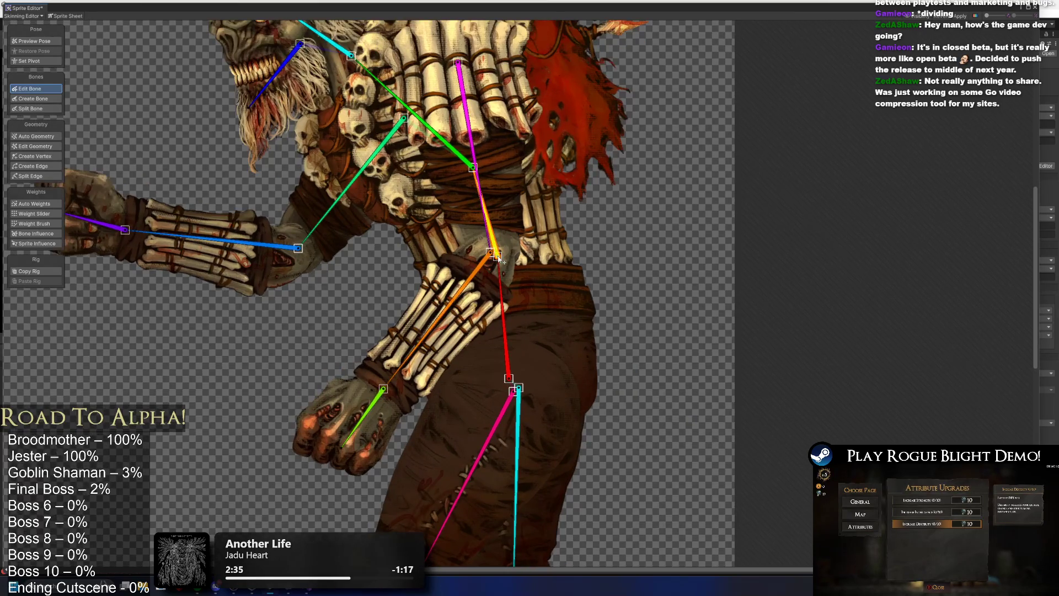
Lengthen the spine bone by moving its tip down, and regenerate the torso's auto weights
{"action": "left_click_drag", "start_coordinate": [500, 264], "coordinate": [504, 286]}
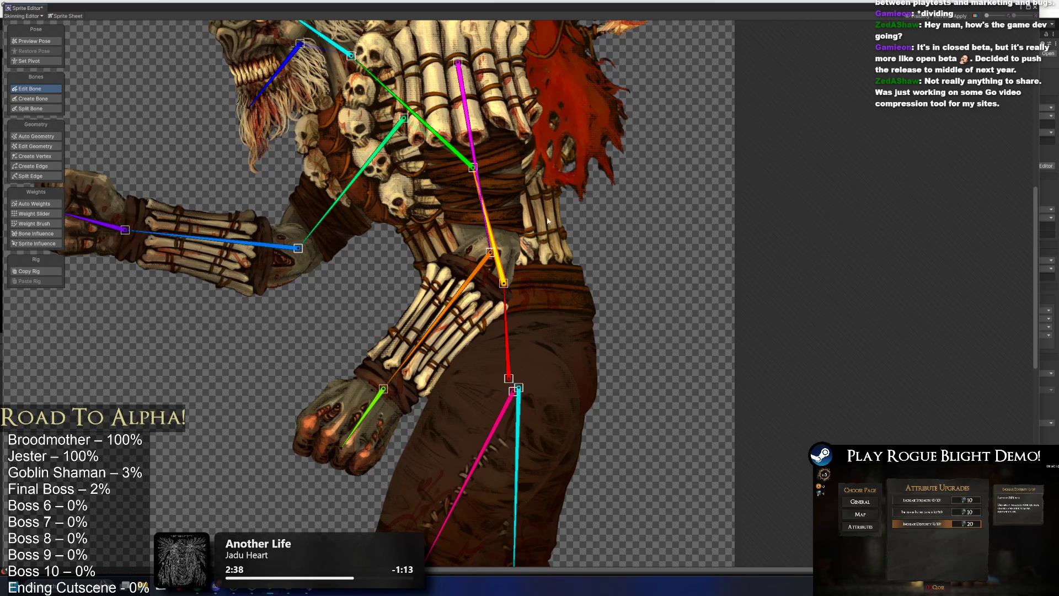
{"action": "key", "text": "shift+z"}
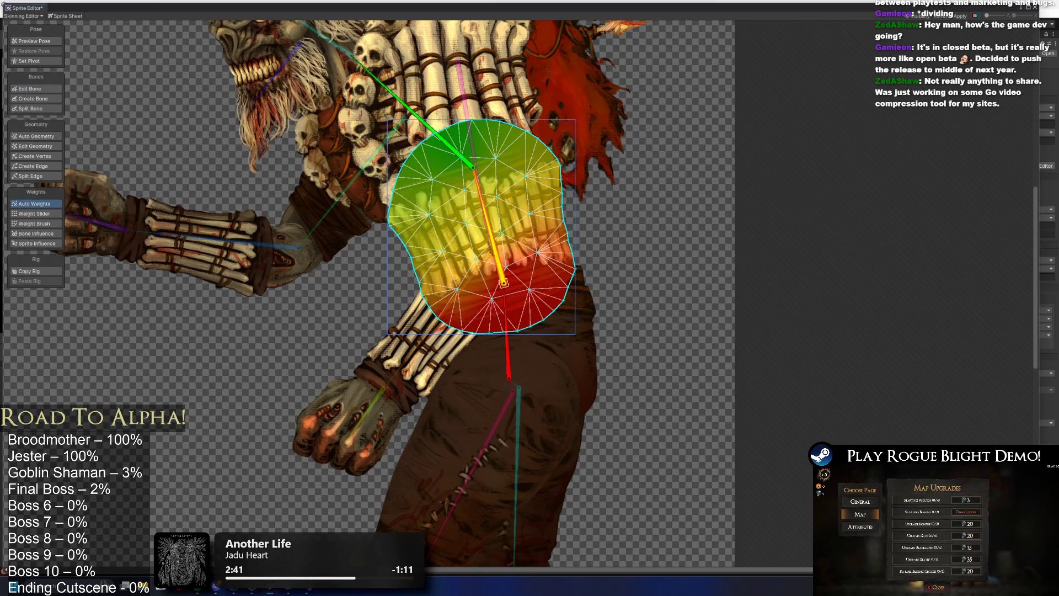
{"action": "left_click", "coordinate": [34, 41]}
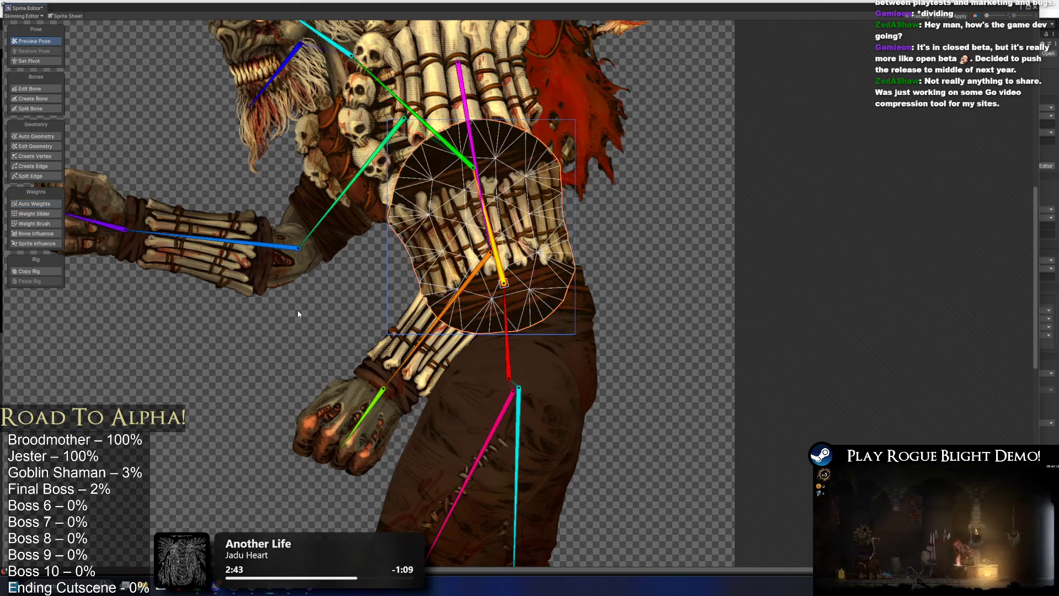
Swing the magenta upper arm outward and rotate the yellow spine bone to test the bend
{"action": "left_click", "coordinate": [298, 313]}
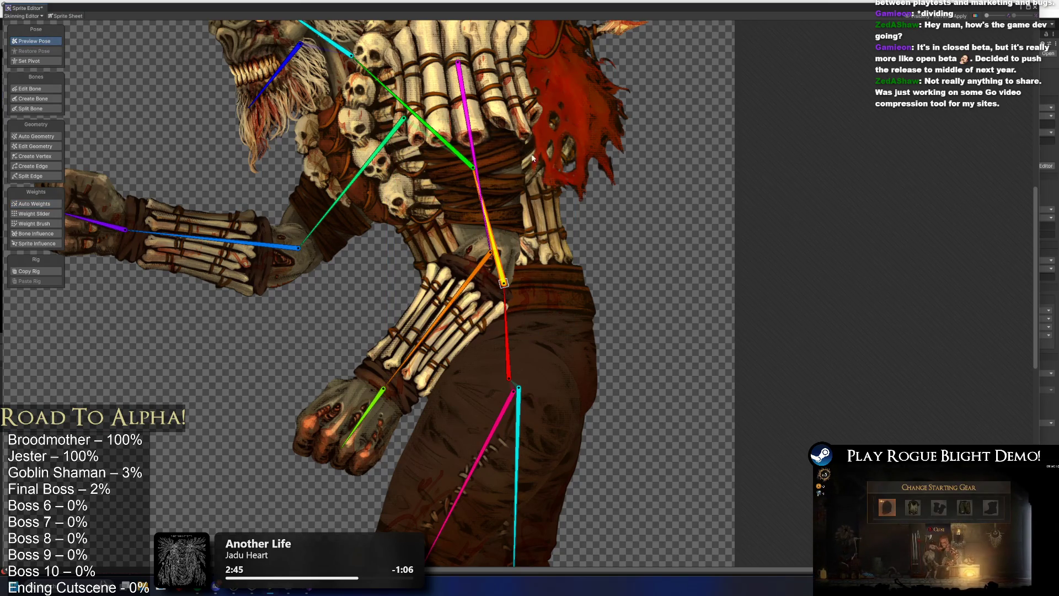
{"action": "left_click_drag", "start_coordinate": [469, 132], "coordinate": [607, 80]}
{"action": "left_click_drag", "start_coordinate": [487, 221], "coordinate": [557, 201]}
{"action": "mouse_move", "coordinate": [527, 261]}
{"action": "left_mouse_down"}
{"action": "mouse_move", "coordinate": [430, 254]}
{"action": "mouse_move", "coordinate": [483, 244]}
{"action": "mouse_move", "coordinate": [500, 244]}
{"action": "mouse_move", "coordinate": [470, 264]}
{"action": "mouse_move", "coordinate": [539, 253]}
{"action": "left_mouse_up"}
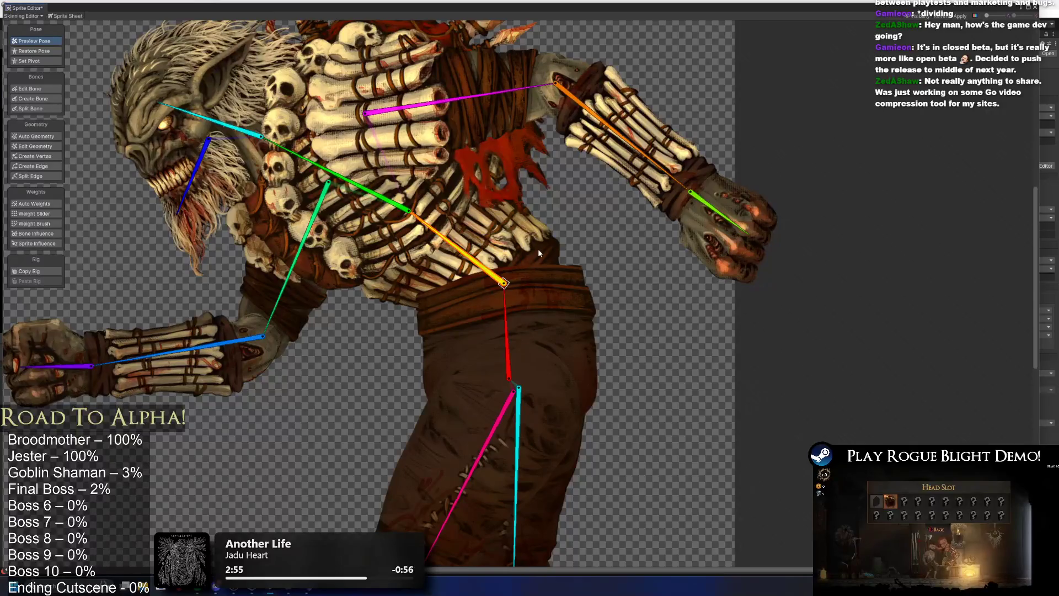
Brush more lower-spine weight into the torso's right edge and check it in Preview Pose
{"action": "left_click", "coordinate": [539, 252]}
{"action": "left_click", "coordinate": [48, 221]}
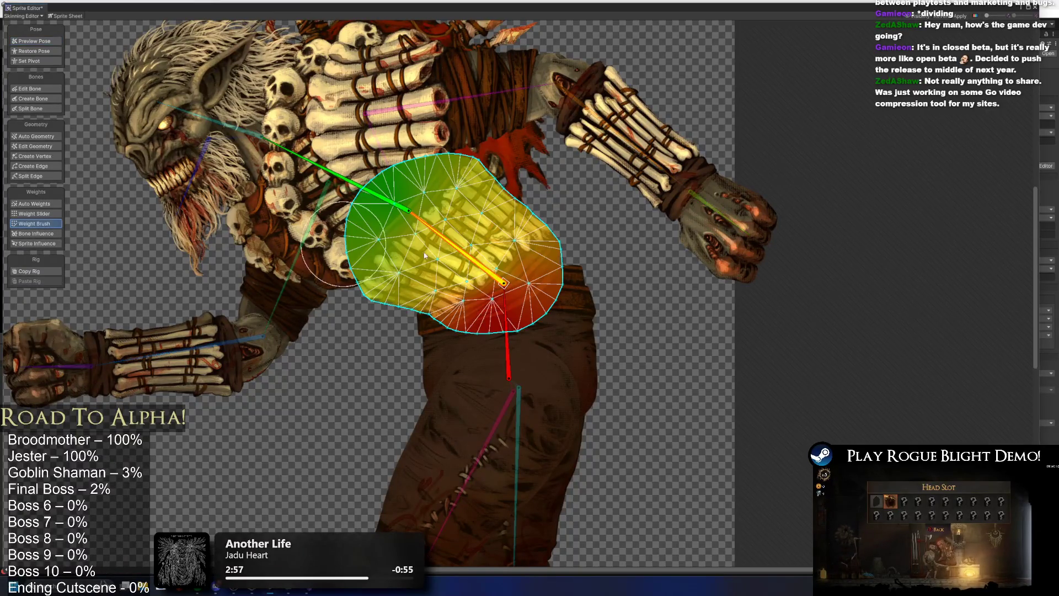
{"action": "mouse_move", "coordinate": [572, 299]}
{"action": "left_mouse_down"}
{"action": "mouse_move", "coordinate": [586, 290]}
{"action": "mouse_move", "coordinate": [567, 329]}
{"action": "mouse_move", "coordinate": [570, 303]}
{"action": "mouse_move", "coordinate": [620, 299]}
{"action": "mouse_move", "coordinate": [574, 304]}
{"action": "mouse_move", "coordinate": [556, 342]}
{"action": "left_mouse_up"}
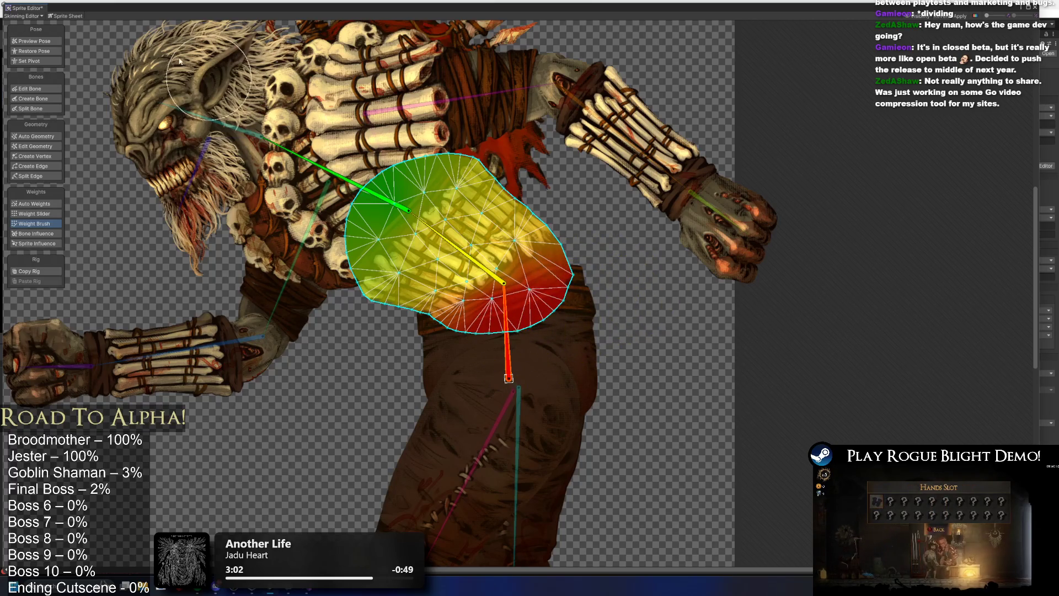
{"action": "left_click", "coordinate": [37, 39]}
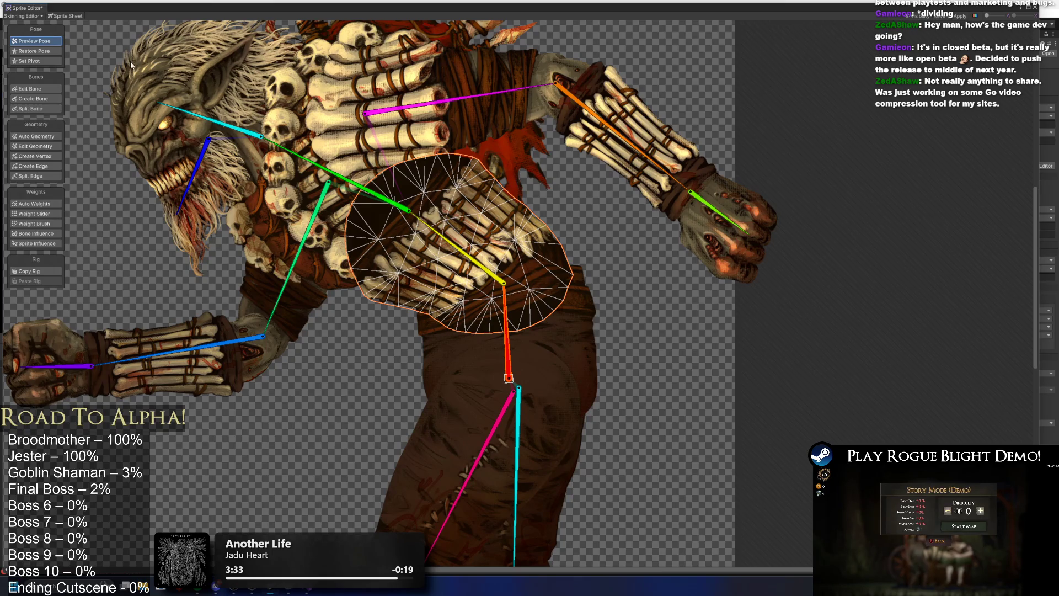
{"action": "left_click", "coordinate": [42, 89]}
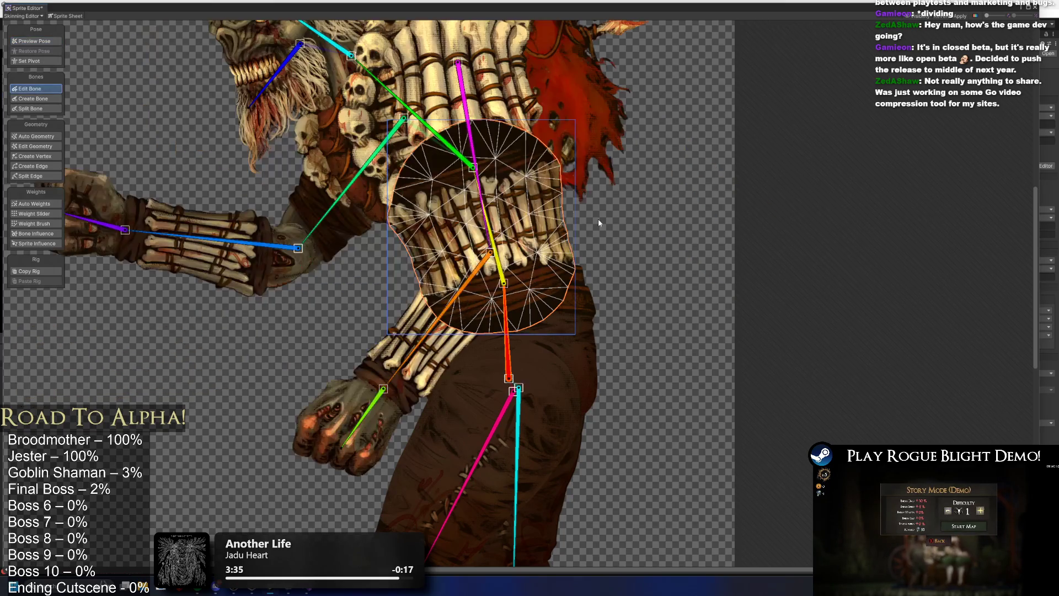
Test-bend the torso around the spine bone several times, undoing each bend
{"action": "scroll", "coordinate": [627, 232], "scroll_direction": "up", "scroll_amount": 3}
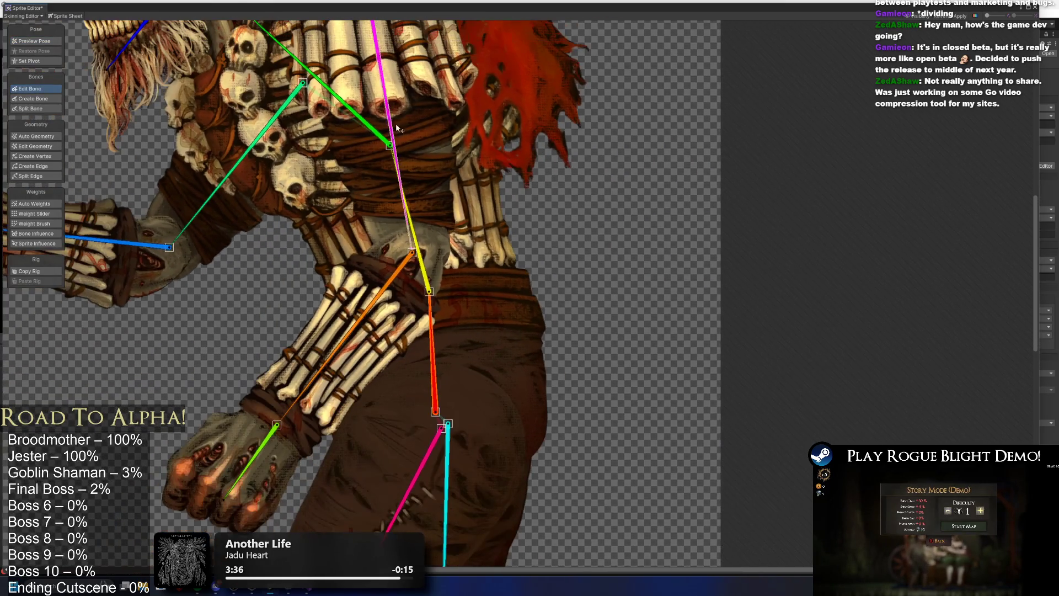
{"action": "left_click_drag", "start_coordinate": [395, 124], "coordinate": [469, 108]}
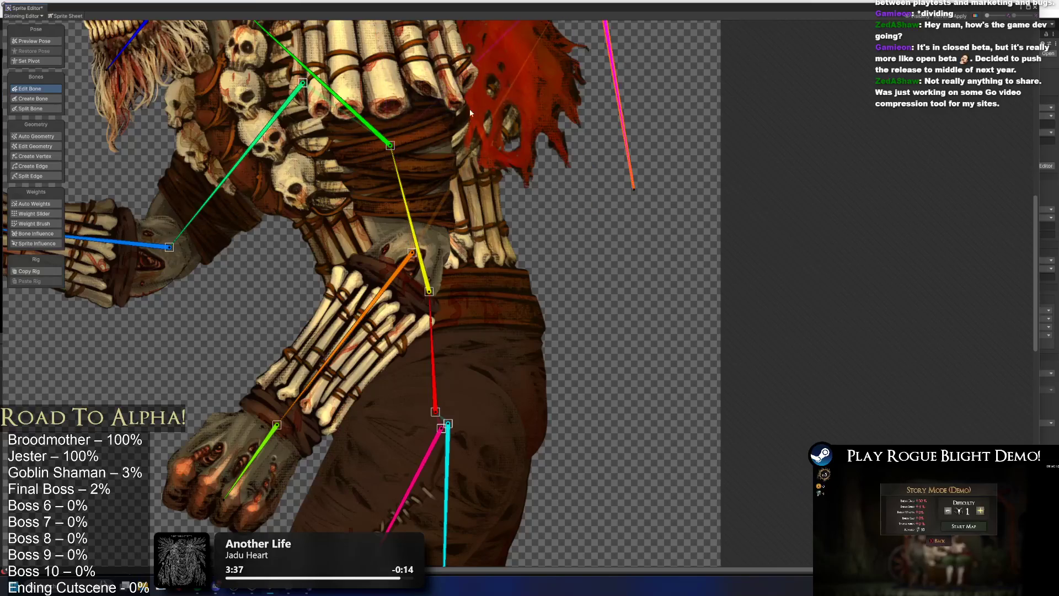
{"action": "key", "text": "ctrl+z"}
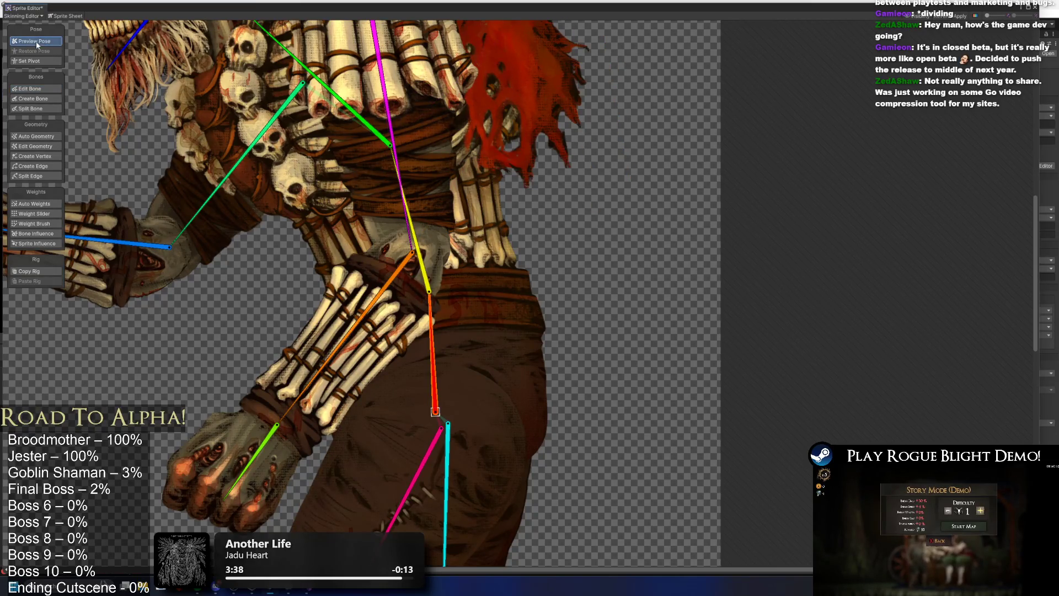
{"action": "left_click_drag", "start_coordinate": [394, 157], "coordinate": [524, 190]}
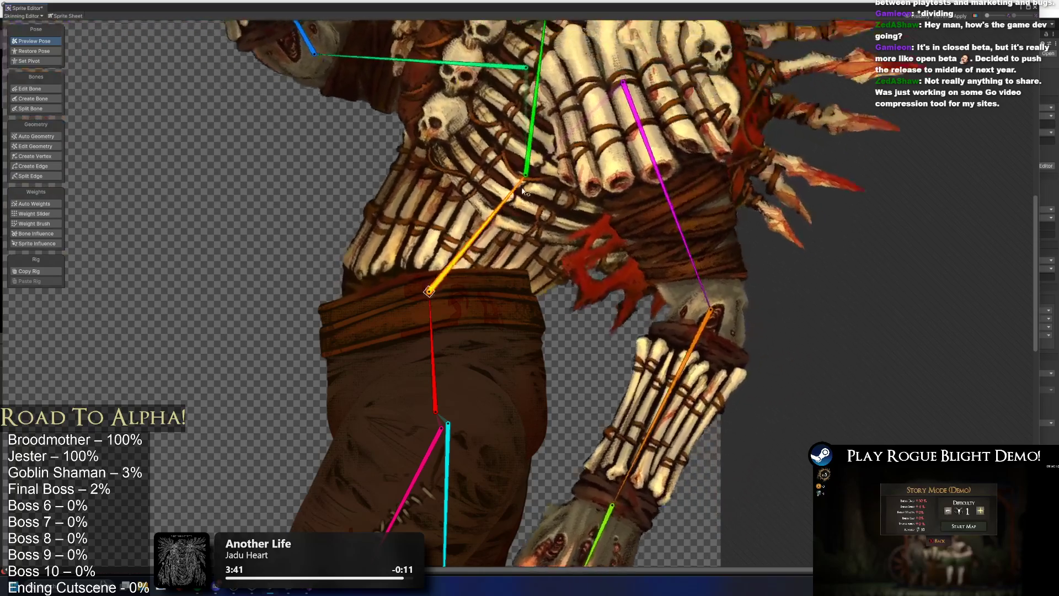
{"action": "scroll", "coordinate": [523, 190], "scroll_direction": "down", "scroll_amount": 6}
{"action": "key", "text": "ctrl+z"}
{"action": "mouse_move", "coordinate": [389, 221]}
{"action": "left_mouse_down"}
{"action": "mouse_move", "coordinate": [427, 222]}
{"action": "mouse_move", "coordinate": [410, 216]}
{"action": "mouse_move", "coordinate": [386, 231]}
{"action": "mouse_move", "coordinate": [435, 213]}
{"action": "mouse_move", "coordinate": [421, 218]}
{"action": "left_mouse_up"}
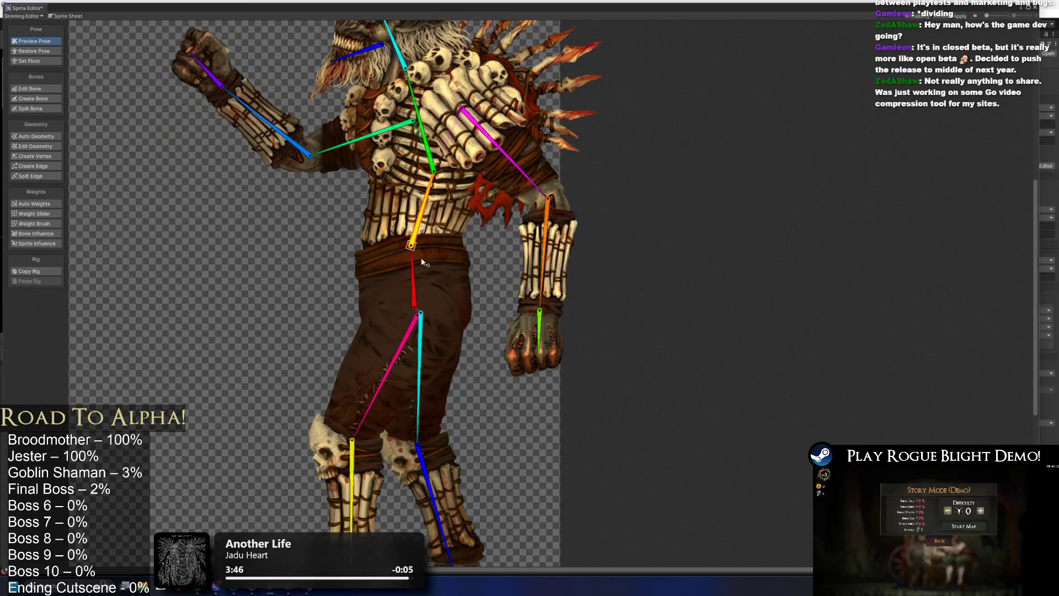
{"action": "key", "text": "ctrl+z"}
Bend the upper body once more from the pelvis, undo it, and select the chest sprite
{"action": "left_click", "coordinate": [389, 279]}
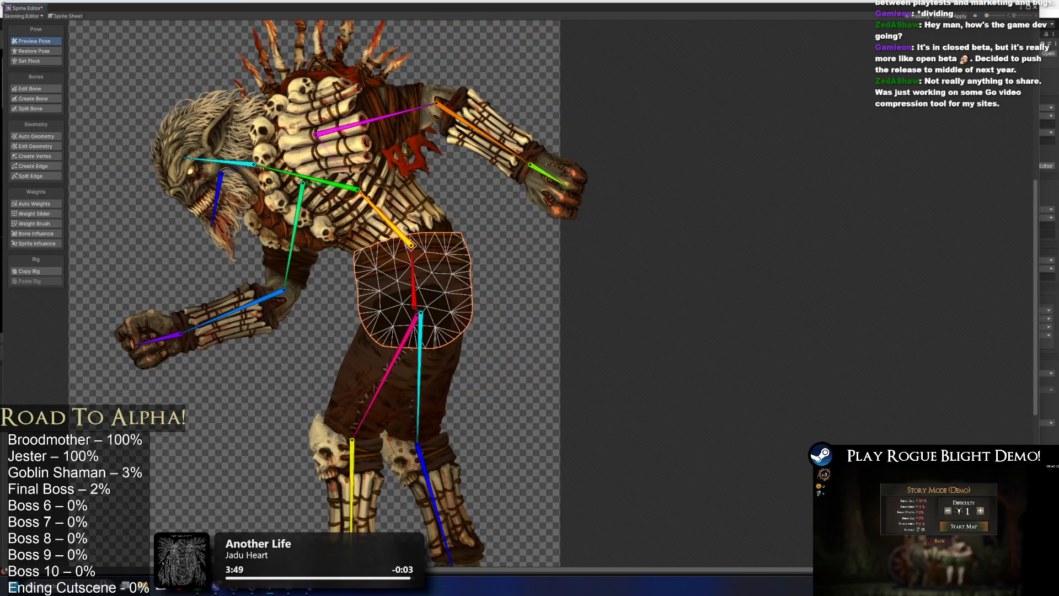
{"action": "scroll", "coordinate": [465, 213], "scroll_direction": "up", "scroll_amount": 3}
{"action": "left_click", "coordinate": [506, 221]}
{"action": "left_click_drag", "start_coordinate": [386, 231], "coordinate": [334, 166]}
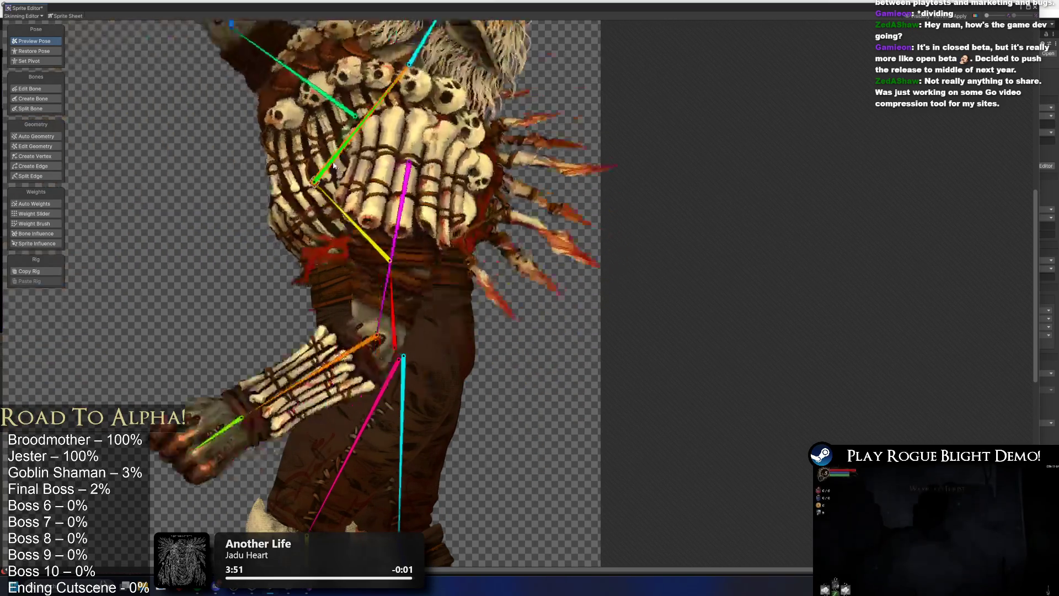
{"action": "key", "text": "ctrl+z"}
{"action": "left_click", "coordinate": [415, 164]}
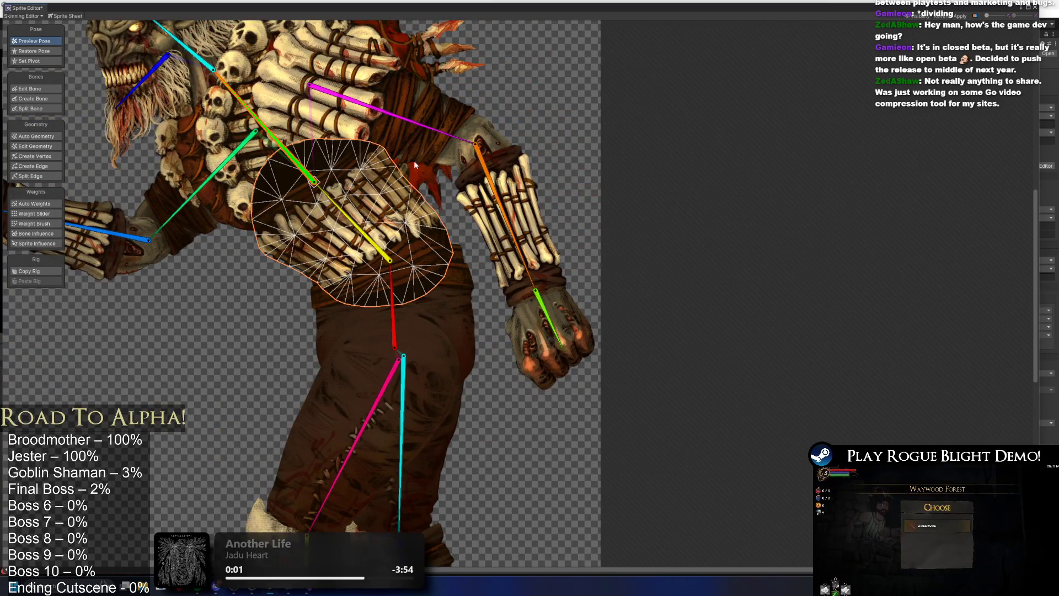
{"action": "left_click", "coordinate": [42, 89]}
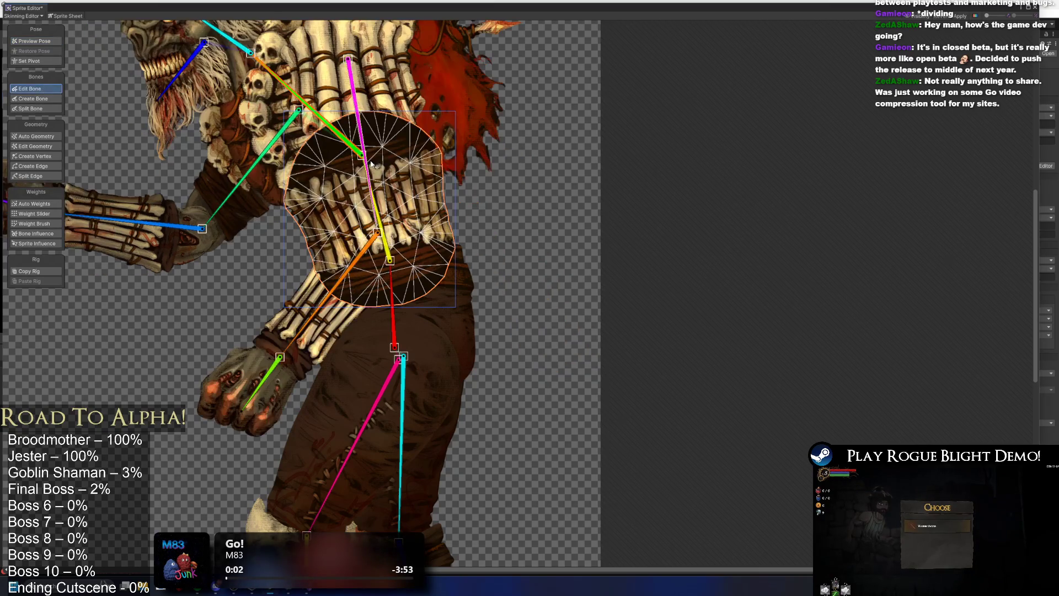
Try adjusting the green bone tip and chest joint, undoing the stray moves
{"action": "left_click_drag", "start_coordinate": [366, 161], "coordinate": [397, 254]}
{"action": "key", "text": "ctrl+z"}
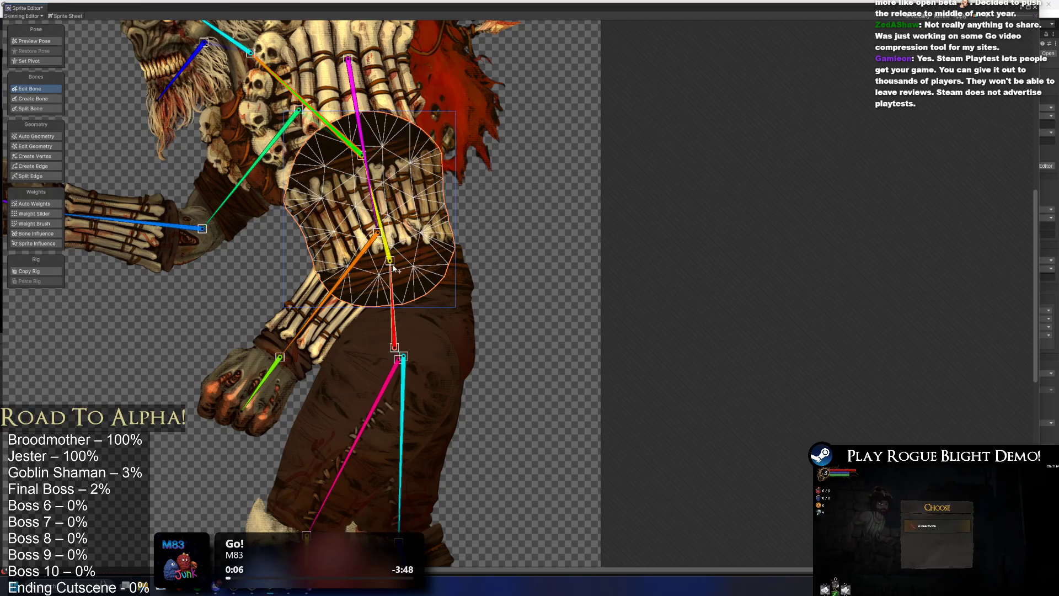
{"action": "key", "text": "ctrl+z"}
{"action": "left_click_drag", "start_coordinate": [370, 167], "coordinate": [365, 166]}
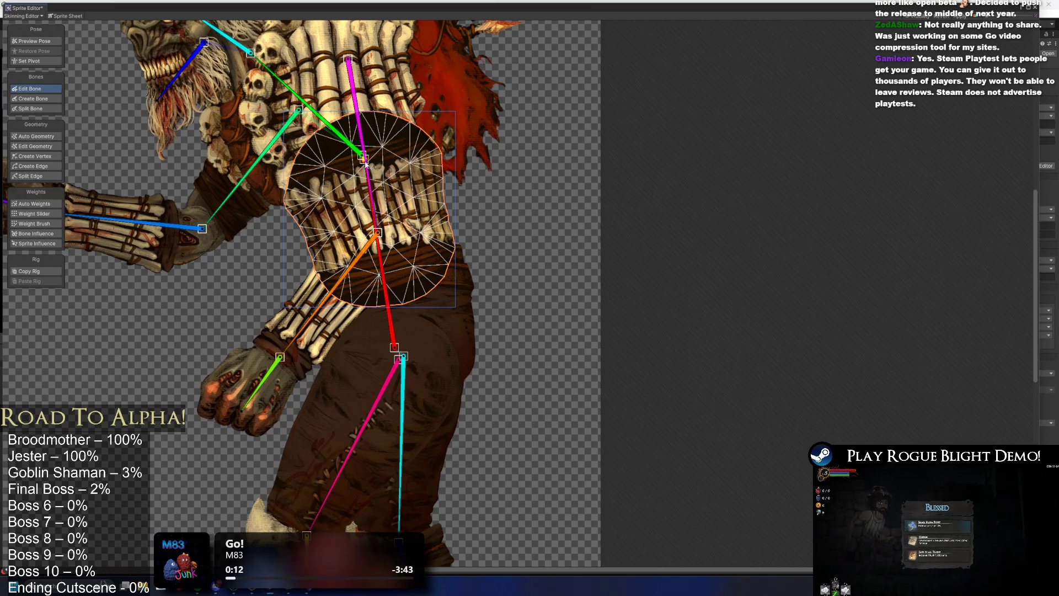
{"action": "key", "text": "ctrl+y"}
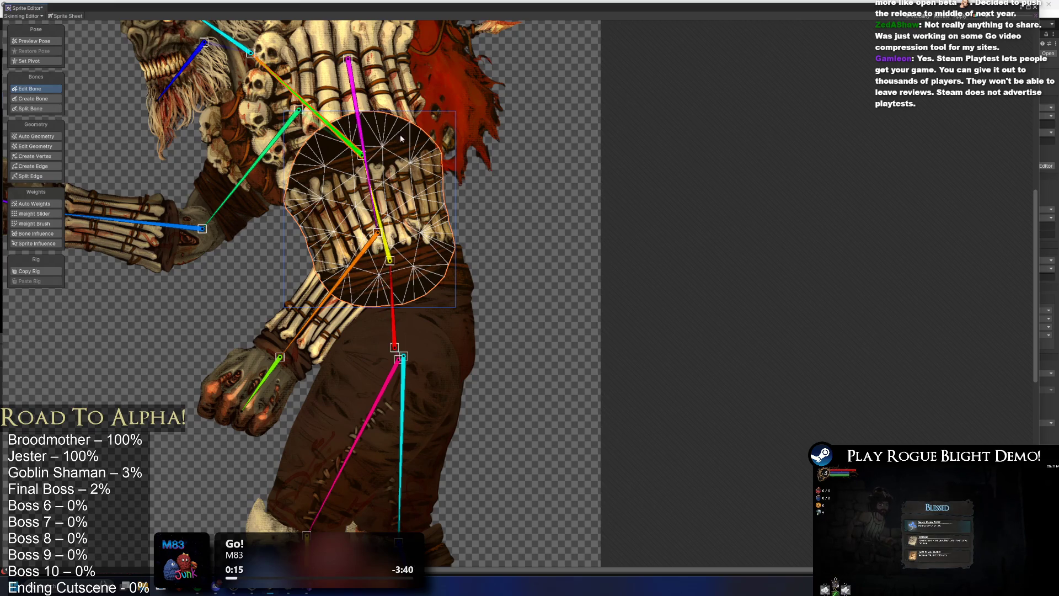
Move the yellow bone's tip up into the chest and regenerate the chest sprite's auto weights
{"action": "scroll", "coordinate": [353, 199], "scroll_direction": "up", "scroll_amount": 2}
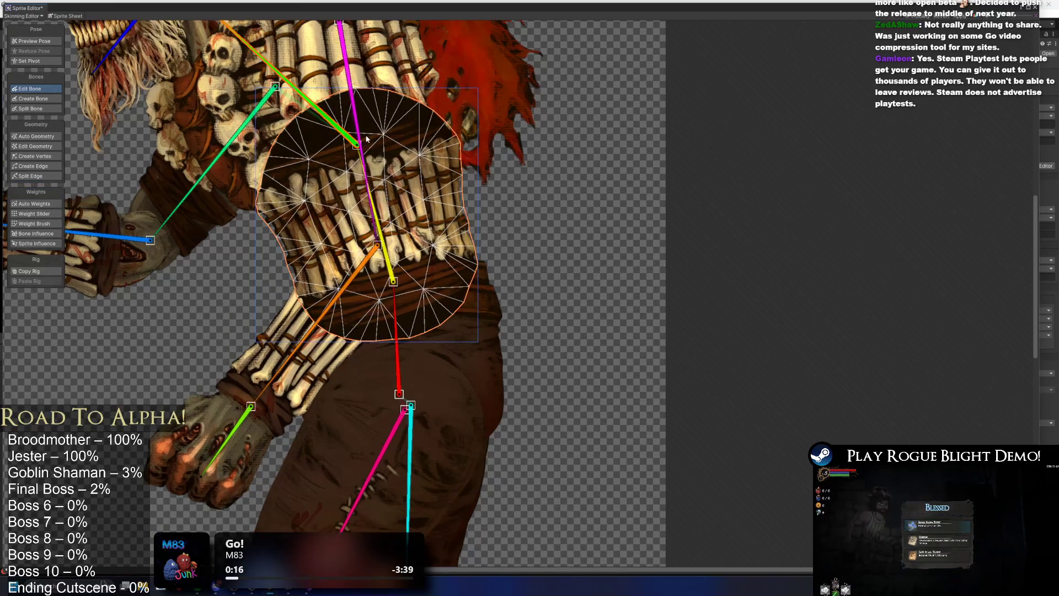
{"action": "left_click_drag", "start_coordinate": [393, 281], "coordinate": [390, 212]}
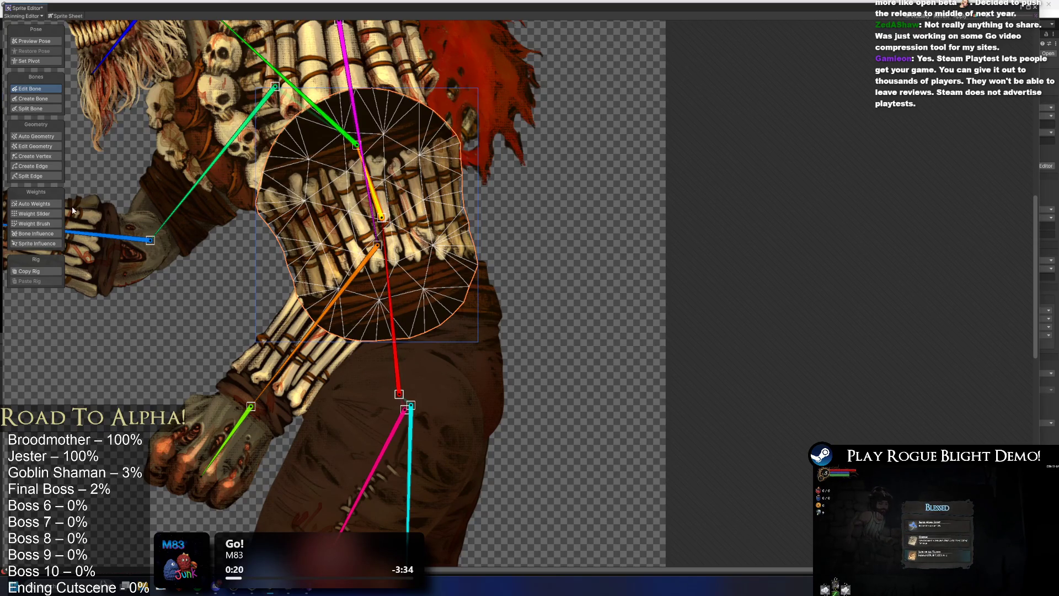
{"action": "left_click", "coordinate": [33, 203]}
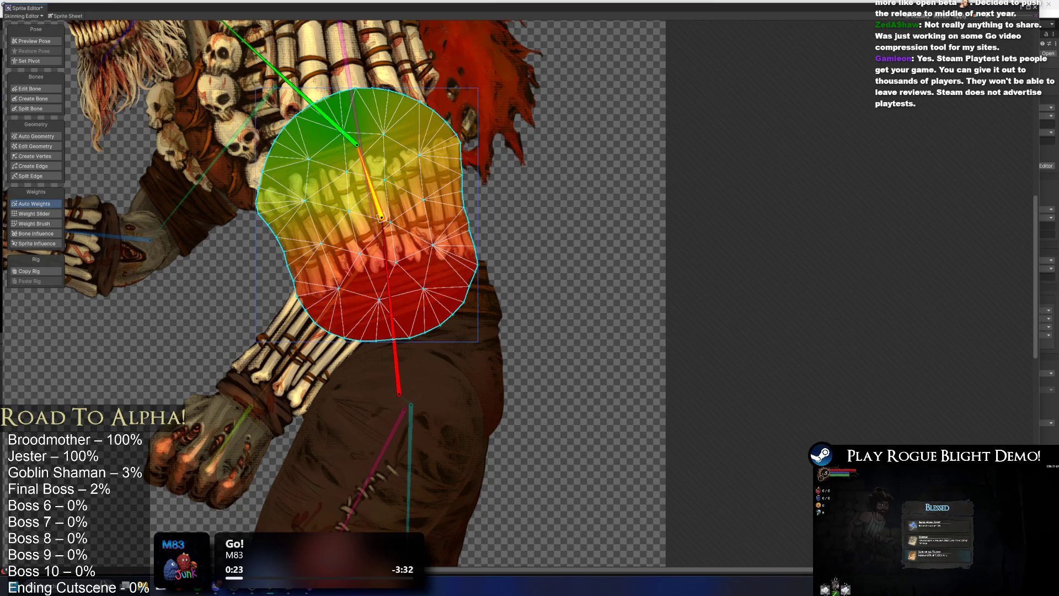
{"action": "left_click", "coordinate": [32, 41]}
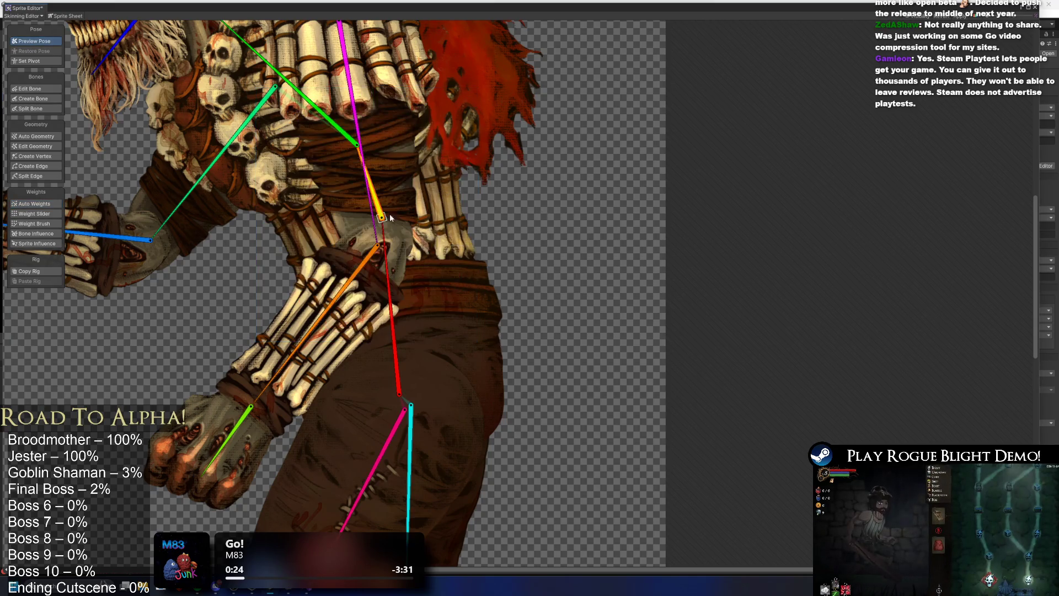
Rotate the upper body around the yellow spine bone to test the weights
{"action": "scroll", "coordinate": [396, 194], "scroll_direction": "down", "scroll_amount": 2}
{"action": "mouse_move", "coordinate": [380, 142]}
{"action": "left_mouse_down"}
{"action": "mouse_move", "coordinate": [388, 162]}
{"action": "mouse_move", "coordinate": [369, 203]}
{"action": "mouse_move", "coordinate": [419, 184]}
{"action": "left_mouse_up"}
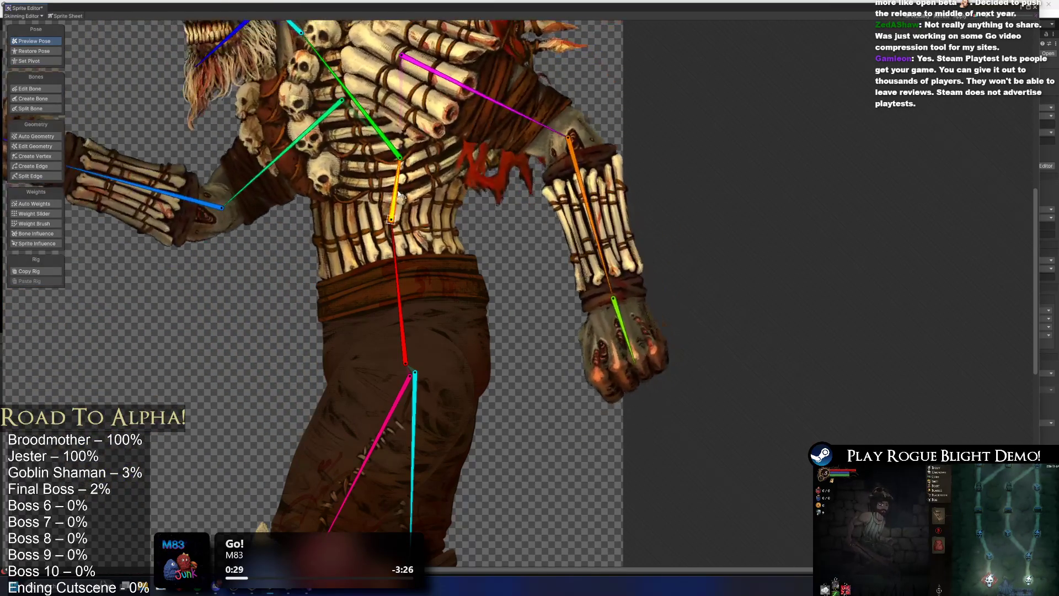
{"action": "scroll", "coordinate": [435, 179], "scroll_direction": "down", "scroll_amount": 3}
{"action": "mouse_move", "coordinate": [437, 223]}
{"action": "left_mouse_down"}
{"action": "mouse_move", "coordinate": [433, 234]}
{"action": "mouse_move", "coordinate": [368, 226]}
{"action": "mouse_move", "coordinate": [438, 218]}
{"action": "mouse_move", "coordinate": [450, 200]}
{"action": "mouse_move", "coordinate": [413, 235]}
{"action": "mouse_move", "coordinate": [387, 195]}
{"action": "mouse_move", "coordinate": [429, 276]}
{"action": "mouse_move", "coordinate": [418, 234]}
{"action": "left_mouse_up"}
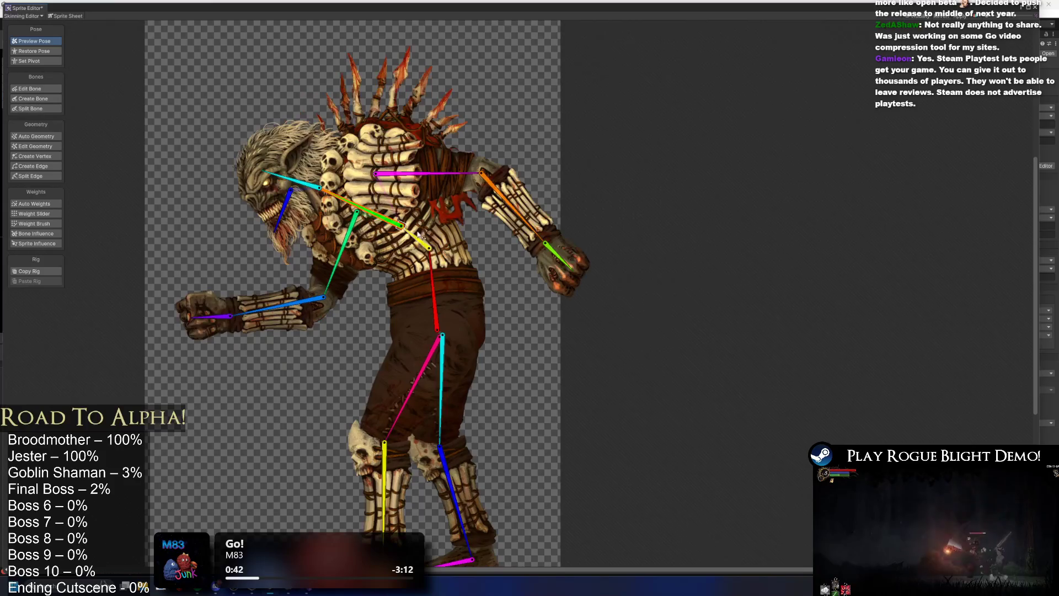
{"action": "left_click_drag", "start_coordinate": [339, 206], "coordinate": [420, 243]}
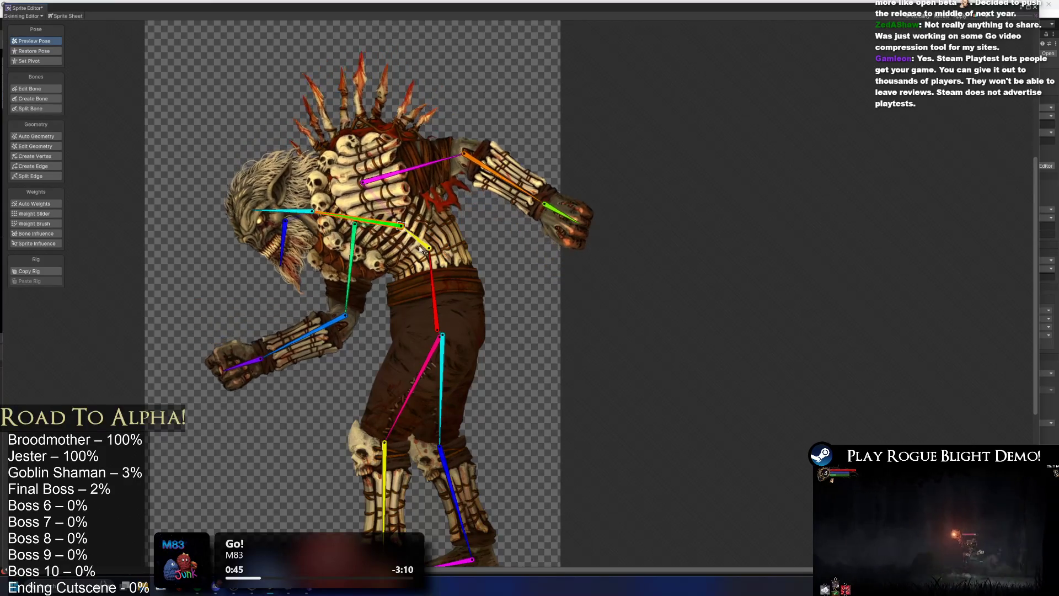
{"action": "scroll", "coordinate": [420, 237], "scroll_direction": "down", "scroll_amount": 2}
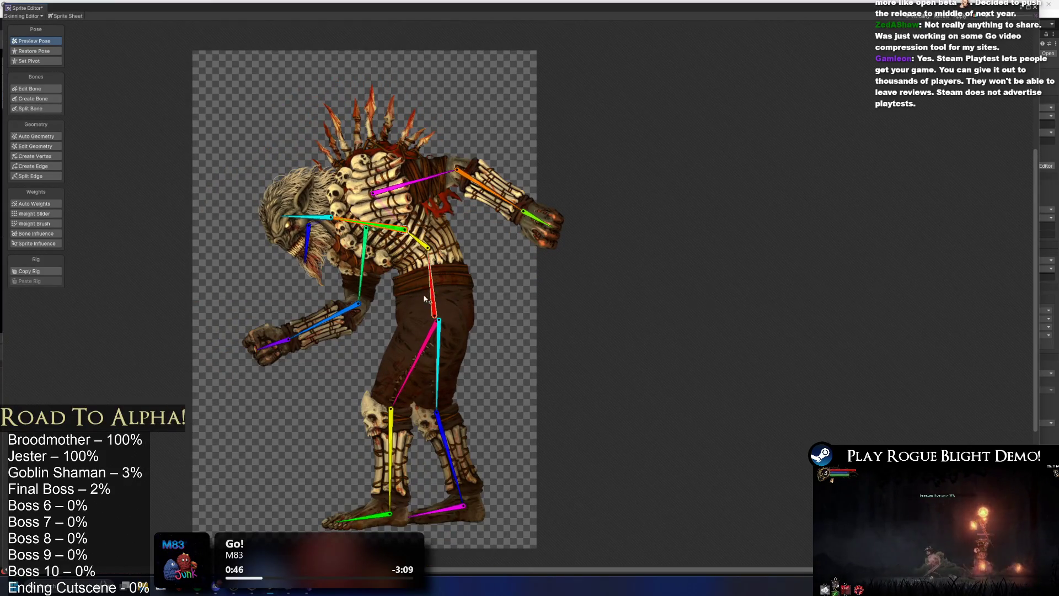
Tilt the hip and legs, lower the right arm in front, and tip the head down
{"action": "left_click_drag", "start_coordinate": [432, 266], "coordinate": [417, 268]}
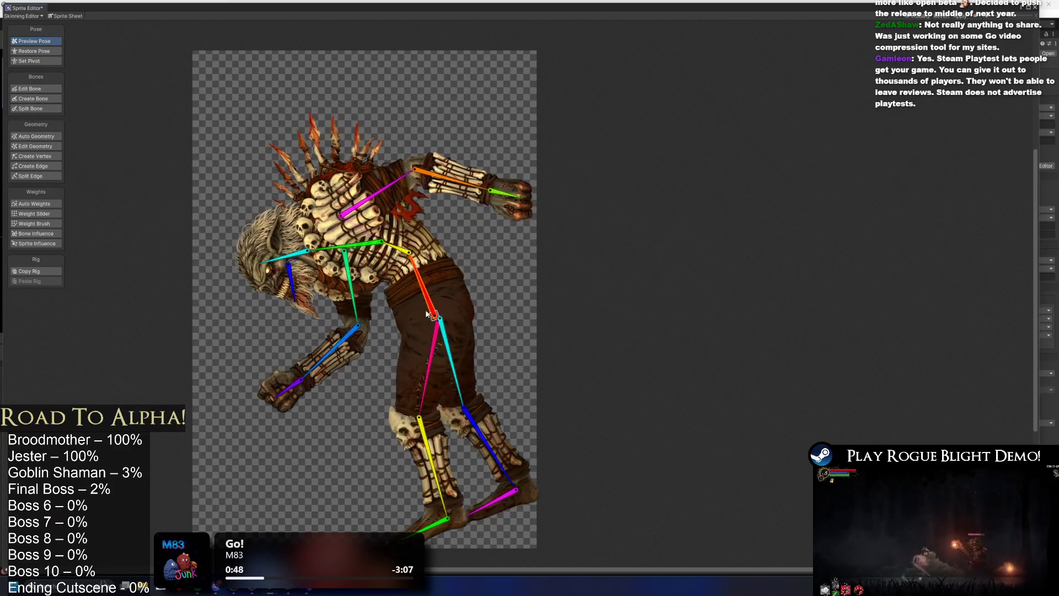
{"action": "mouse_move", "coordinate": [423, 361]}
{"action": "left_mouse_down"}
{"action": "mouse_move", "coordinate": [409, 362]}
{"action": "mouse_move", "coordinate": [445, 365]}
{"action": "mouse_move", "coordinate": [418, 363]}
{"action": "left_mouse_up"}
{"action": "left_click_drag", "start_coordinate": [387, 246], "coordinate": [385, 252]}
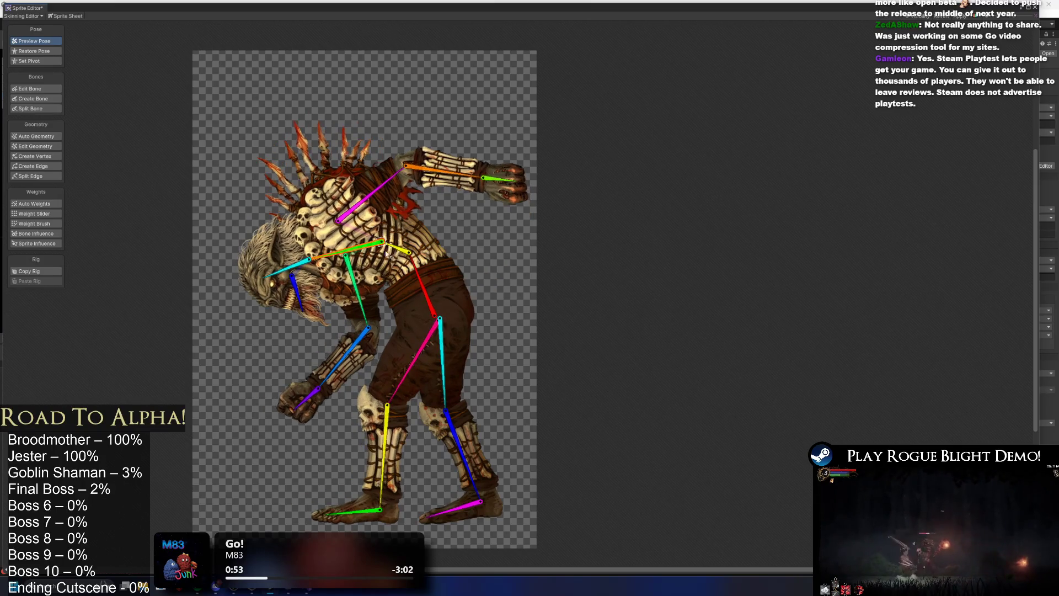
{"action": "left_click_drag", "start_coordinate": [435, 184], "coordinate": [365, 287]}
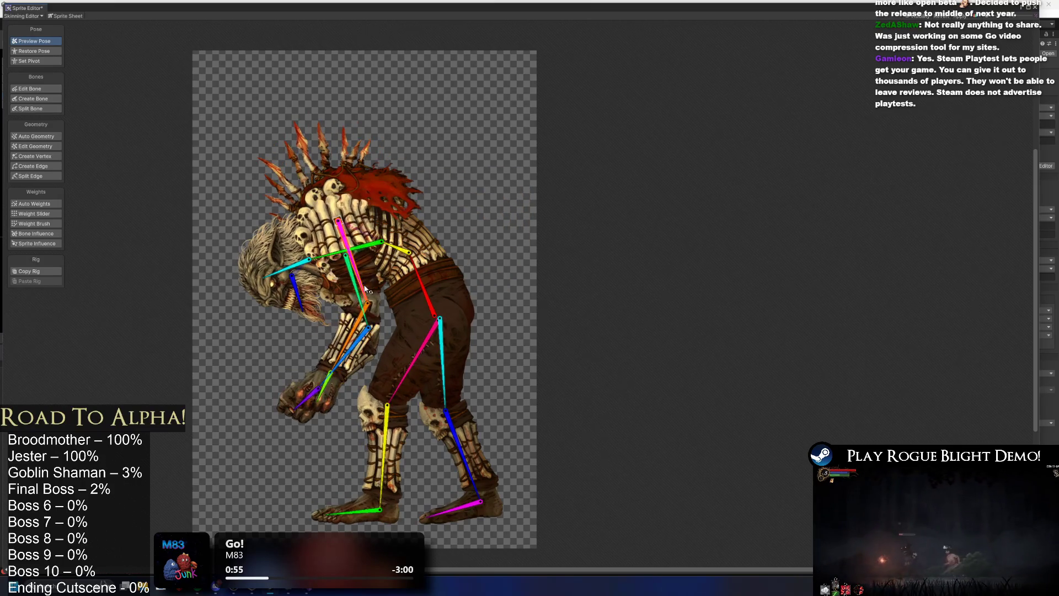
{"action": "left_click_drag", "start_coordinate": [287, 269], "coordinate": [294, 277]}
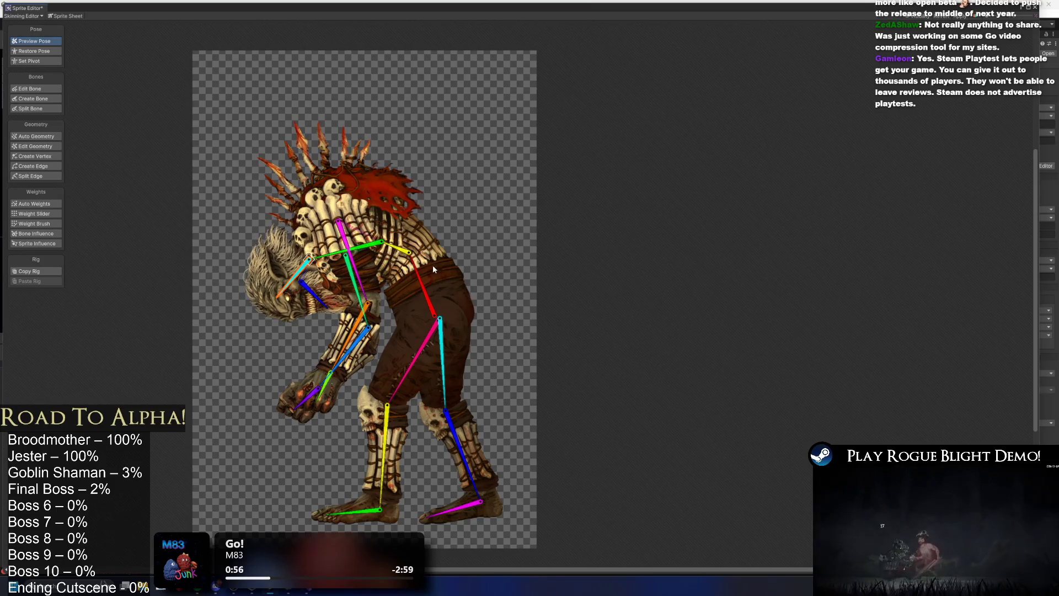
{"action": "scroll", "coordinate": [433, 270], "scroll_direction": "up", "scroll_amount": 2}
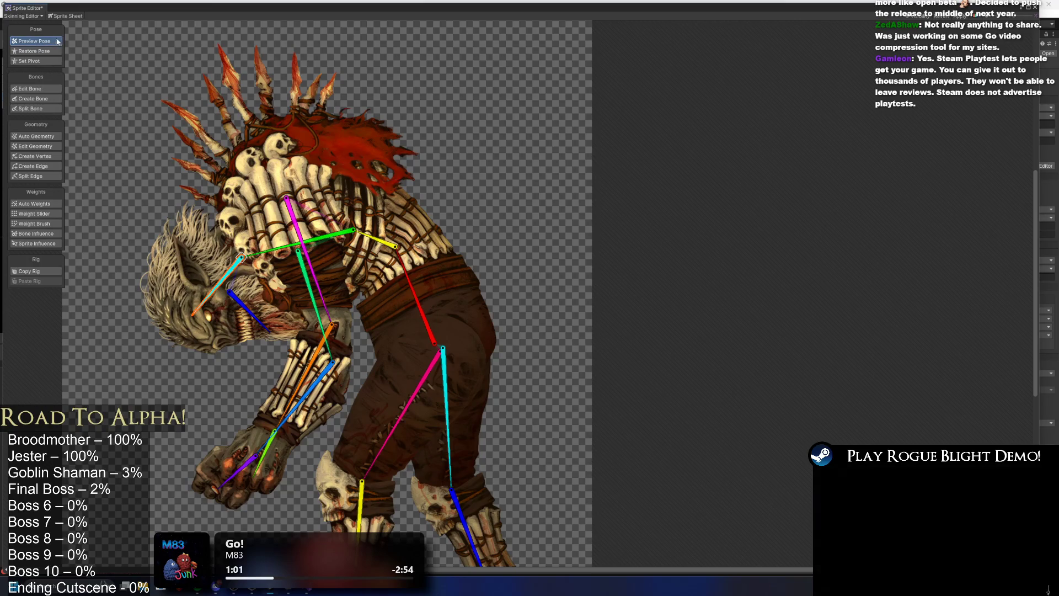
Lengthen the yellow spine bone toward the hips and regenerate the ribcage sprite's auto weights
{"action": "left_click", "coordinate": [45, 87]}
{"action": "scroll", "coordinate": [496, 248], "scroll_direction": "up", "scroll_amount": 2}
{"action": "left_click", "coordinate": [438, 286]}
{"action": "left_click", "coordinate": [439, 286]}
{"action": "left_click_drag", "start_coordinate": [404, 314], "coordinate": [430, 268]}
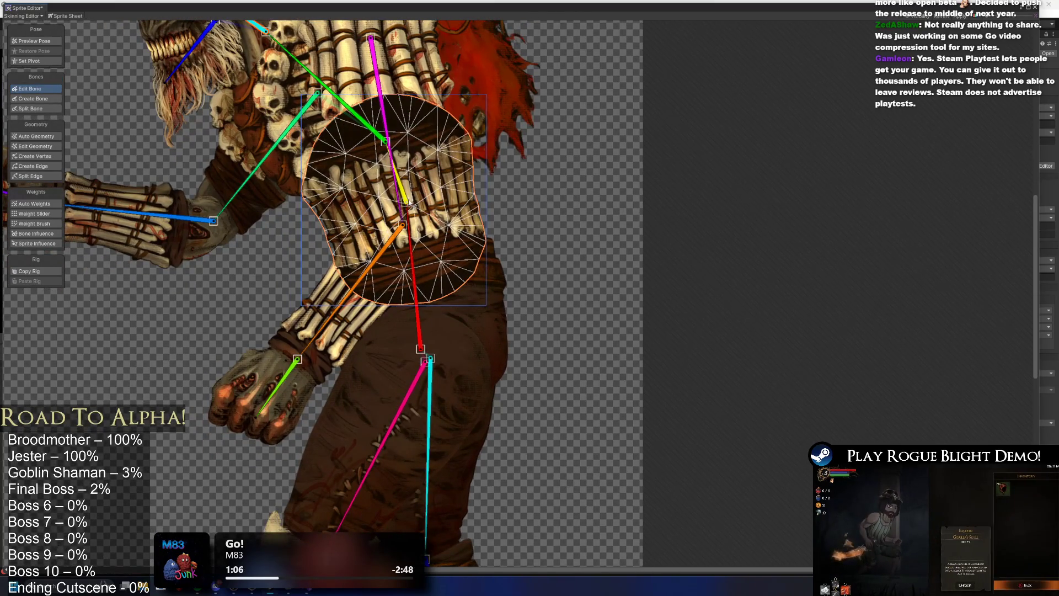
{"action": "mouse_move", "coordinate": [408, 216]}
{"action": "left_mouse_down"}
{"action": "mouse_move", "coordinate": [425, 260]}
{"action": "mouse_move", "coordinate": [425, 328]}
{"action": "mouse_move", "coordinate": [426, 294]}
{"action": "left_mouse_up"}
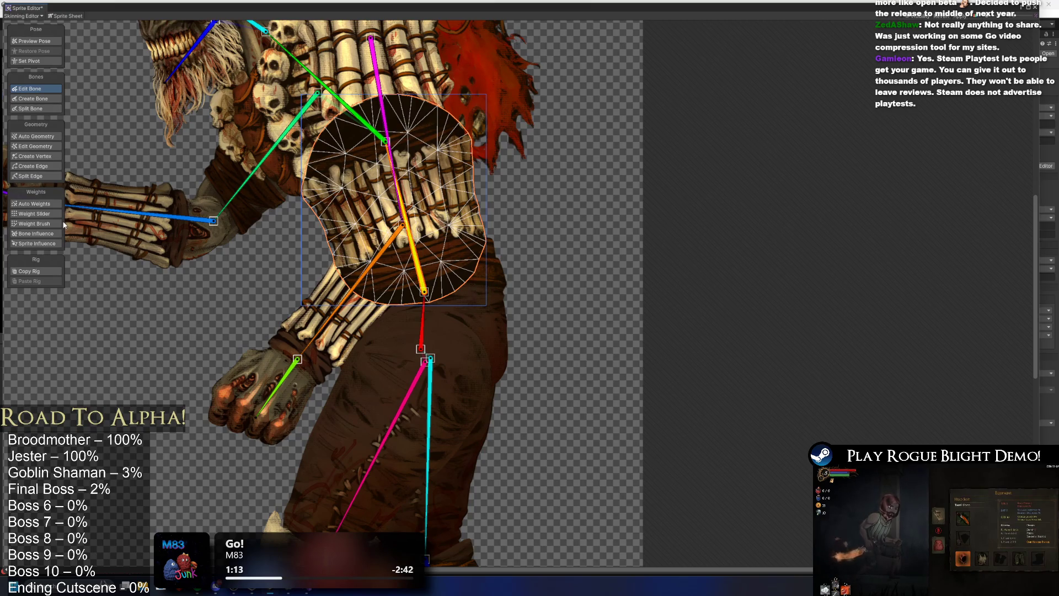
{"action": "left_click", "coordinate": [34, 204]}
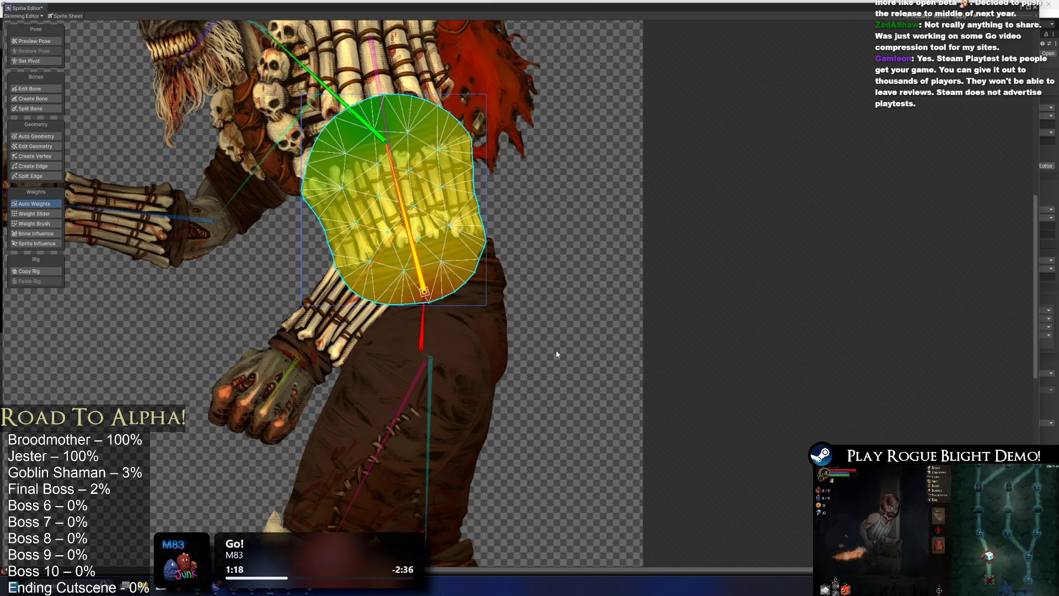
Paint extra weight into the top of the hip sprite with the Weight Brush
{"action": "left_click", "coordinate": [446, 285]}
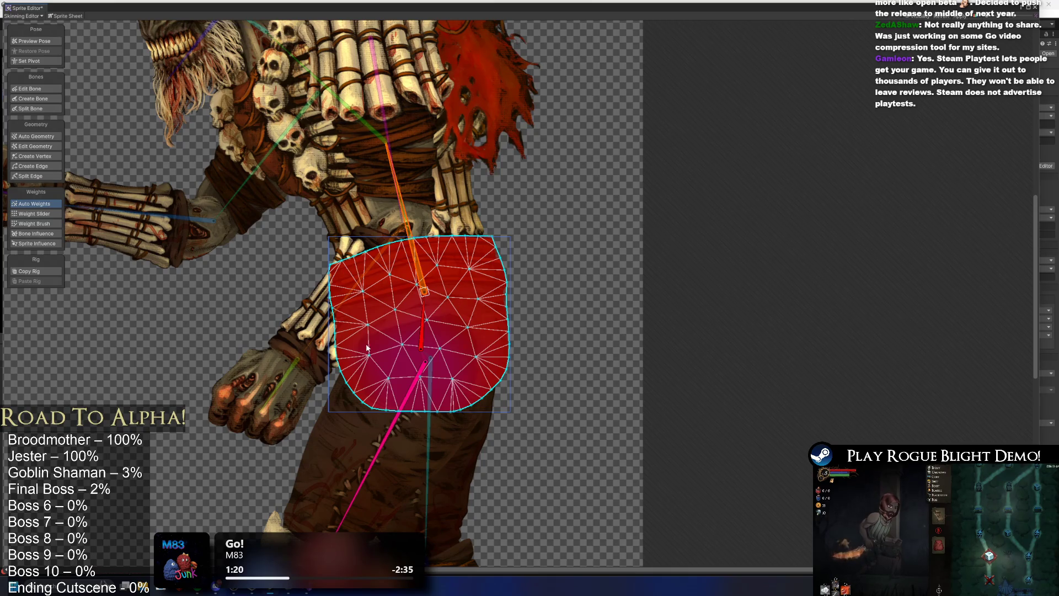
{"action": "left_click", "coordinate": [34, 224]}
{"action": "left_click_drag", "start_coordinate": [409, 226], "coordinate": [387, 236]}
{"action": "mouse_move", "coordinate": [432, 281]}
{"action": "left_mouse_down"}
{"action": "mouse_move", "coordinate": [386, 262]}
{"action": "mouse_move", "coordinate": [307, 277]}
{"action": "mouse_move", "coordinate": [270, 265]}
{"action": "left_mouse_up"}
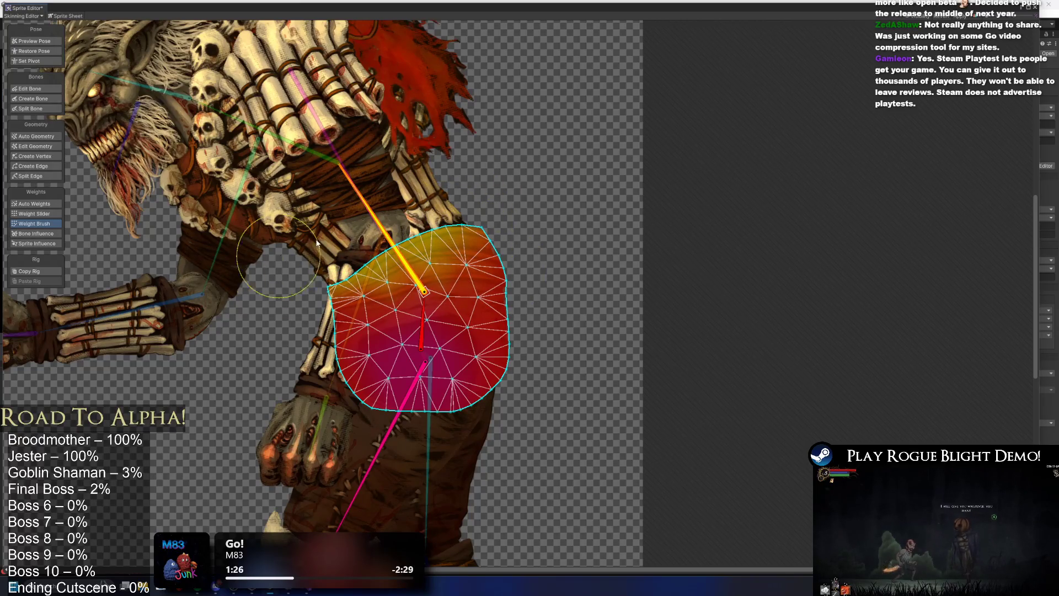
Lean and swing the upper body in Preview Pose to test the new hip weights
{"action": "left_click", "coordinate": [26, 40]}
{"action": "mouse_move", "coordinate": [357, 191]}
{"action": "left_mouse_down"}
{"action": "mouse_move", "coordinate": [444, 173]}
{"action": "mouse_move", "coordinate": [378, 175]}
{"action": "mouse_move", "coordinate": [342, 196]}
{"action": "left_mouse_up"}
{"action": "mouse_move", "coordinate": [307, 166]}
{"action": "left_mouse_down"}
{"action": "mouse_move", "coordinate": [293, 215]}
{"action": "mouse_move", "coordinate": [436, 176]}
{"action": "mouse_move", "coordinate": [473, 216]}
{"action": "mouse_move", "coordinate": [402, 191]}
{"action": "mouse_move", "coordinate": [373, 202]}
{"action": "mouse_move", "coordinate": [406, 160]}
{"action": "mouse_move", "coordinate": [447, 165]}
{"action": "mouse_move", "coordinate": [425, 155]}
{"action": "mouse_move", "coordinate": [382, 218]}
{"action": "mouse_move", "coordinate": [428, 166]}
{"action": "mouse_move", "coordinate": [381, 216]}
{"action": "mouse_move", "coordinate": [395, 199]}
{"action": "left_mouse_up"}
{"action": "scroll", "coordinate": [473, 217], "scroll_direction": "down", "scroll_amount": 5}
{"action": "scroll", "coordinate": [386, 246], "scroll_direction": "up", "scroll_amount": 2}
{"action": "left_click", "coordinate": [385, 244]}
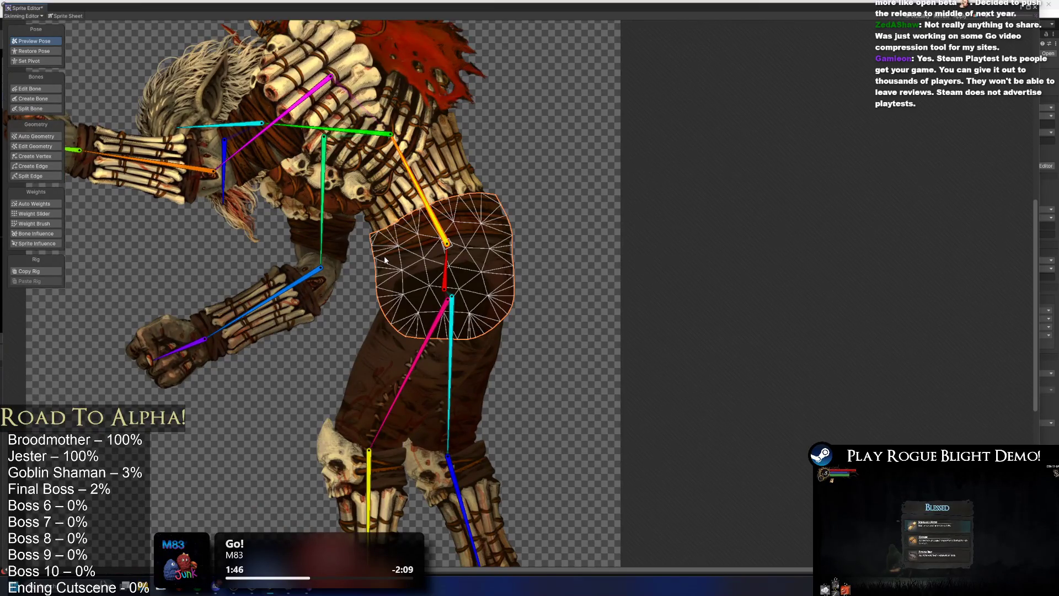
Paint weight into the hip's upper-right edge and rotate the spine to check it
{"action": "left_click", "coordinate": [35, 223]}
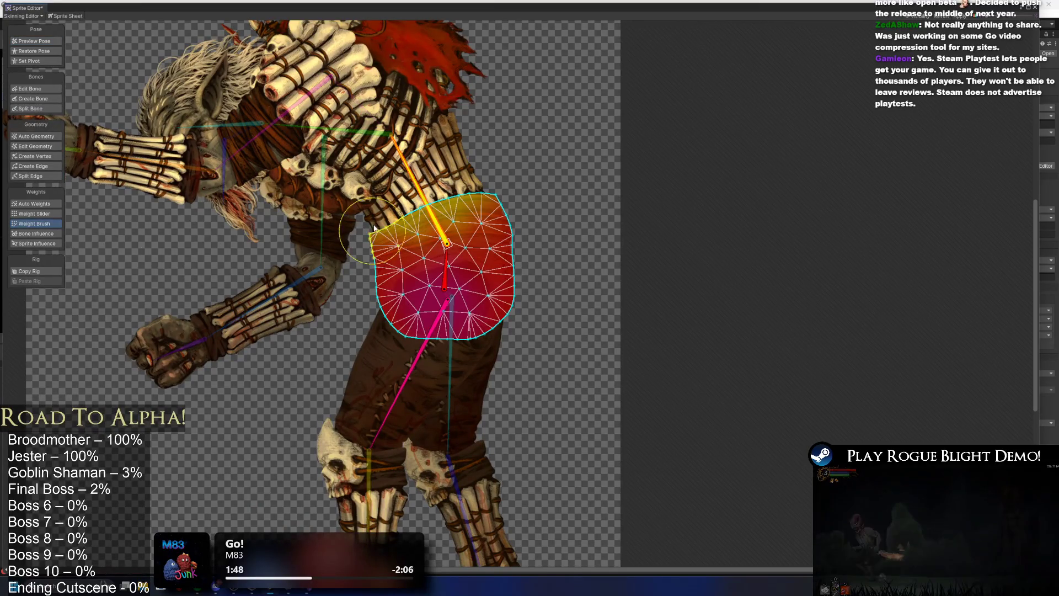
{"action": "mouse_move", "coordinate": [488, 182]}
{"action": "left_mouse_down"}
{"action": "mouse_move", "coordinate": [521, 182]}
{"action": "mouse_move", "coordinate": [358, 232]}
{"action": "mouse_move", "coordinate": [404, 222]}
{"action": "left_mouse_up"}
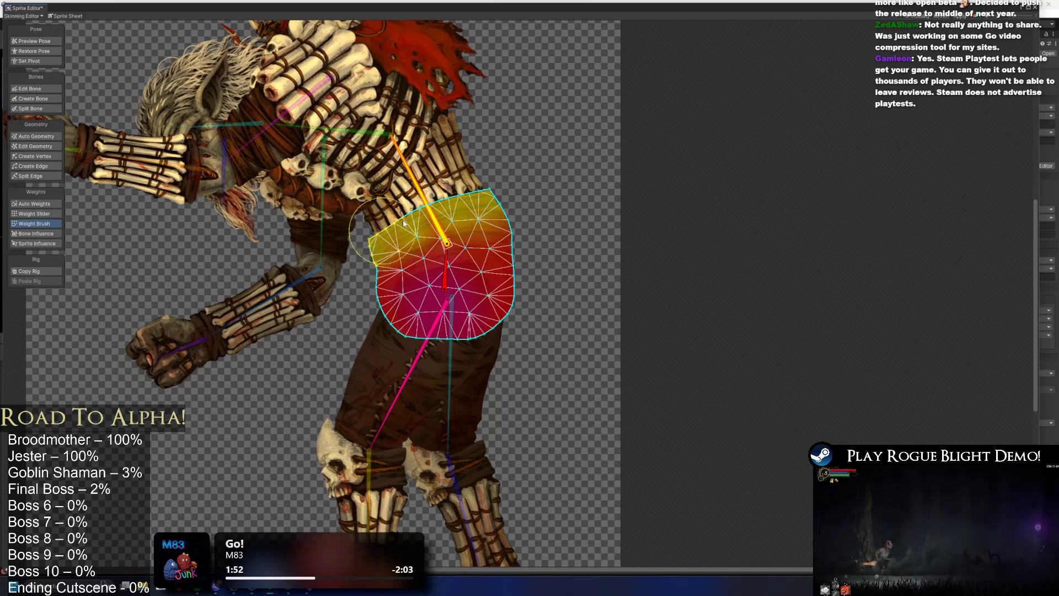
{"action": "key", "text": "shift+q"}
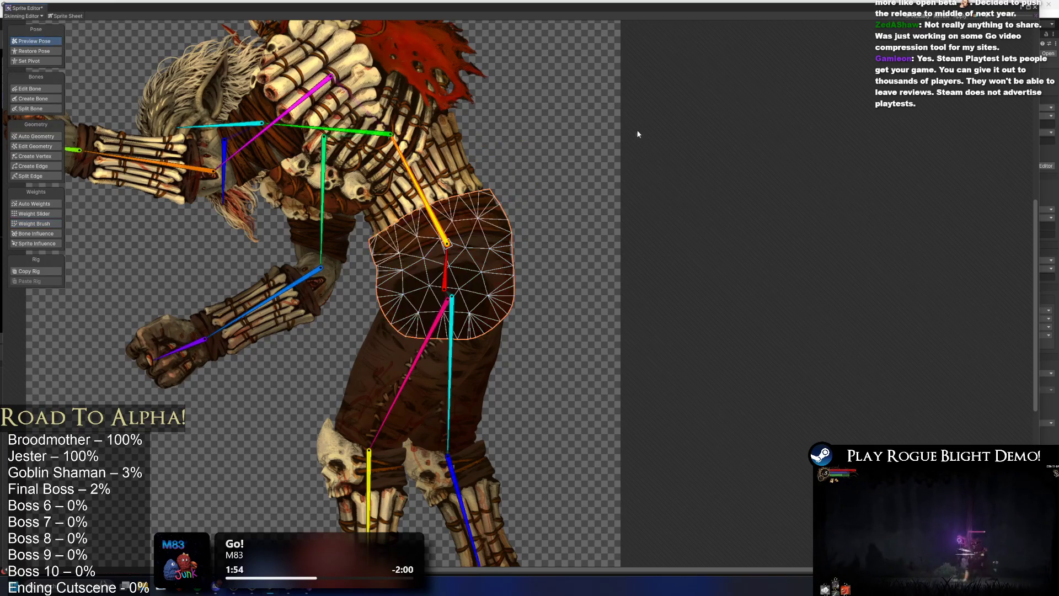
{"action": "mouse_move", "coordinate": [401, 174]}
{"action": "left_mouse_down"}
{"action": "mouse_move", "coordinate": [445, 161]}
{"action": "mouse_move", "coordinate": [311, 176]}
{"action": "left_mouse_up"}
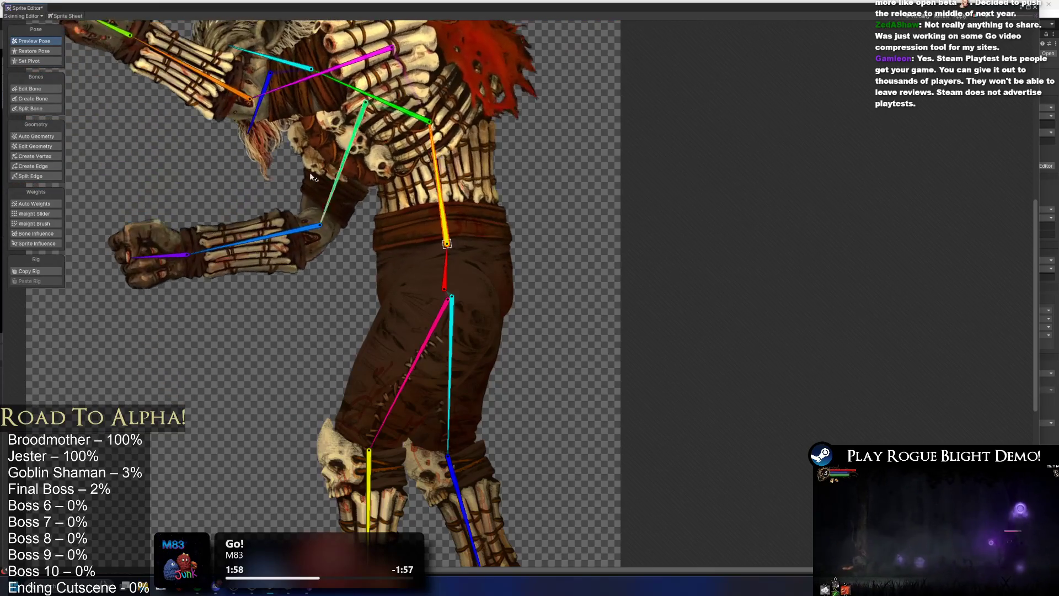
Select the pelvis sprite and brush the spine bone's weight over its mesh
{"action": "left_click", "coordinate": [44, 224]}
{"action": "left_click", "coordinate": [499, 241]}
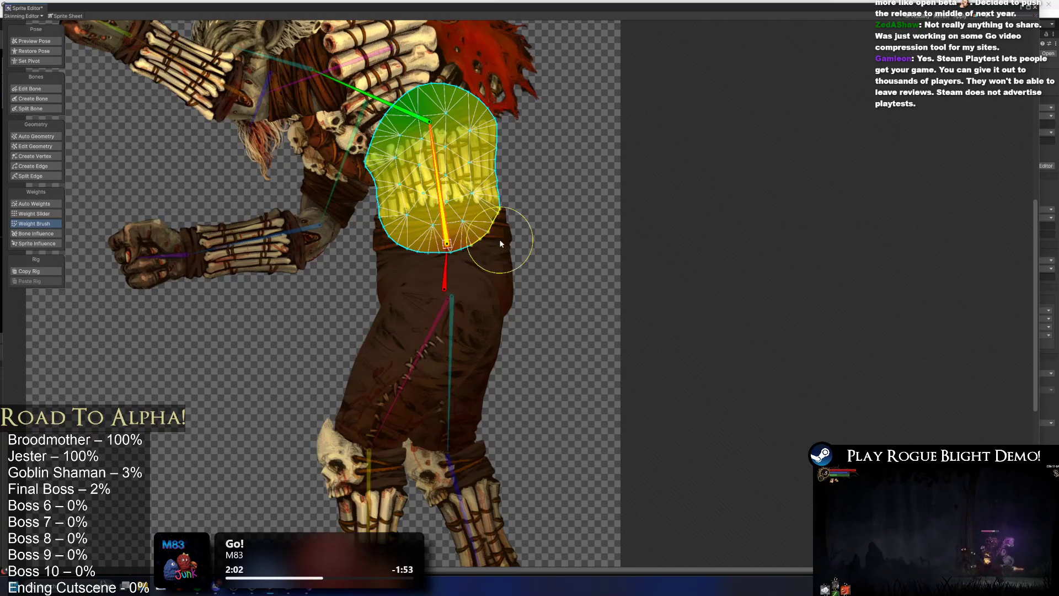
{"action": "left_click", "coordinate": [498, 239]}
{"action": "left_click_drag", "start_coordinate": [384, 237], "coordinate": [384, 224]}
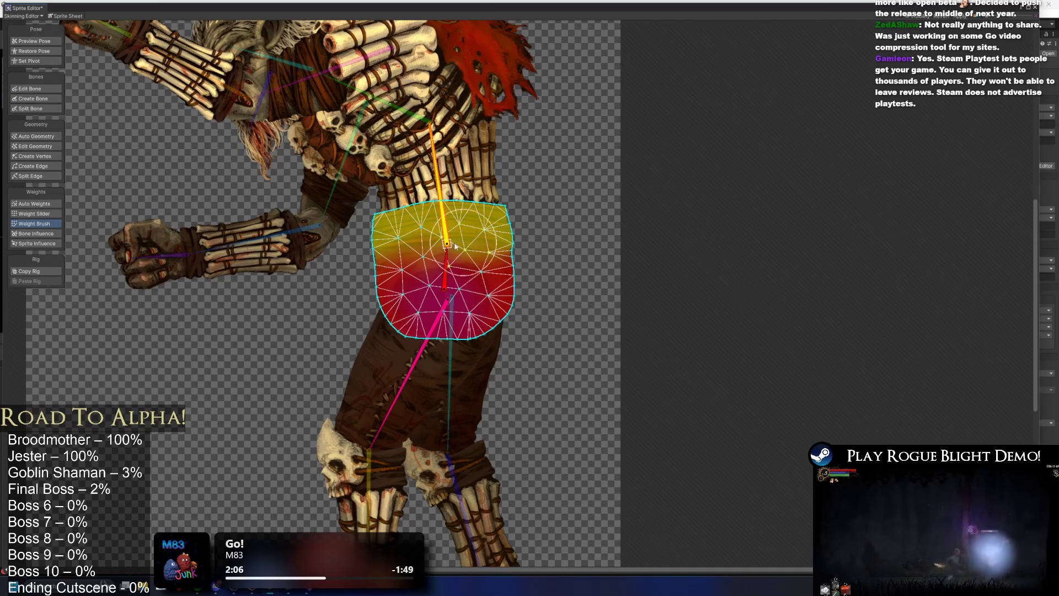
{"action": "left_click", "coordinate": [448, 264]}
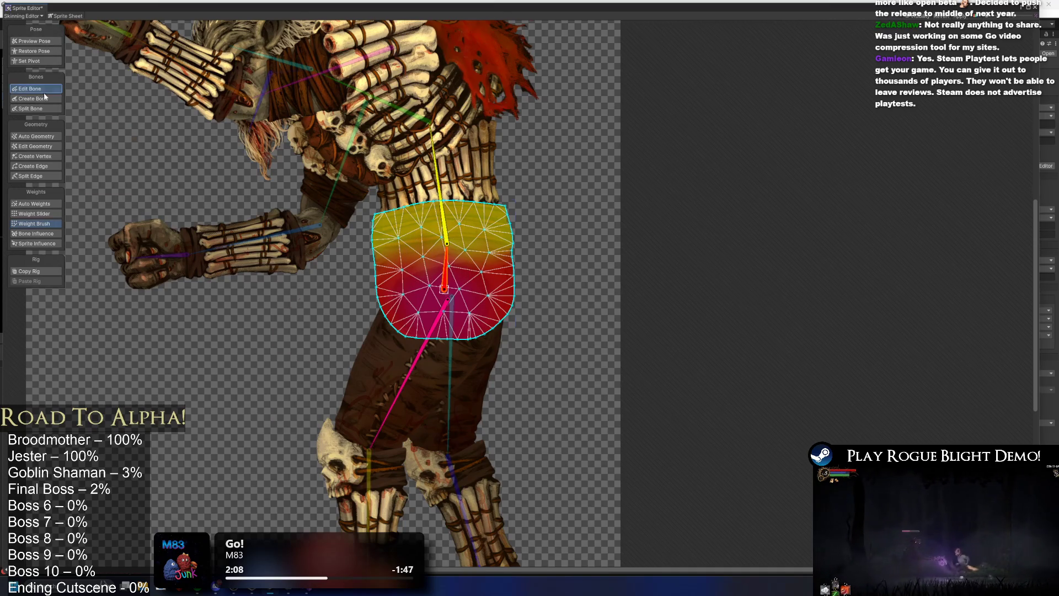
Bend the spine in Preview Pose to test the pelvis weights, hunching the shaman forward
{"action": "left_click", "coordinate": [44, 90]}
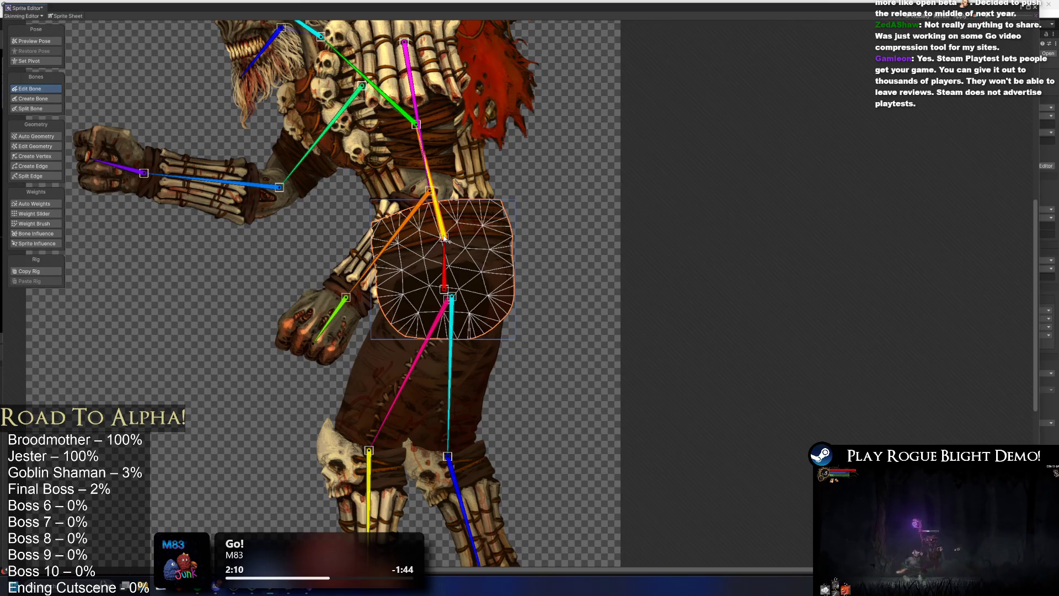
{"action": "left_click", "coordinate": [43, 40]}
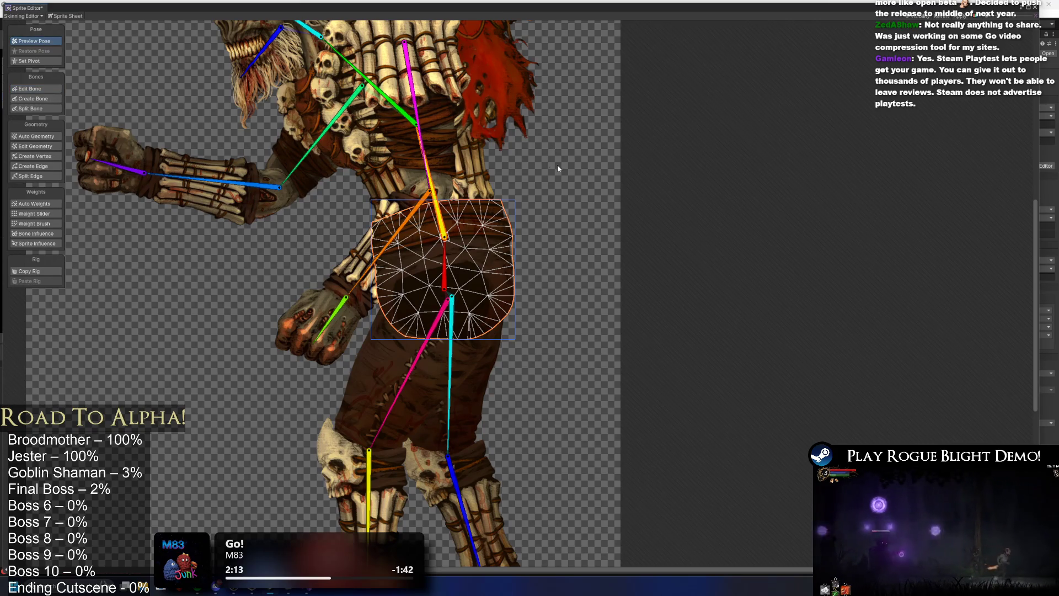
{"action": "mouse_move", "coordinate": [433, 163]}
{"action": "left_mouse_down"}
{"action": "mouse_move", "coordinate": [388, 166]}
{"action": "mouse_move", "coordinate": [425, 160]}
{"action": "mouse_move", "coordinate": [403, 172]}
{"action": "mouse_move", "coordinate": [496, 174]}
{"action": "mouse_move", "coordinate": [382, 179]}
{"action": "left_mouse_up"}
{"action": "scroll", "coordinate": [382, 180], "scroll_direction": "down", "scroll_amount": 5}
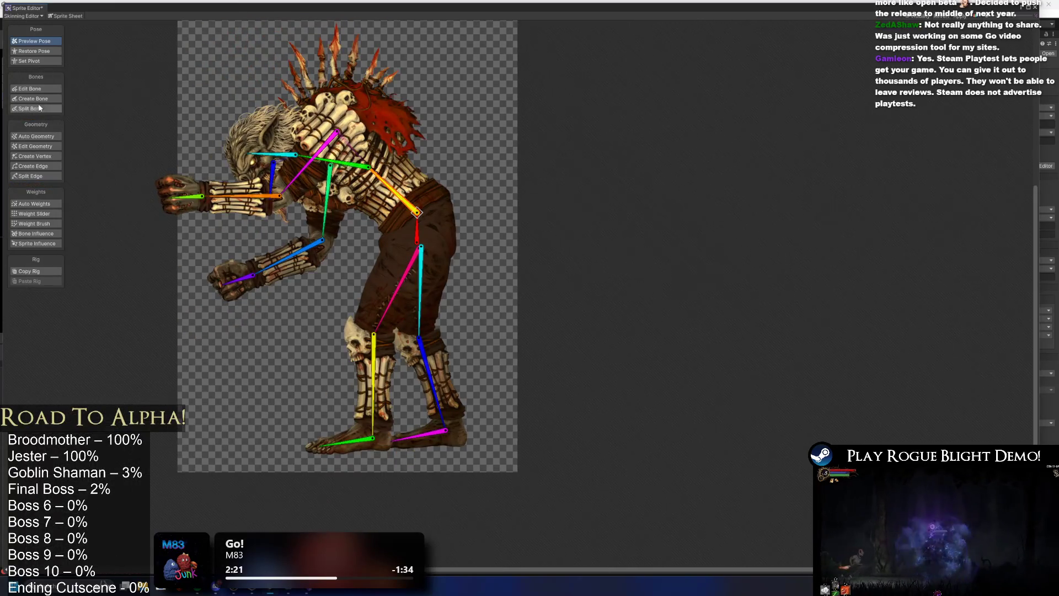
Reset to bind pose and brush the belly mesh's gaps onto the hip bone
{"action": "left_click", "coordinate": [30, 88]}
{"action": "scroll", "coordinate": [405, 182], "scroll_direction": "up", "scroll_amount": 3}
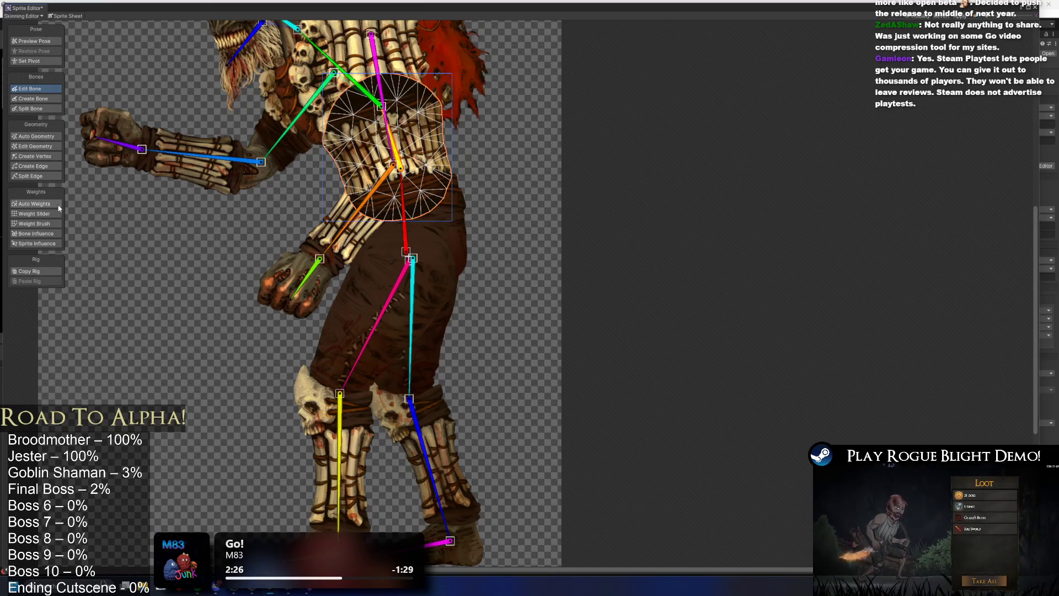
{"action": "left_click", "coordinate": [57, 204]}
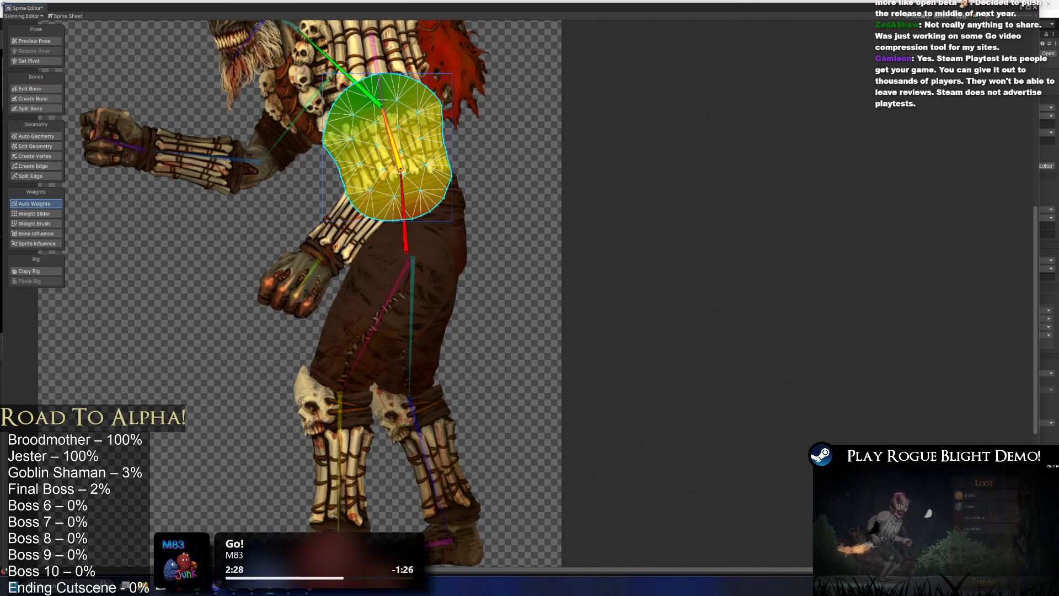
{"action": "left_click", "coordinate": [439, 236]}
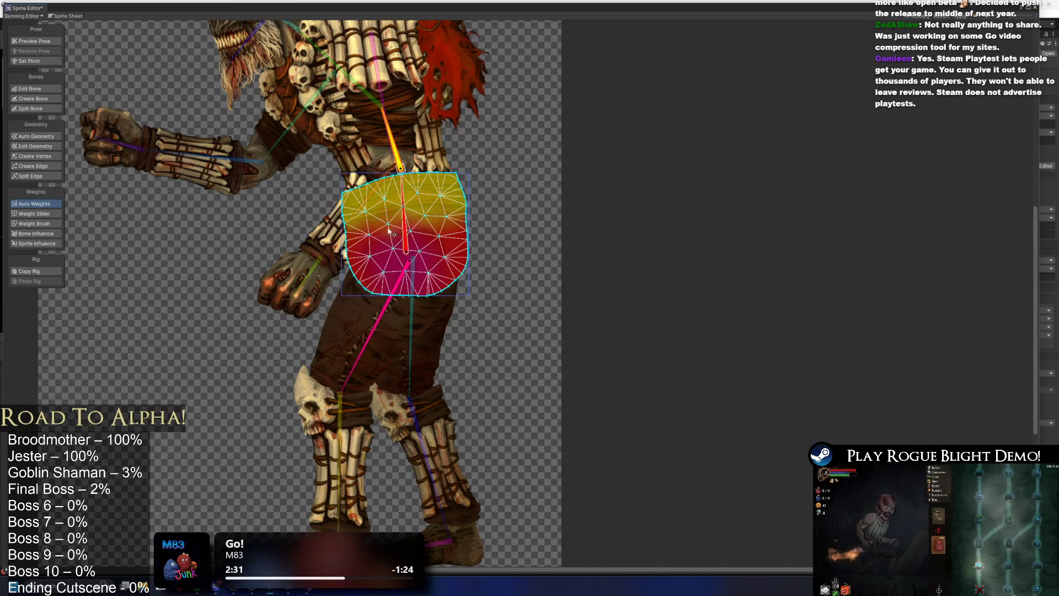
{"action": "mouse_move", "coordinate": [409, 213]}
{"action": "left_mouse_down"}
{"action": "mouse_move", "coordinate": [353, 187]}
{"action": "mouse_move", "coordinate": [502, 186]}
{"action": "left_mouse_up"}
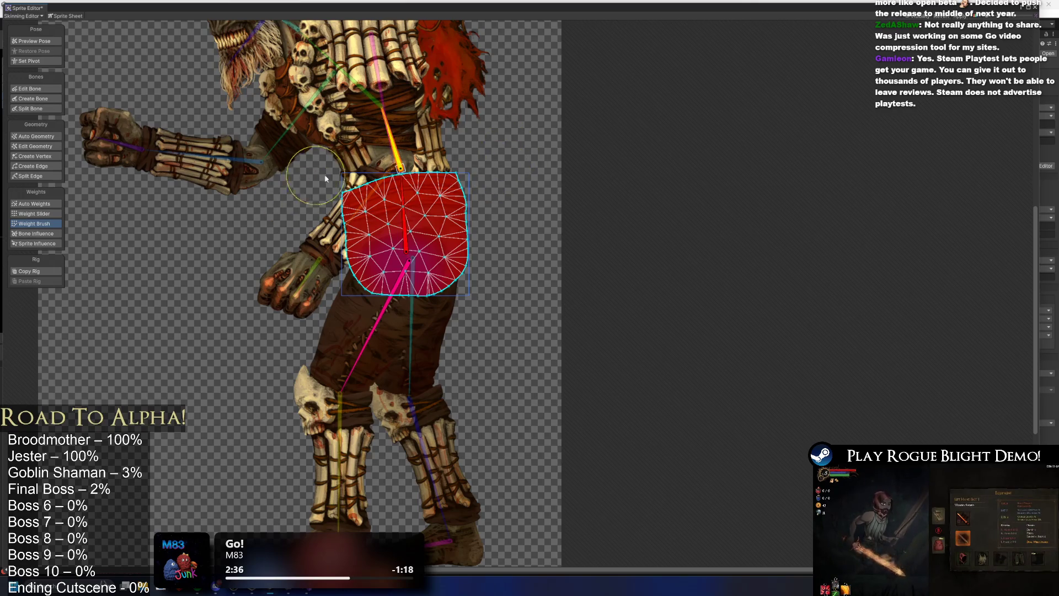
Swing the upper body in Preview Pose to check belly deformation, then rotate it back upright
{"action": "left_click", "coordinate": [33, 41]}
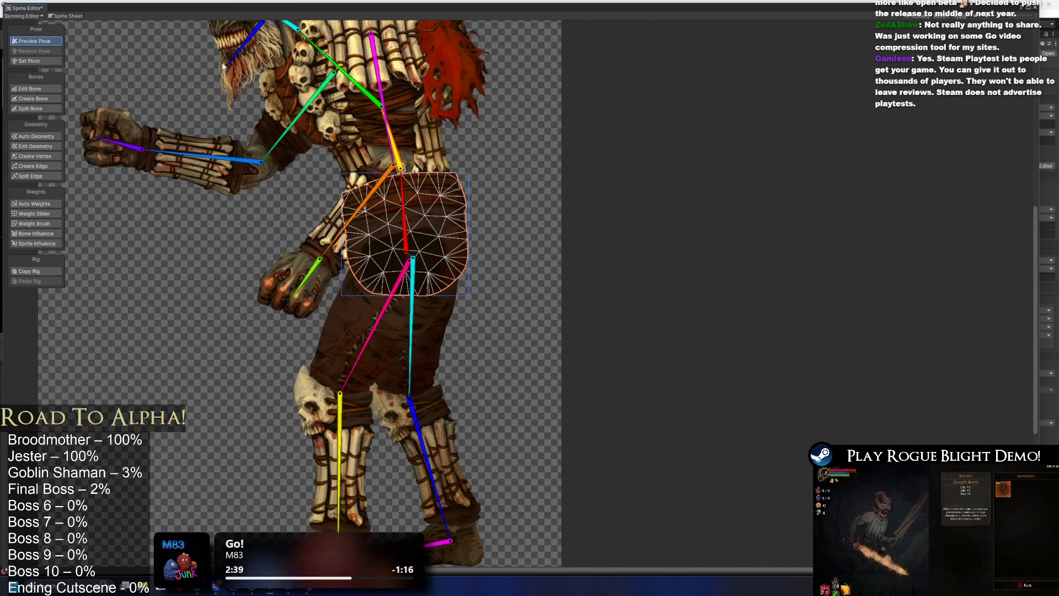
{"action": "mouse_move", "coordinate": [393, 154]}
{"action": "left_mouse_down"}
{"action": "mouse_move", "coordinate": [386, 137]}
{"action": "mouse_move", "coordinate": [362, 198]}
{"action": "mouse_move", "coordinate": [419, 127]}
{"action": "mouse_move", "coordinate": [434, 133]}
{"action": "mouse_move", "coordinate": [403, 119]}
{"action": "mouse_move", "coordinate": [436, 144]}
{"action": "mouse_move", "coordinate": [412, 146]}
{"action": "mouse_move", "coordinate": [420, 187]}
{"action": "mouse_move", "coordinate": [402, 195]}
{"action": "left_mouse_up"}
{"action": "scroll", "coordinate": [435, 144], "scroll_direction": "down", "scroll_amount": 3}
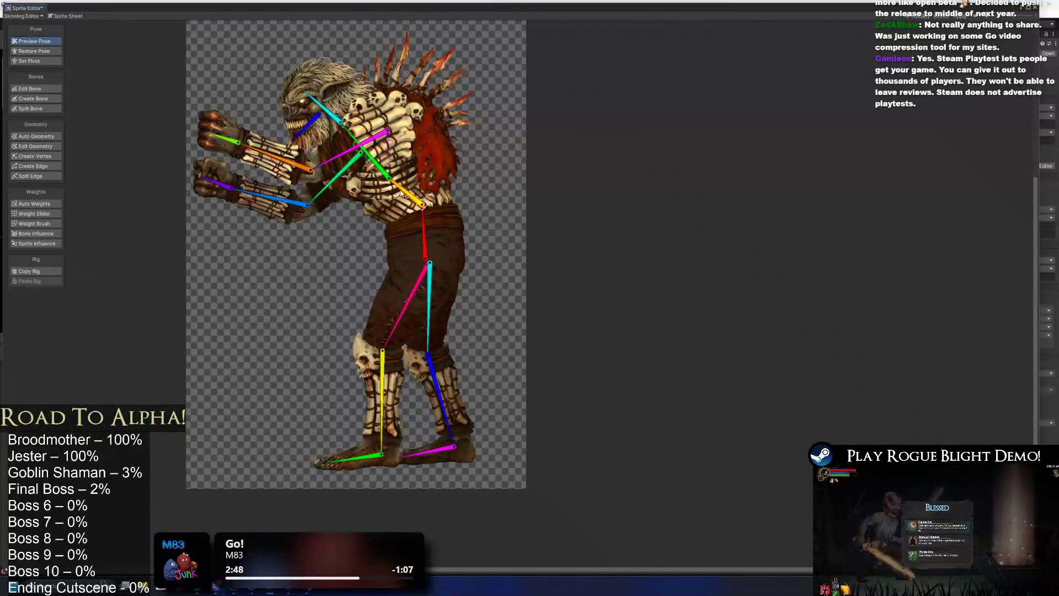
{"action": "scroll", "coordinate": [404, 194], "scroll_direction": "up", "scroll_amount": 3}
{"action": "left_click", "coordinate": [405, 194]}
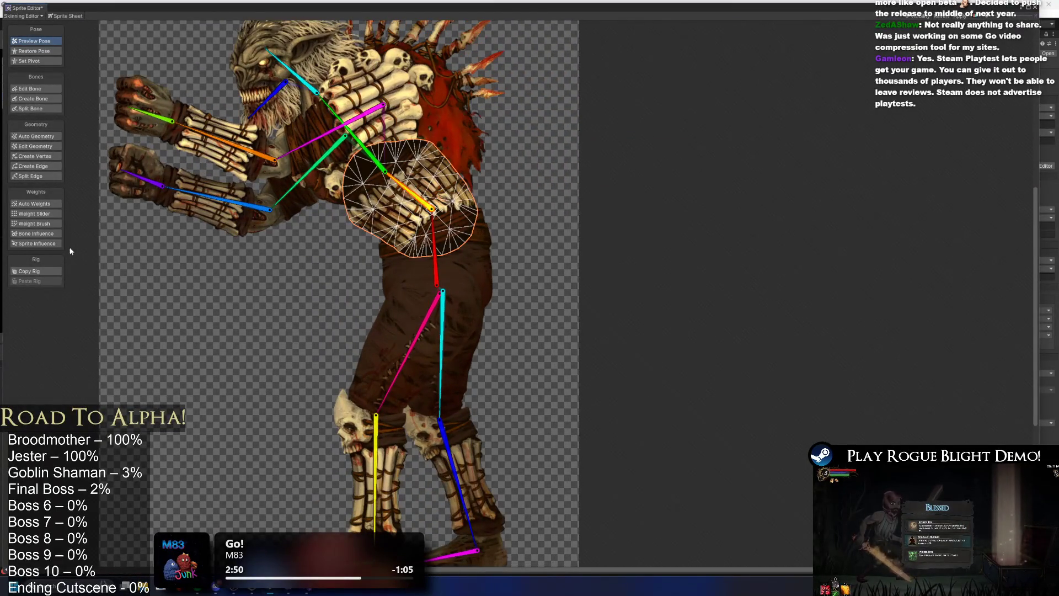
{"action": "left_click", "coordinate": [41, 224]}
{"action": "left_click_drag", "start_coordinate": [405, 186], "coordinate": [440, 191]}
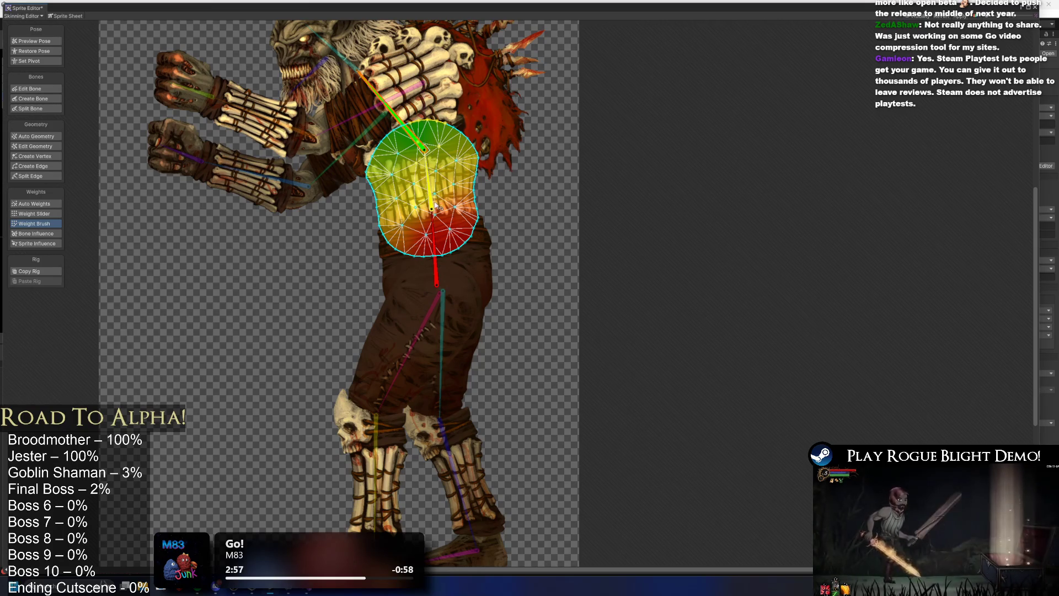
In bone editing, move the chest bone's start onto the green bone's tip
{"action": "left_click", "coordinate": [32, 88]}
{"action": "scroll", "coordinate": [444, 161], "scroll_direction": "up", "scroll_amount": 5}
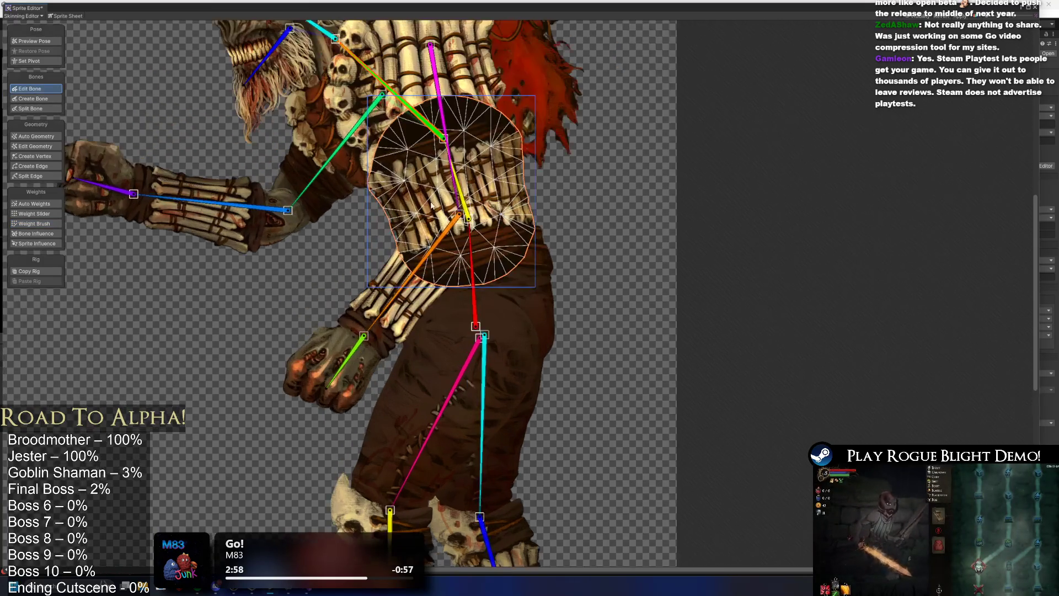
{"action": "left_click_drag", "start_coordinate": [444, 161], "coordinate": [465, 162]}
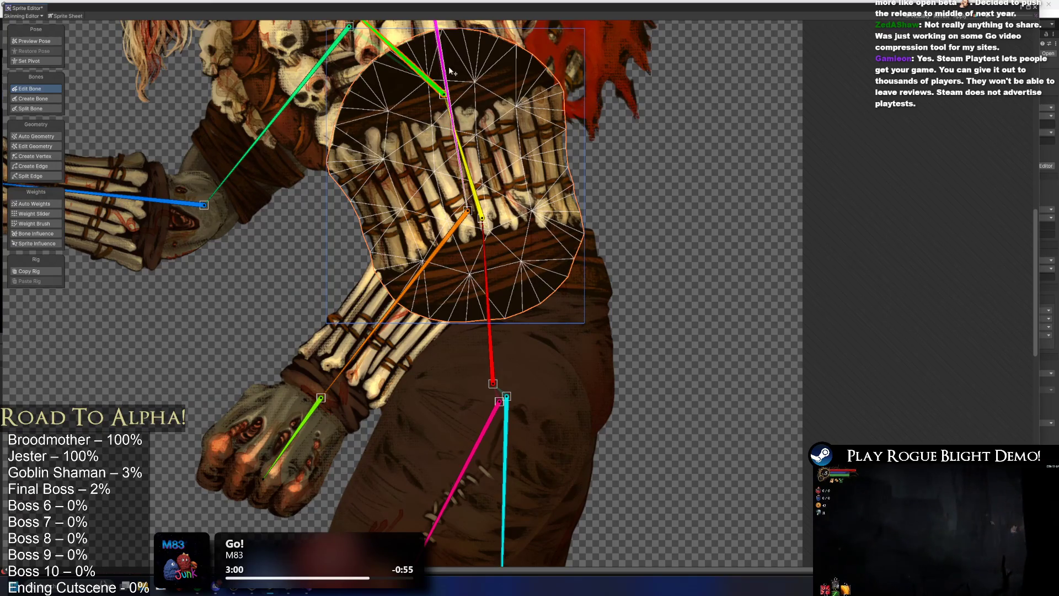
{"action": "scroll", "coordinate": [307, 210], "scroll_direction": "down", "scroll_amount": 5}
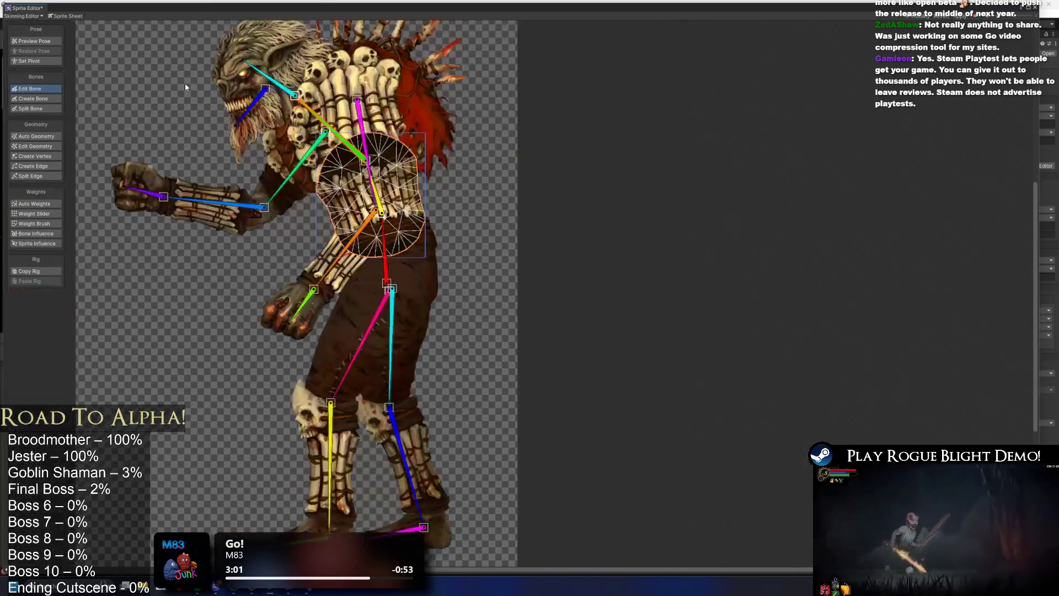
Apply the shaman's rig changes with Ctrl+S and close the Sprite Editor window
{"action": "left_click", "coordinate": [34, 41]}
{"action": "left_click", "coordinate": [677, 127]}
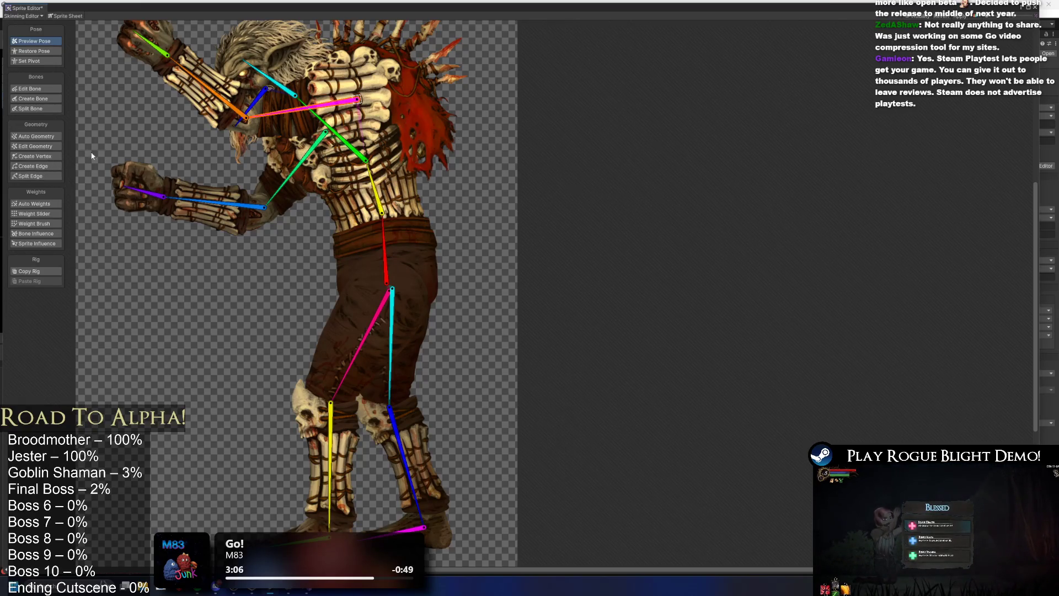
{"action": "key", "text": "ctrl+s"}
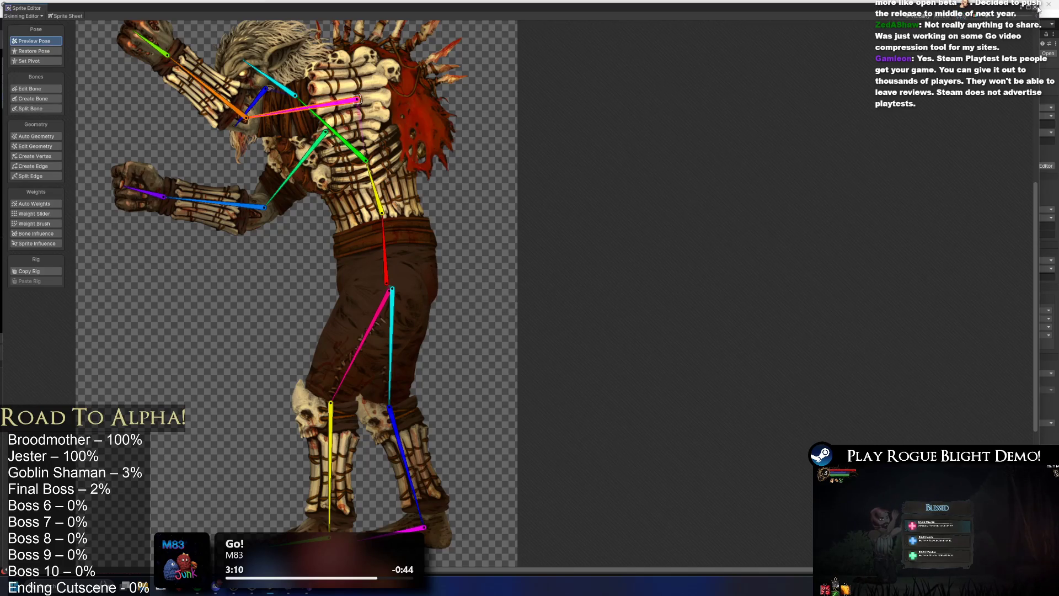
{"action": "left_click", "coordinate": [1036, 7]}
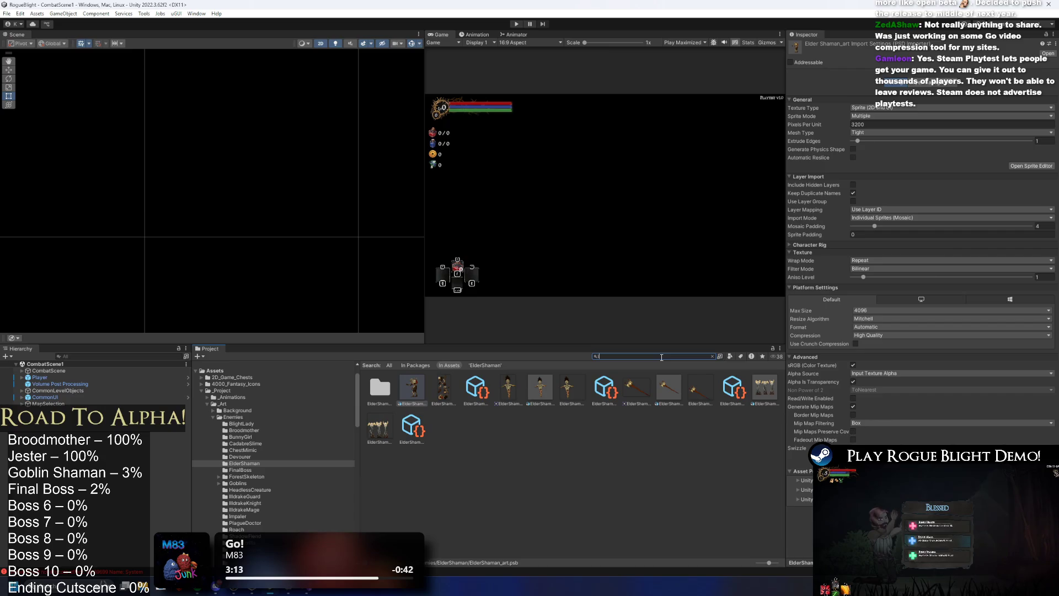
Search the Project for 'Illdrake knight' and open its .psb sprite sheet in the Sprite Editor
{"action": "type", "text": "Illdrake k"}
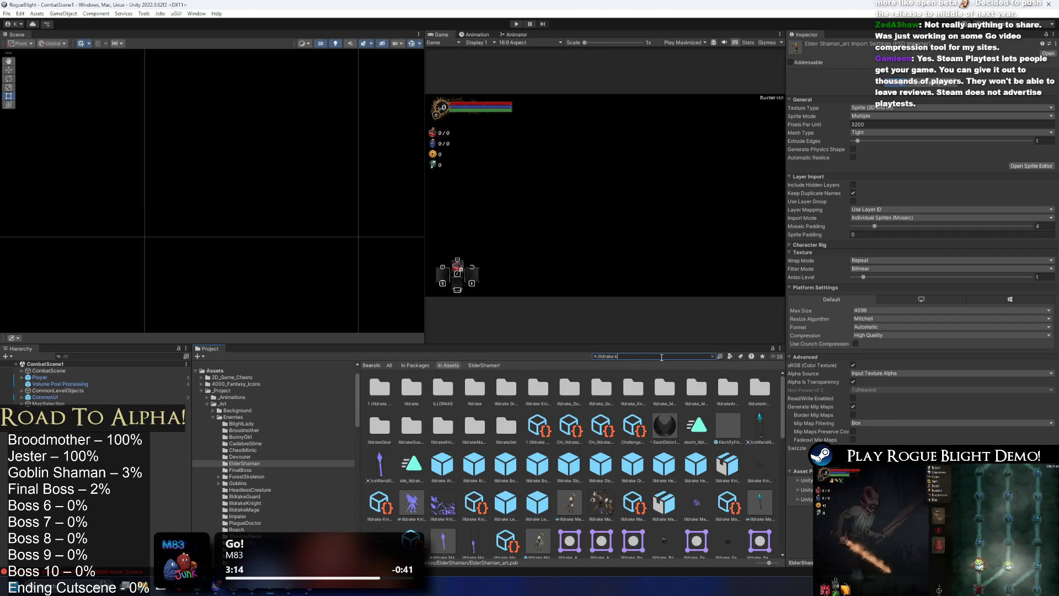
{"action": "type", "text": "night pre"}
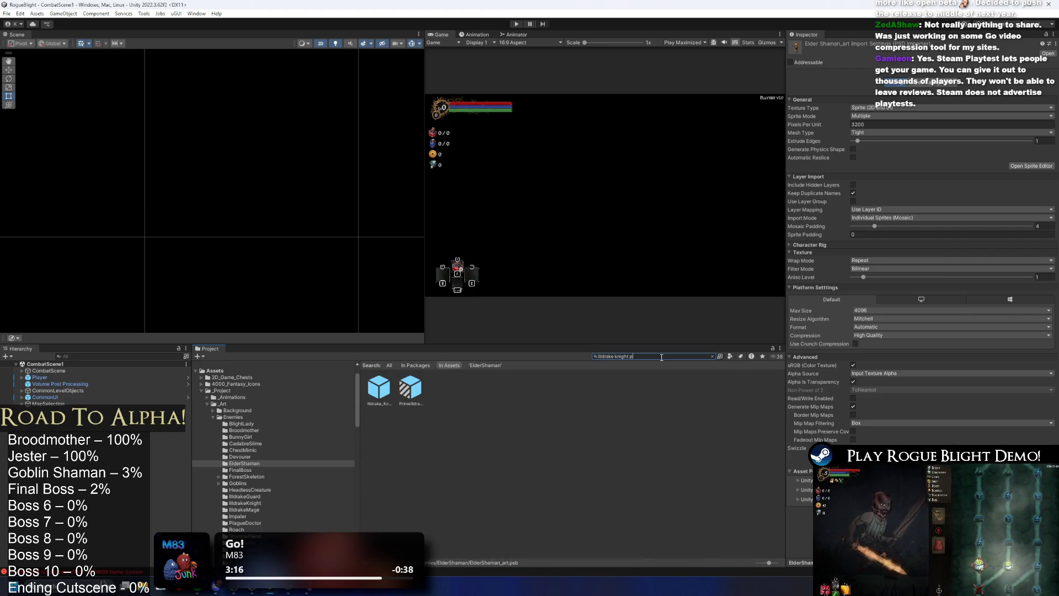
{"action": "key", "text": "BackSpace"}
{"action": "key", "text": "BackSpace"}
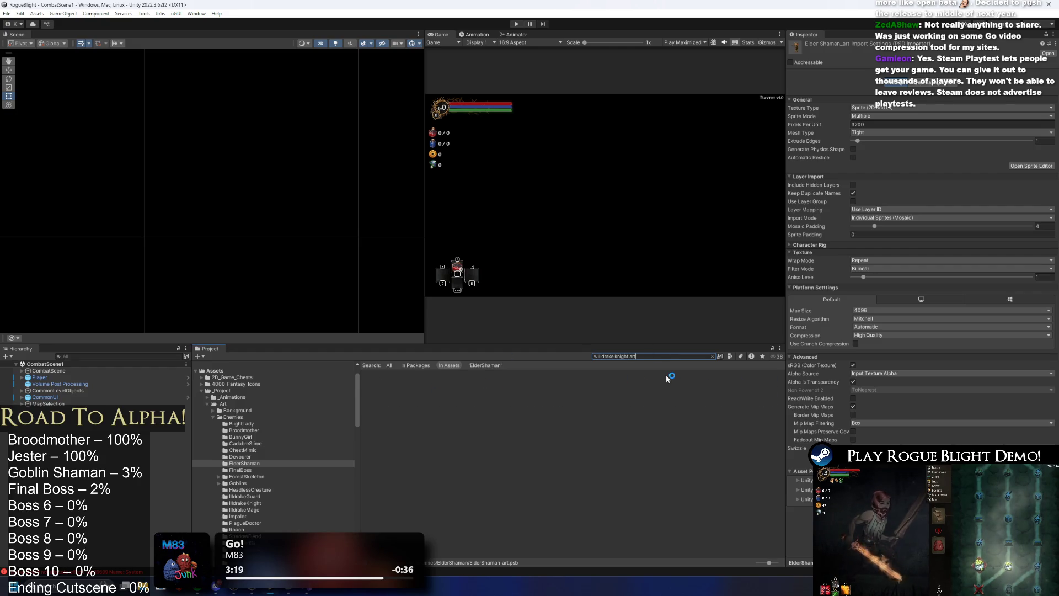
{"action": "key", "text": "BackSpace"}
{"action": "key", "text": "BackSpace"}
{"action": "key", "text": "BackSpace"}
{"action": "left_click", "coordinate": [1021, 164]}
{"action": "left_click", "coordinate": [17, 16]}
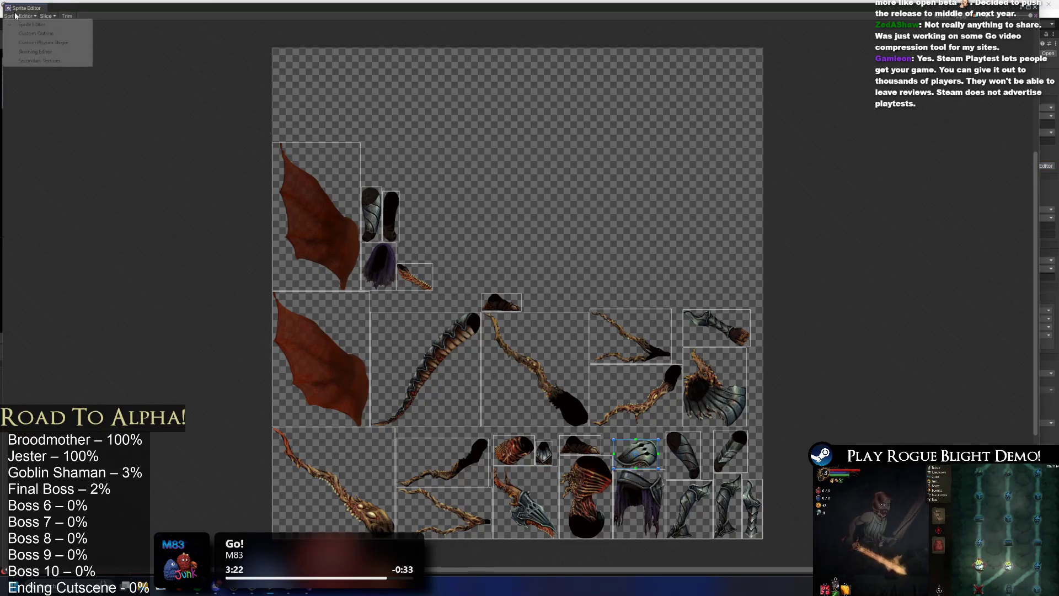
In the Skinning Editor, pose the knight's upper body, head and torso to review the rig, then close it
{"action": "left_click", "coordinate": [25, 61]}
{"action": "scroll", "coordinate": [562, 287], "scroll_direction": "up", "scroll_amount": 3}
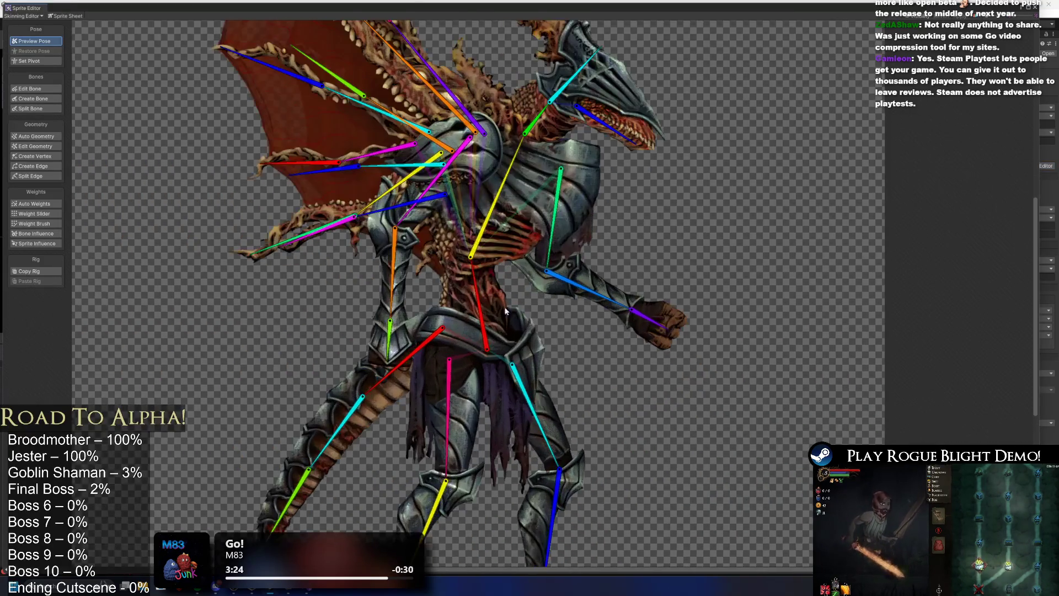
{"action": "left_click_drag", "start_coordinate": [502, 266], "coordinate": [488, 278]}
{"action": "mouse_move", "coordinate": [560, 200]}
{"action": "left_mouse_down"}
{"action": "mouse_move", "coordinate": [552, 182]}
{"action": "mouse_move", "coordinate": [585, 176]}
{"action": "mouse_move", "coordinate": [594, 160]}
{"action": "mouse_move", "coordinate": [598, 172]}
{"action": "mouse_move", "coordinate": [622, 168]}
{"action": "mouse_move", "coordinate": [596, 152]}
{"action": "mouse_move", "coordinate": [614, 114]}
{"action": "left_mouse_up"}
{"action": "left_click_drag", "start_coordinate": [588, 160], "coordinate": [597, 160]}
{"action": "left_click_drag", "start_coordinate": [511, 227], "coordinate": [498, 197]}
{"action": "scroll", "coordinate": [499, 205], "scroll_direction": "down", "scroll_amount": 2}
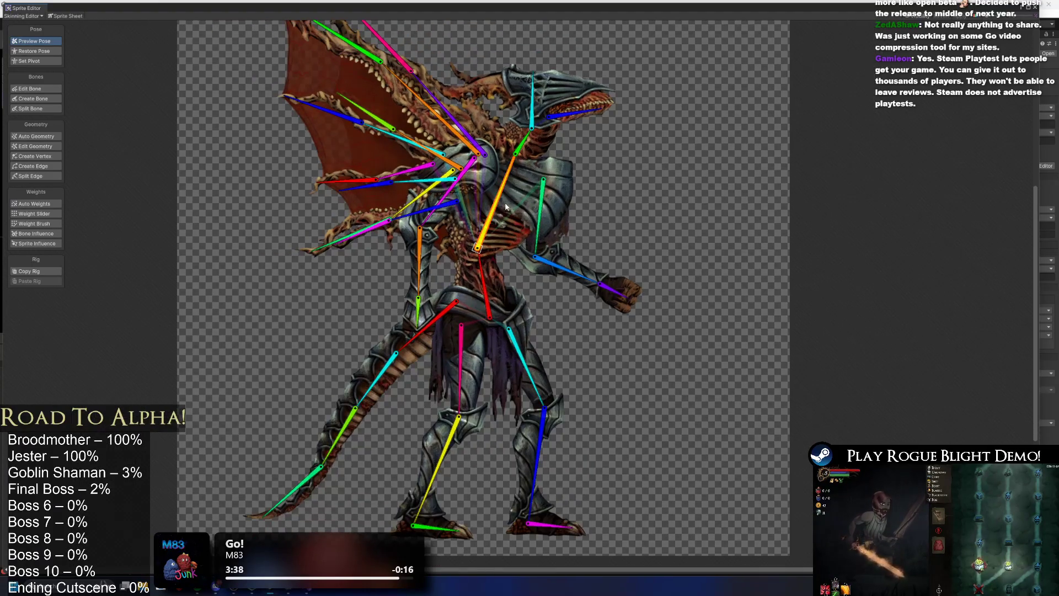
{"action": "scroll", "coordinate": [525, 249], "scroll_direction": "down", "scroll_amount": 1}
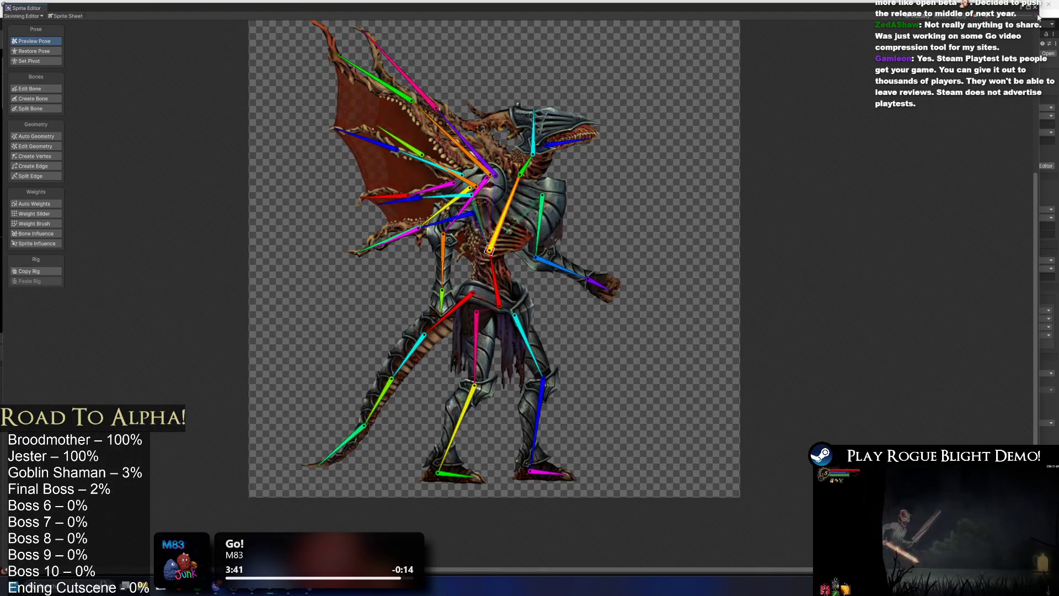
{"action": "left_click", "coordinate": [1035, 7]}
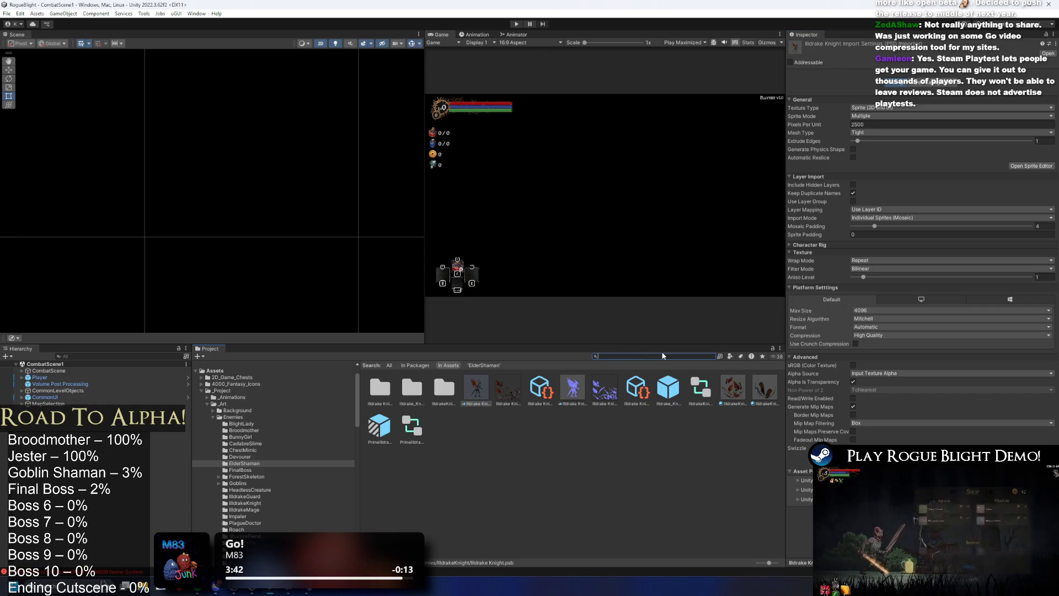
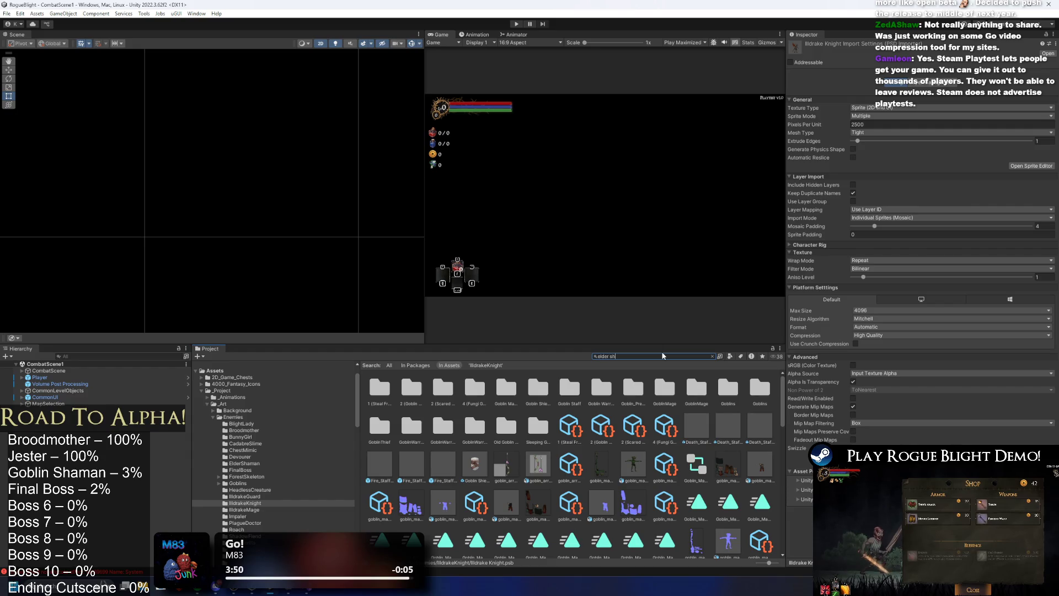
Open the Elder Shaman art in the Skinning Editor and show its bone rig
{"action": "left_click", "coordinate": [1042, 167]}
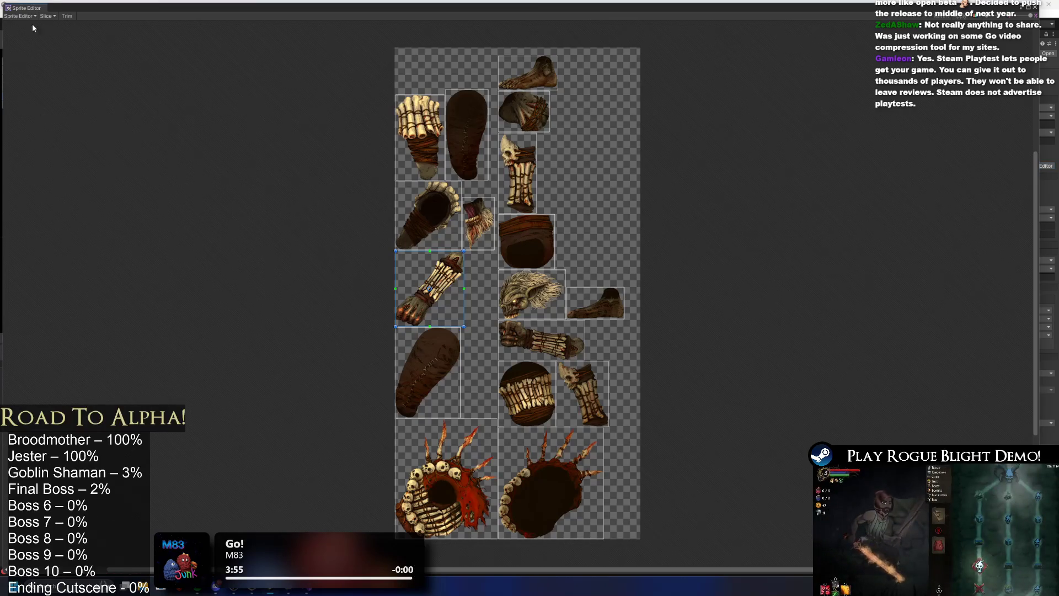
{"action": "left_click", "coordinate": [22, 16]}
{"action": "left_click", "coordinate": [25, 62]}
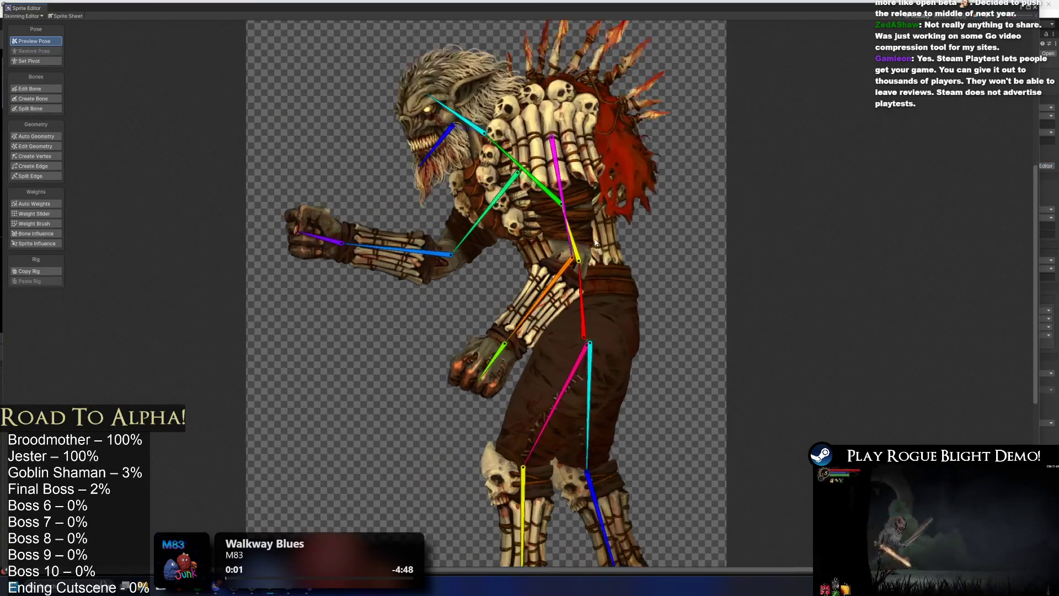
{"action": "scroll", "coordinate": [595, 243], "scroll_direction": "up", "scroll_amount": 2}
Test-pose the arm and spine bones, then return to Edit Bone in the rest pose
{"action": "left_click_drag", "start_coordinate": [570, 229], "coordinate": [419, 113]}
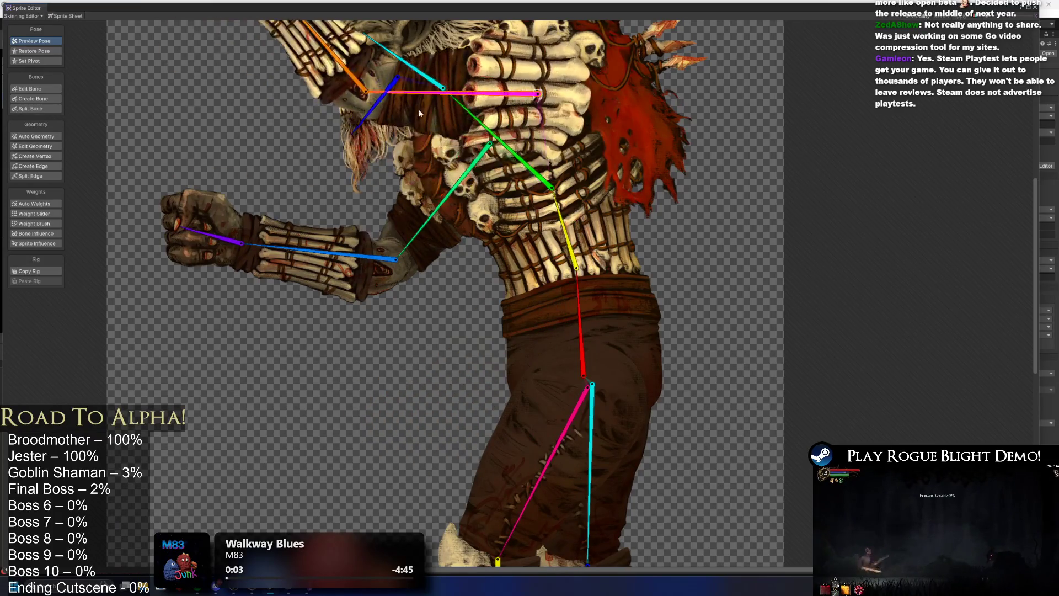
{"action": "left_click", "coordinate": [561, 228]}
{"action": "mouse_move", "coordinate": [553, 189]}
{"action": "left_mouse_down"}
{"action": "mouse_move", "coordinate": [587, 200]}
{"action": "mouse_move", "coordinate": [563, 200]}
{"action": "left_mouse_up"}
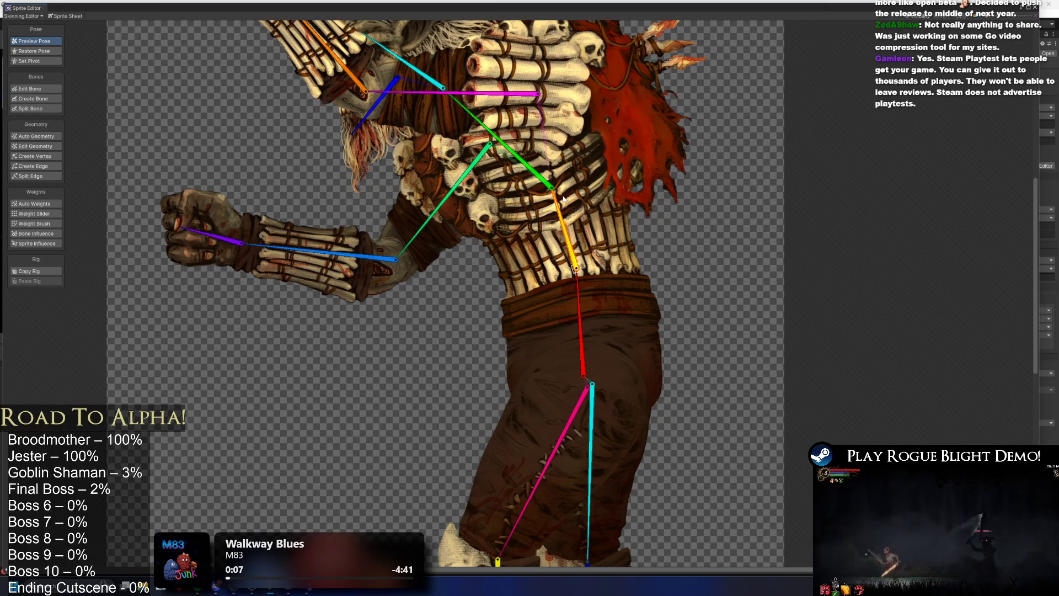
{"action": "scroll", "coordinate": [567, 206], "scroll_direction": "down", "scroll_amount": 3}
{"action": "mouse_move", "coordinate": [526, 236]}
{"action": "left_mouse_down"}
{"action": "mouse_move", "coordinate": [557, 243]}
{"action": "mouse_move", "coordinate": [528, 236]}
{"action": "left_mouse_up"}
{"action": "left_click_drag", "start_coordinate": [549, 276], "coordinate": [542, 279]}
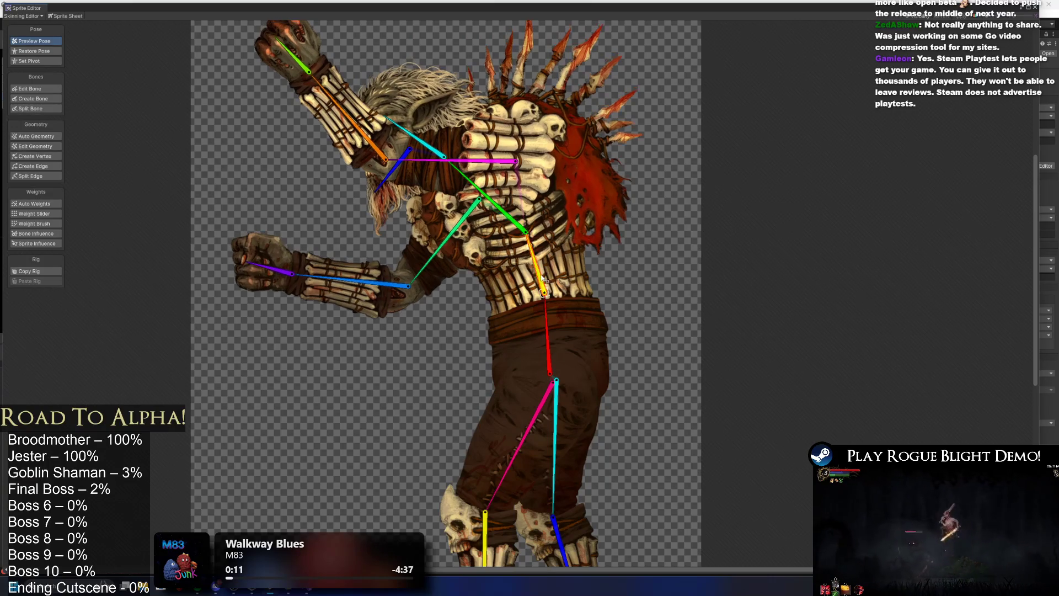
{"action": "left_click", "coordinate": [31, 89]}
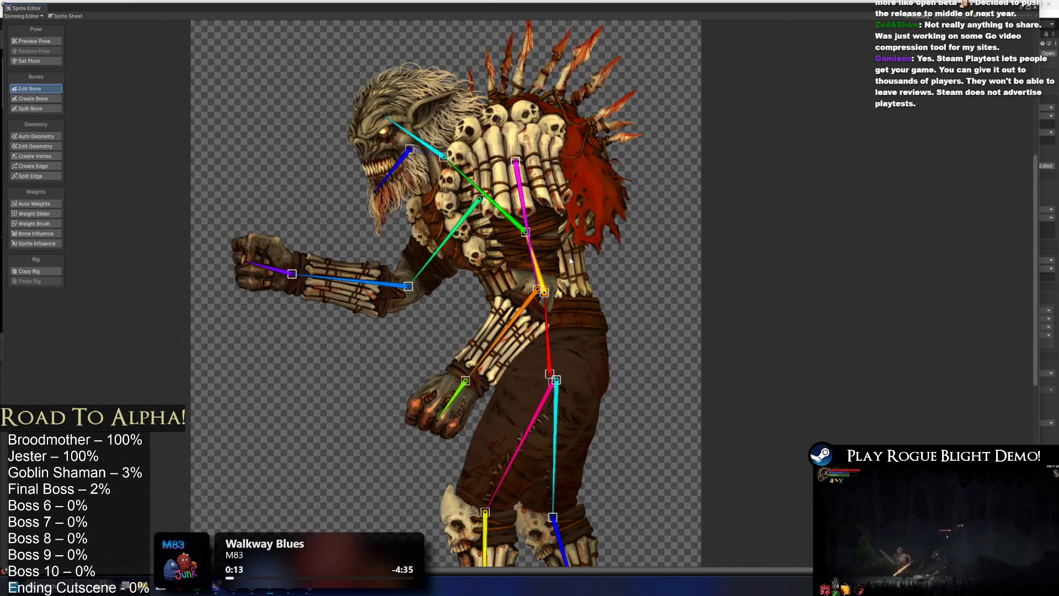
Keep the magenta bone's move to the chest and lengthen the green bone to the spine joint
{"action": "key", "text": "ctrl+z"}
{"action": "key", "text": "ctrl+y"}
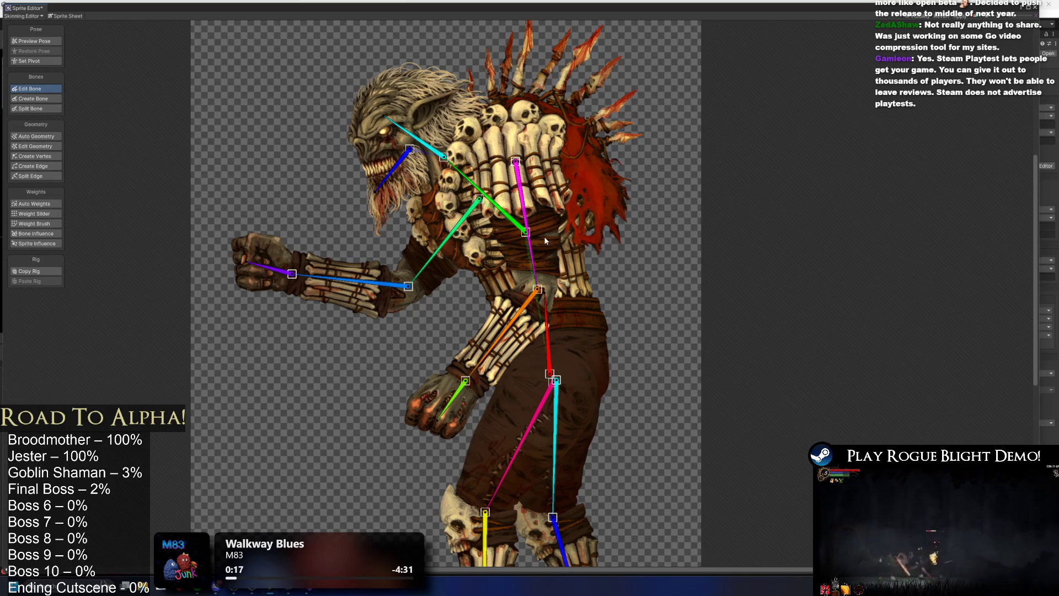
{"action": "mouse_move", "coordinate": [526, 233]}
{"action": "left_mouse_down"}
{"action": "mouse_move", "coordinate": [541, 309]}
{"action": "mouse_move", "coordinate": [545, 297]}
{"action": "left_mouse_up"}
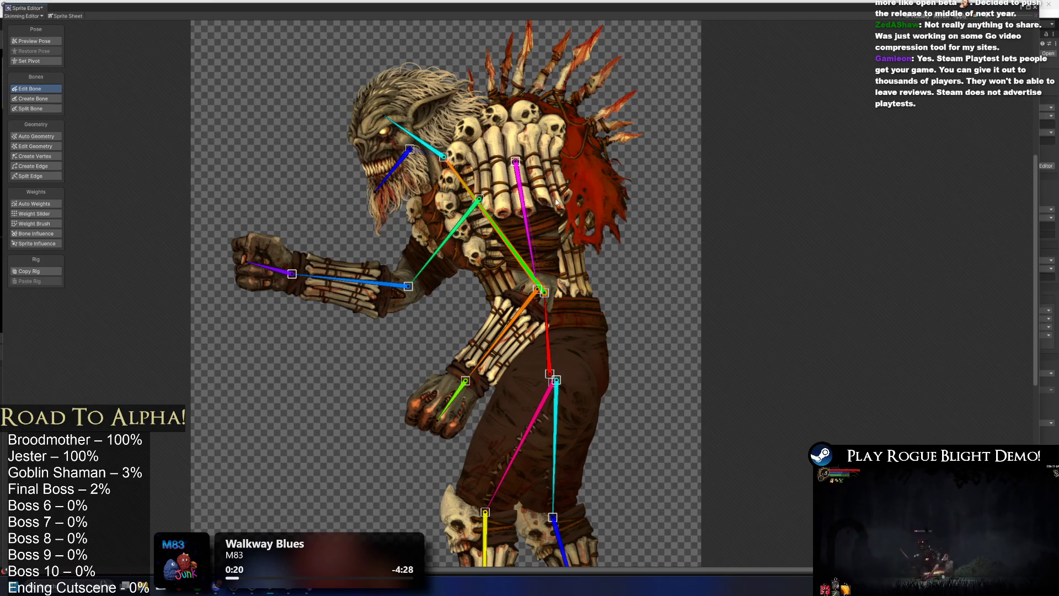
Generate Auto Weights, inspect the torso, rib cage, spiky back and belly sprites, then straighten the upper body
{"action": "left_click", "coordinate": [499, 255]}
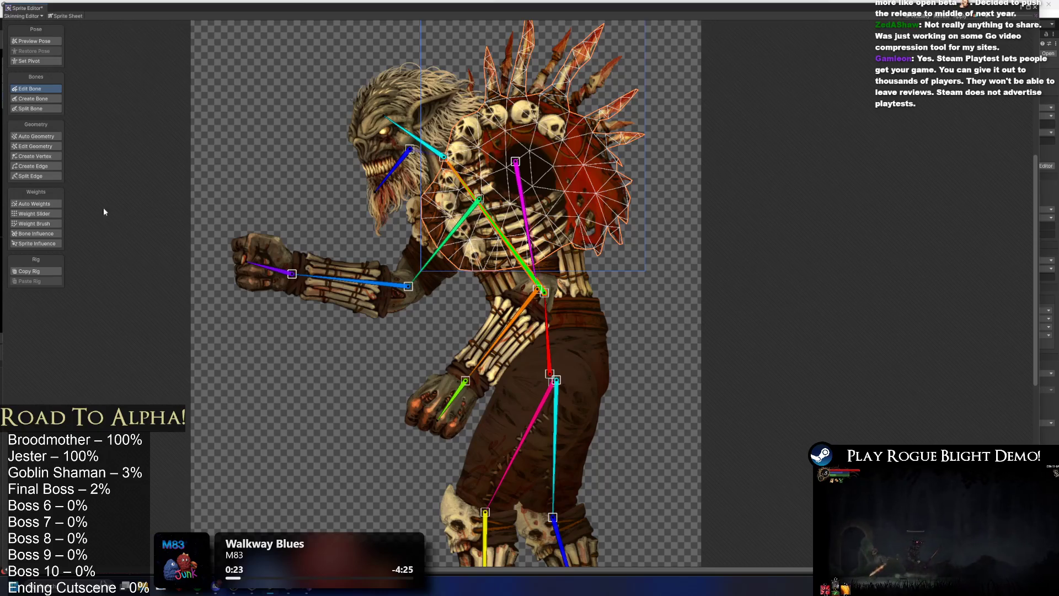
{"action": "left_click", "coordinate": [36, 204]}
{"action": "left_click", "coordinate": [494, 276]}
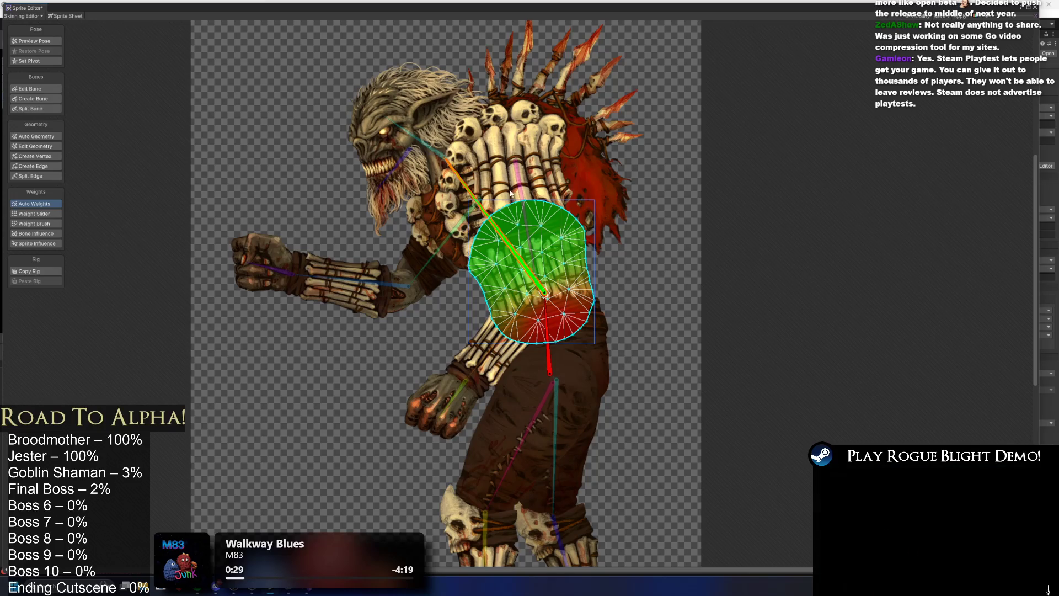
{"action": "left_click", "coordinate": [548, 160]}
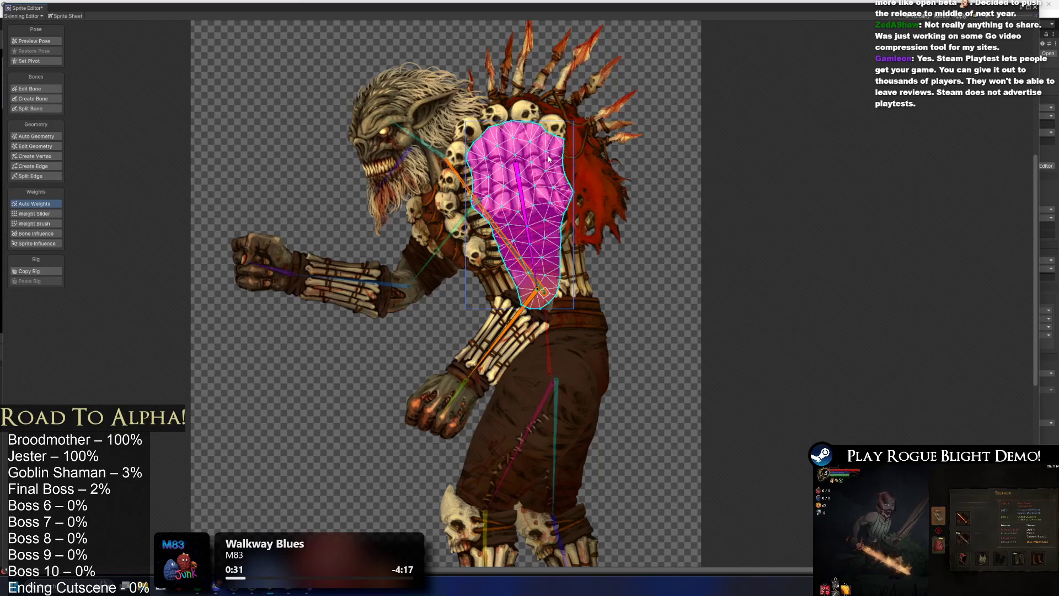
{"action": "left_click", "coordinate": [575, 160]}
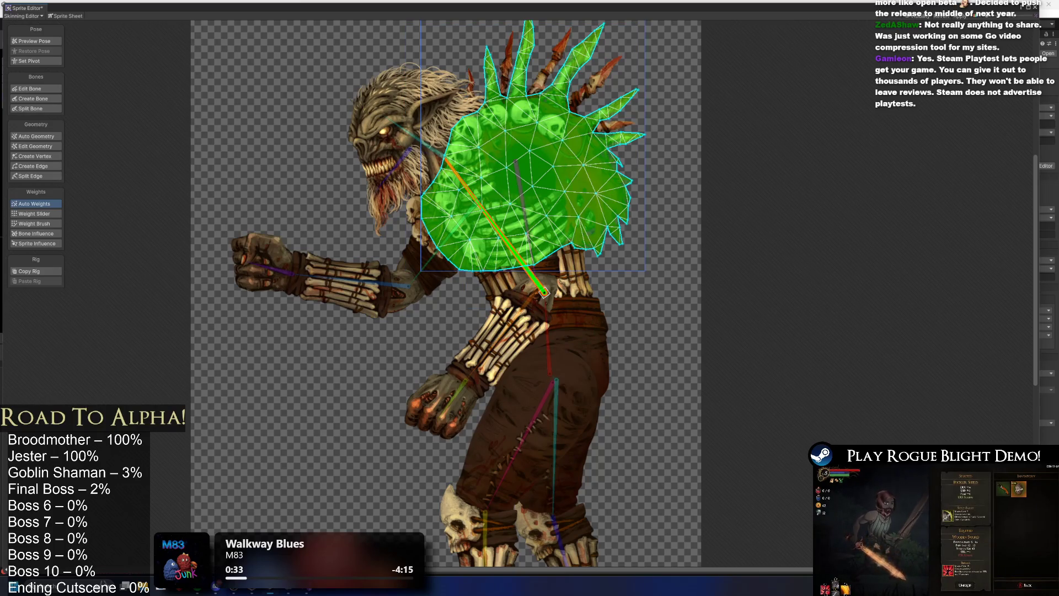
{"action": "left_click", "coordinate": [568, 280]}
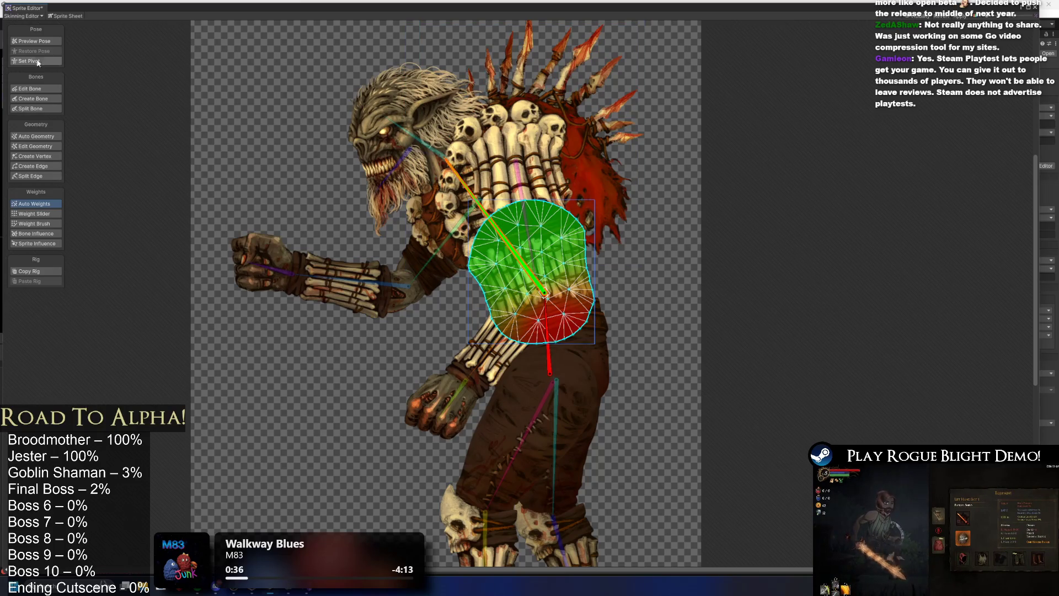
{"action": "left_click", "coordinate": [35, 42]}
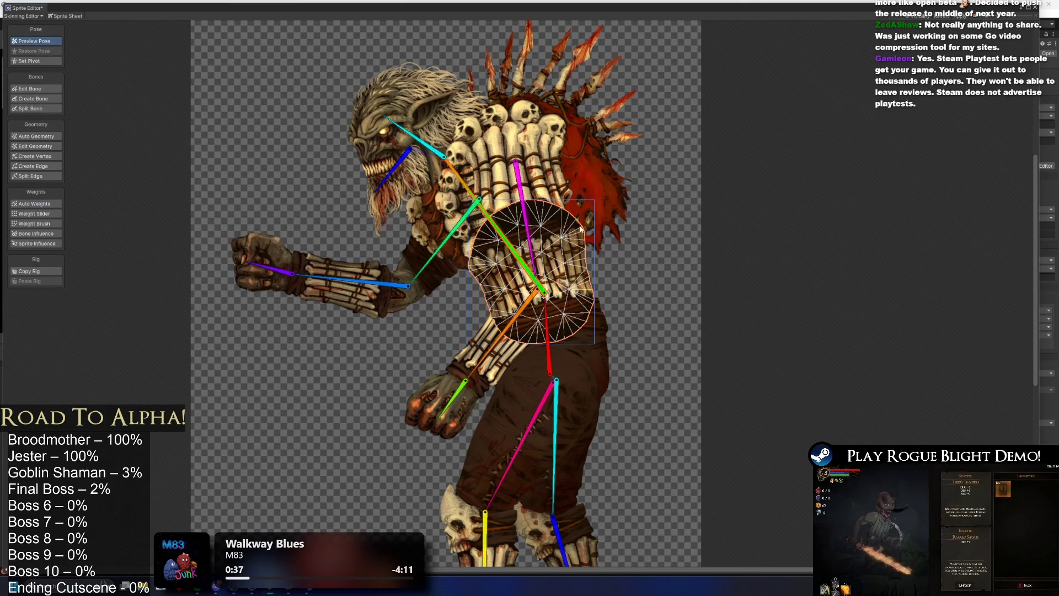
{"action": "mouse_move", "coordinate": [498, 237]}
{"action": "left_mouse_down"}
{"action": "mouse_move", "coordinate": [490, 253]}
{"action": "mouse_move", "coordinate": [544, 241]}
{"action": "mouse_move", "coordinate": [524, 231]}
{"action": "mouse_move", "coordinate": [499, 242]}
{"action": "mouse_move", "coordinate": [507, 223]}
{"action": "mouse_move", "coordinate": [499, 243]}
{"action": "mouse_move", "coordinate": [513, 229]}
{"action": "mouse_move", "coordinate": [526, 235]}
{"action": "mouse_move", "coordinate": [522, 257]}
{"action": "mouse_move", "coordinate": [556, 242]}
{"action": "mouse_move", "coordinate": [523, 245]}
{"action": "mouse_move", "coordinate": [559, 244]}
{"action": "left_mouse_up"}
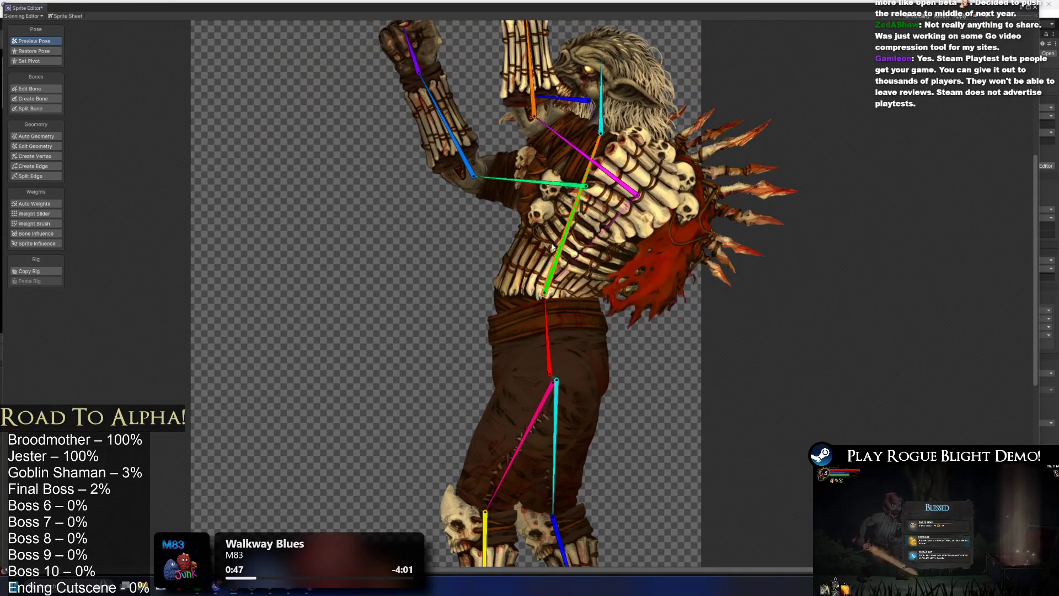
Move the green bone's tip lower on the torso and show the torso's auto weights
{"action": "left_click", "coordinate": [46, 91]}
{"action": "mouse_move", "coordinate": [515, 190]}
{"action": "left_mouse_down"}
{"action": "mouse_move", "coordinate": [551, 298]}
{"action": "mouse_move", "coordinate": [536, 263]}
{"action": "left_mouse_up"}
{"action": "left_click", "coordinate": [597, 261]}
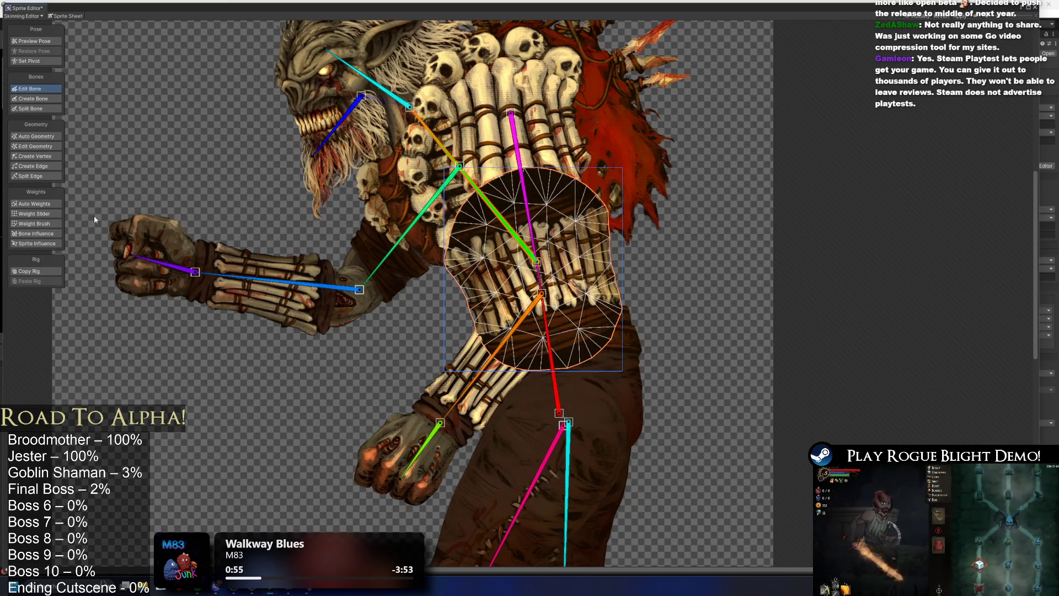
{"action": "key", "text": "shift+z"}
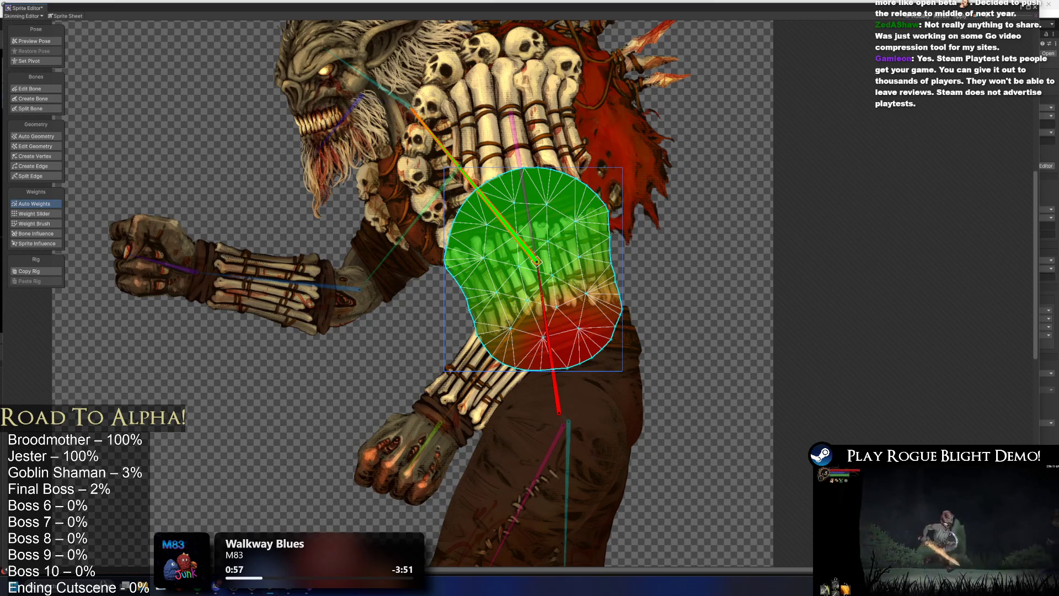
In Preview Pose, lean and swing the upper body with the spine bone
{"action": "left_click", "coordinate": [33, 41]}
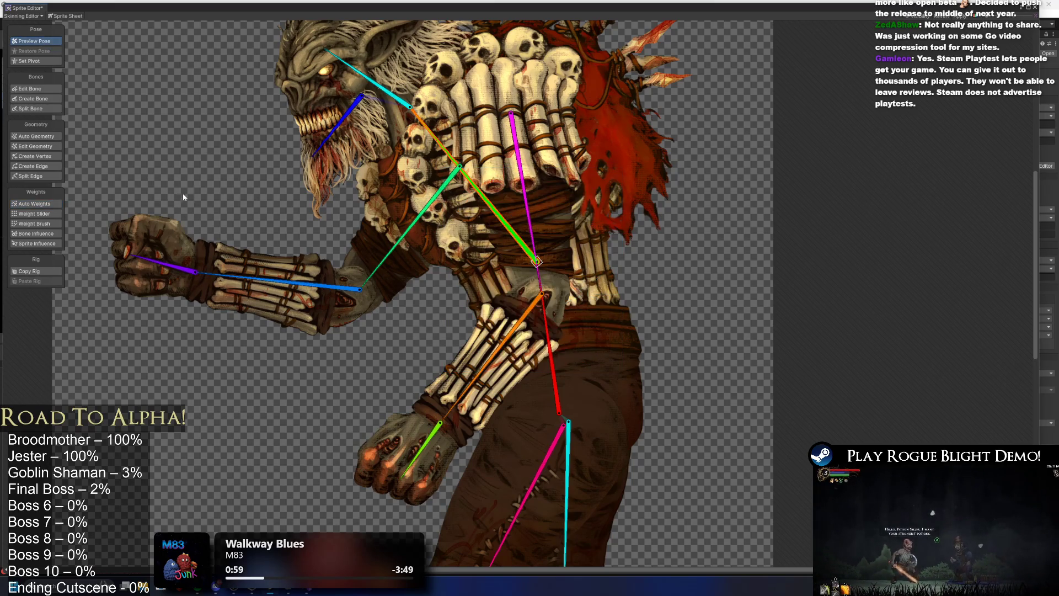
{"action": "key", "text": "f"}
{"action": "mouse_move", "coordinate": [495, 183]}
{"action": "left_mouse_down"}
{"action": "mouse_move", "coordinate": [434, 197]}
{"action": "mouse_move", "coordinate": [469, 182]}
{"action": "mouse_move", "coordinate": [441, 193]}
{"action": "mouse_move", "coordinate": [475, 182]}
{"action": "mouse_move", "coordinate": [533, 187]}
{"action": "mouse_move", "coordinate": [524, 165]}
{"action": "left_mouse_up"}
{"action": "mouse_move", "coordinate": [515, 302]}
{"action": "left_mouse_down"}
{"action": "mouse_move", "coordinate": [537, 207]}
{"action": "mouse_move", "coordinate": [469, 204]}
{"action": "mouse_move", "coordinate": [488, 198]}
{"action": "mouse_move", "coordinate": [462, 209]}
{"action": "mouse_move", "coordinate": [485, 182]}
{"action": "mouse_move", "coordinate": [466, 207]}
{"action": "left_mouse_up"}
{"action": "scroll", "coordinate": [551, 251], "scroll_direction": "up", "scroll_amount": 3}
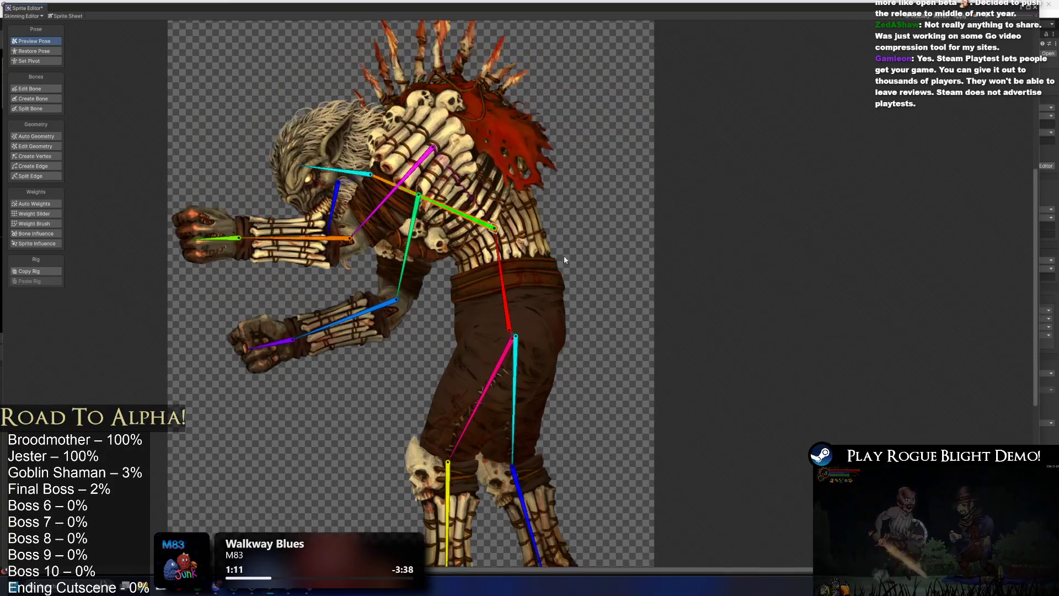
{"action": "scroll", "coordinate": [248, 234], "scroll_direction": "up", "scroll_amount": 2}
{"action": "mouse_move", "coordinate": [503, 163]}
{"action": "left_mouse_down"}
{"action": "mouse_move", "coordinate": [497, 182]}
{"action": "mouse_move", "coordinate": [557, 127]}
{"action": "mouse_move", "coordinate": [551, 245]}
{"action": "left_mouse_up"}
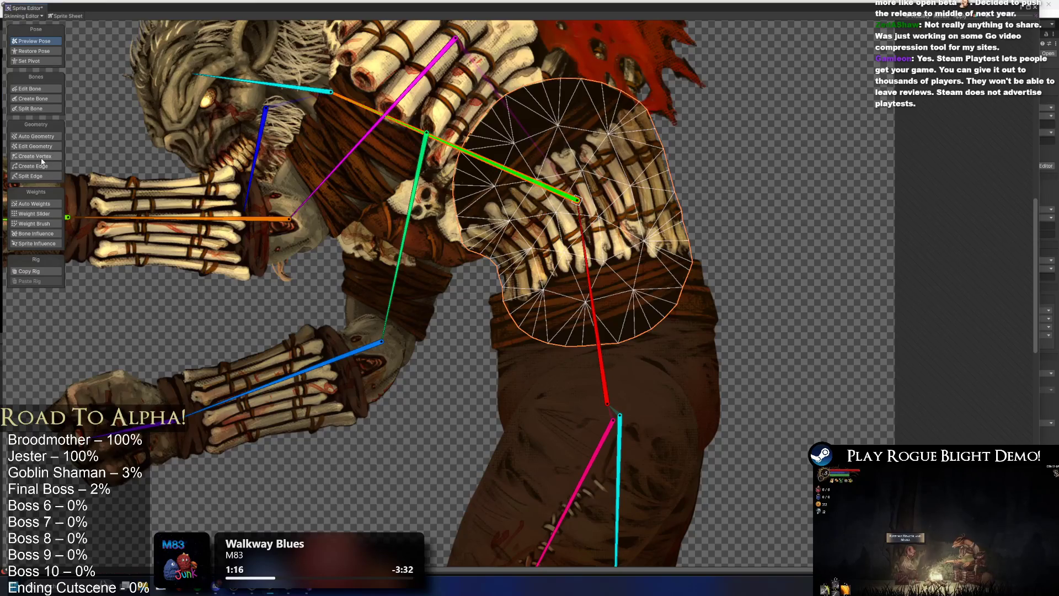
Add seven extra vertices across the torso and upper torso mesh
{"action": "left_click", "coordinate": [42, 157]}
{"action": "scroll", "coordinate": [419, 252], "scroll_direction": "up", "scroll_amount": 3}
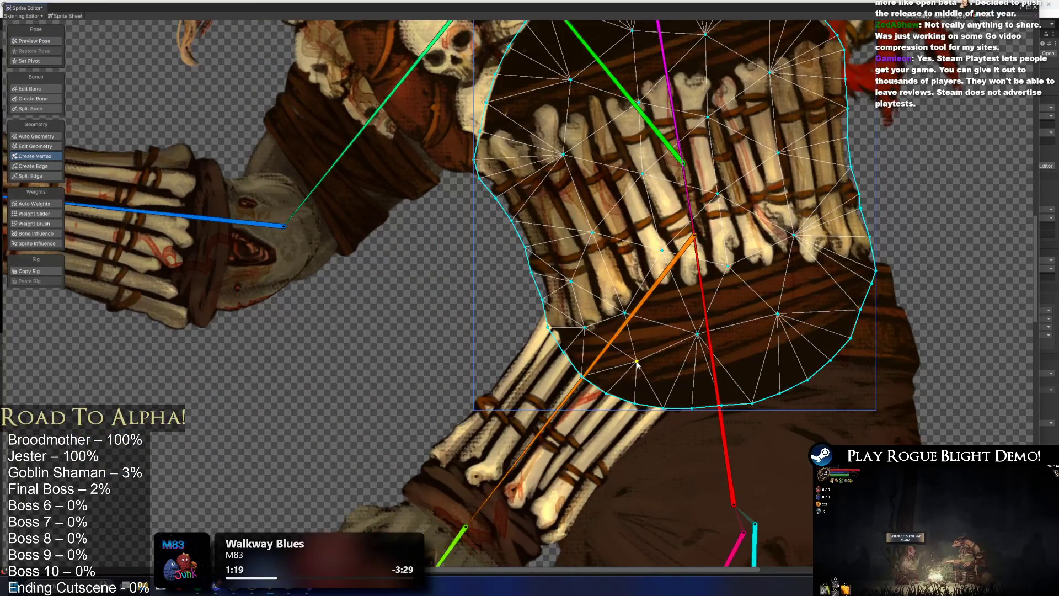
{"action": "left_click", "coordinate": [834, 254]}
{"action": "left_click", "coordinate": [819, 330]}
{"action": "left_click", "coordinate": [749, 379]}
{"action": "left_click", "coordinate": [756, 296]}
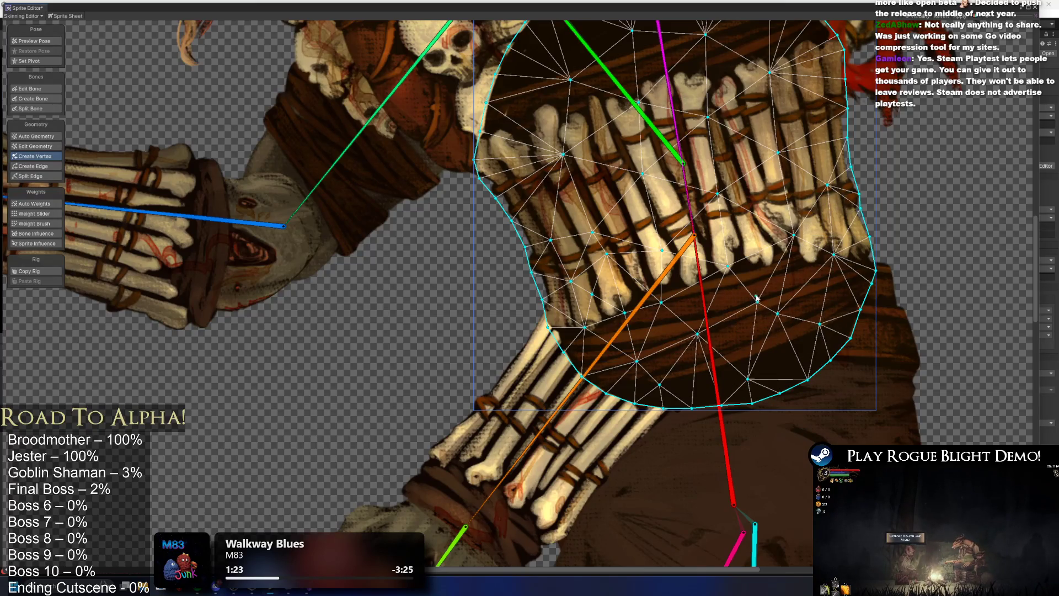
{"action": "left_click", "coordinate": [533, 195]}
{"action": "left_click", "coordinate": [507, 117]}
{"action": "left_click", "coordinate": [545, 55]}
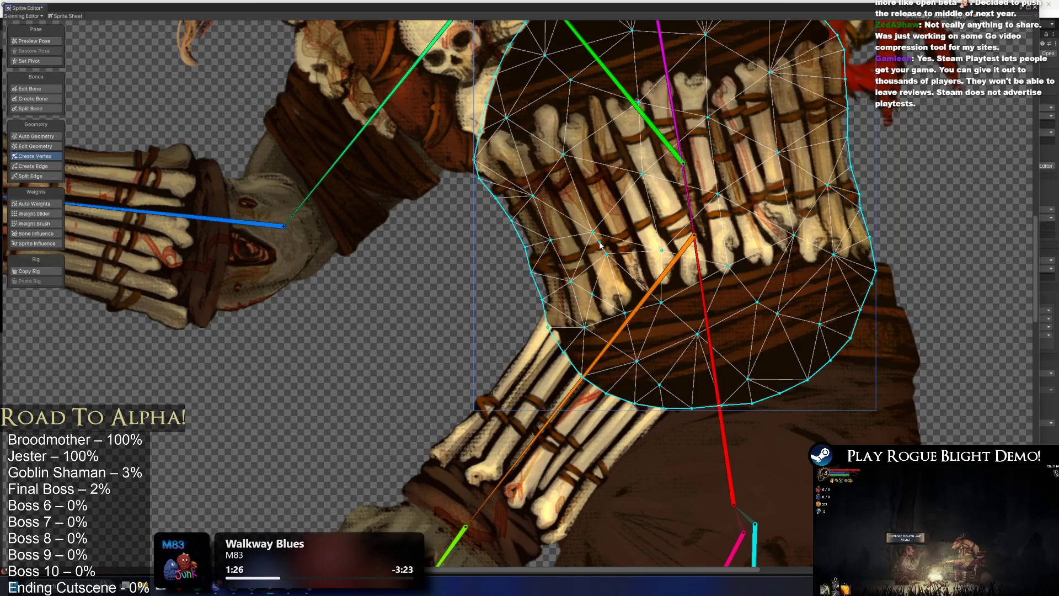
Paint the torso weights with the Weight Brush, undoing one stroke, and preview the pose
{"action": "left_click", "coordinate": [55, 225]}
{"action": "scroll", "coordinate": [607, 364], "scroll_direction": "down", "scroll_amount": 3}
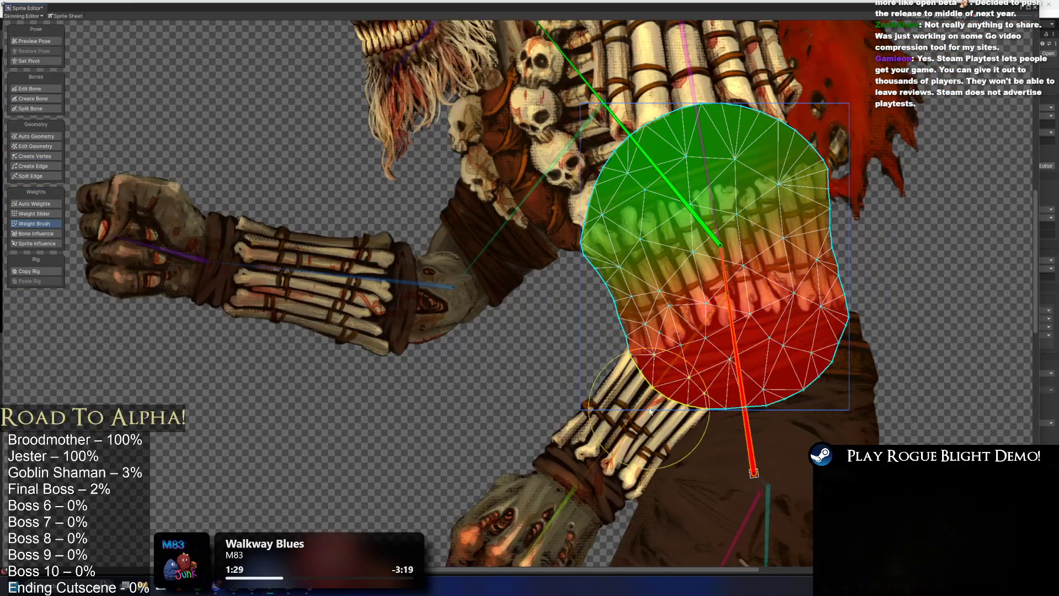
{"action": "key", "text": "ctrl+z"}
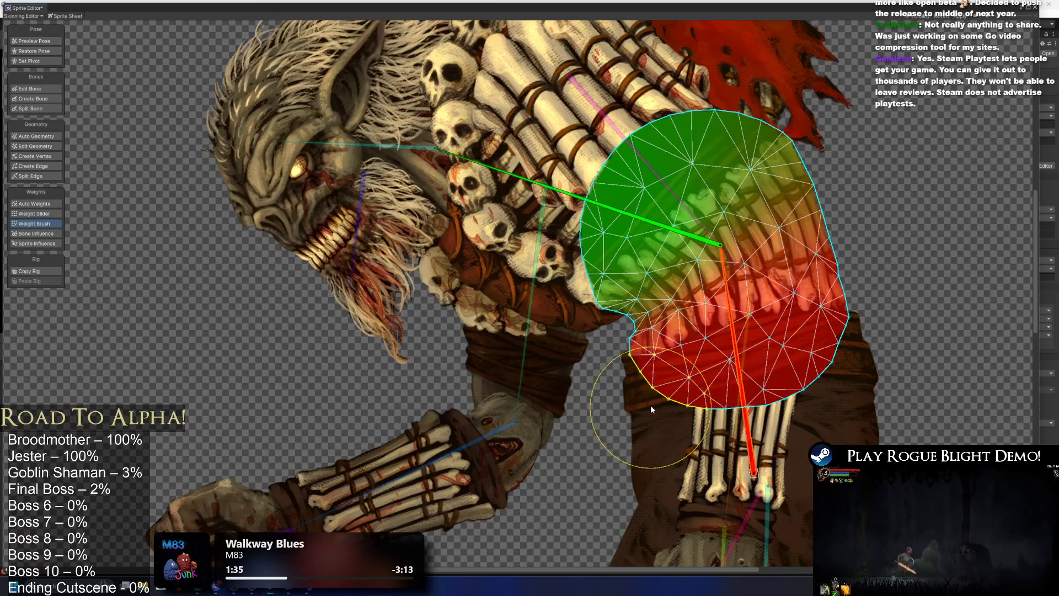
{"action": "left_click", "coordinate": [57, 41]}
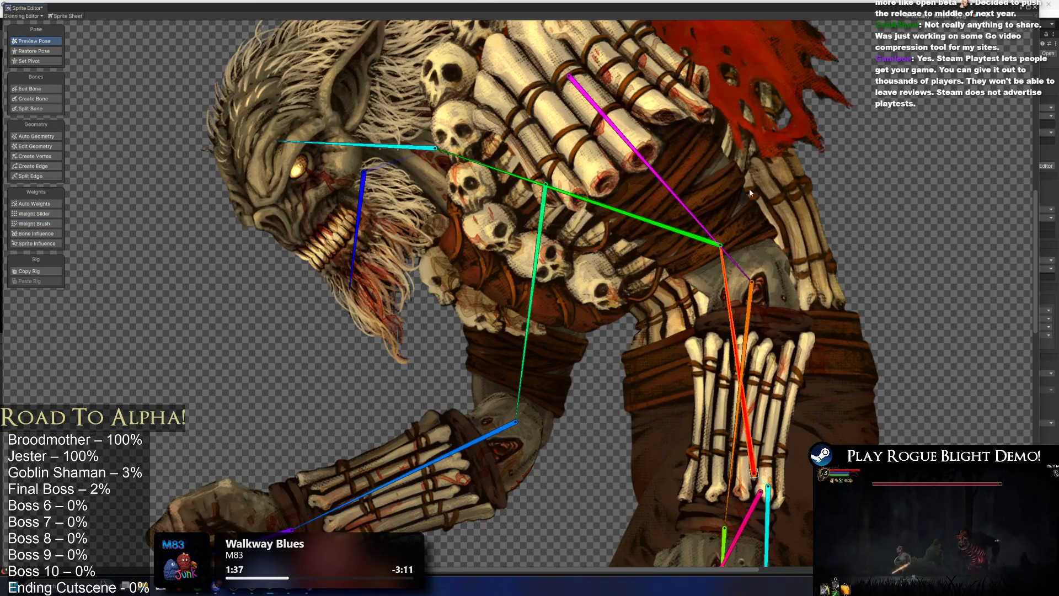
{"action": "scroll", "coordinate": [622, 205], "scroll_direction": "down", "scroll_amount": 1}
{"action": "scroll", "coordinate": [622, 206], "scroll_direction": "down", "scroll_amount": 3}
{"action": "scroll", "coordinate": [573, 226], "scroll_direction": "up", "scroll_amount": 2}
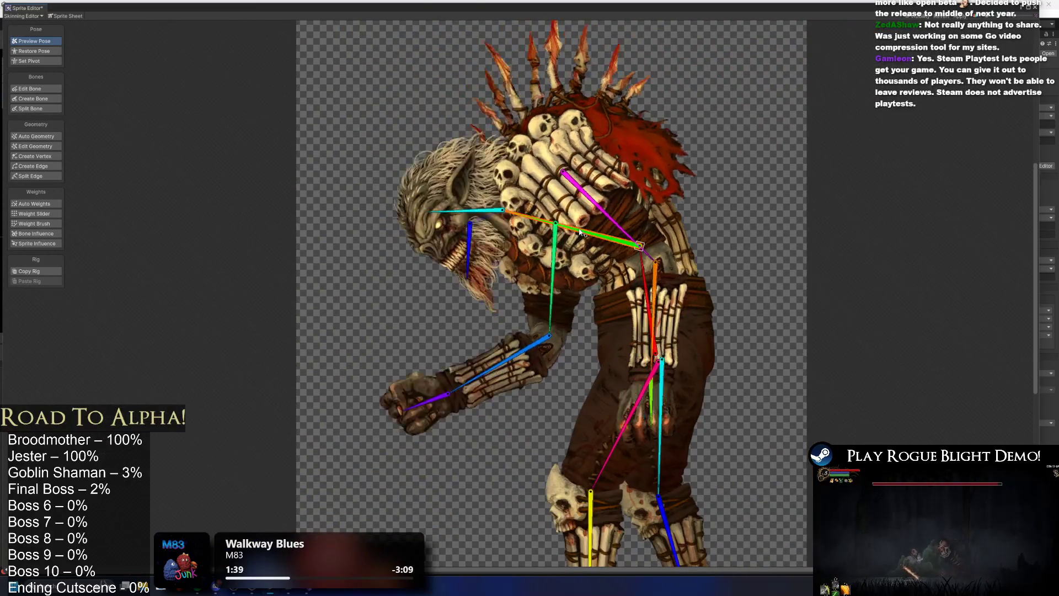
{"action": "scroll", "coordinate": [574, 224], "scroll_direction": "up", "scroll_amount": 3}
Repaint the chest sprite's weights and bend the upper body forward to test deformation
{"action": "left_click", "coordinate": [616, 279]}
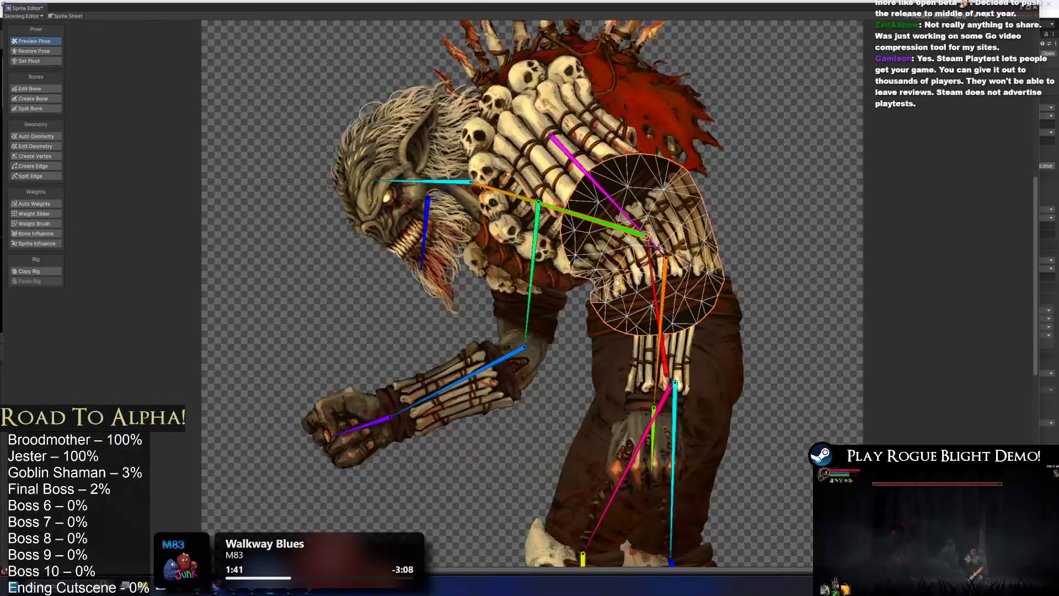
{"action": "scroll", "coordinate": [326, 419], "scroll_direction": "up", "scroll_amount": 2}
{"action": "left_click", "coordinate": [47, 225]}
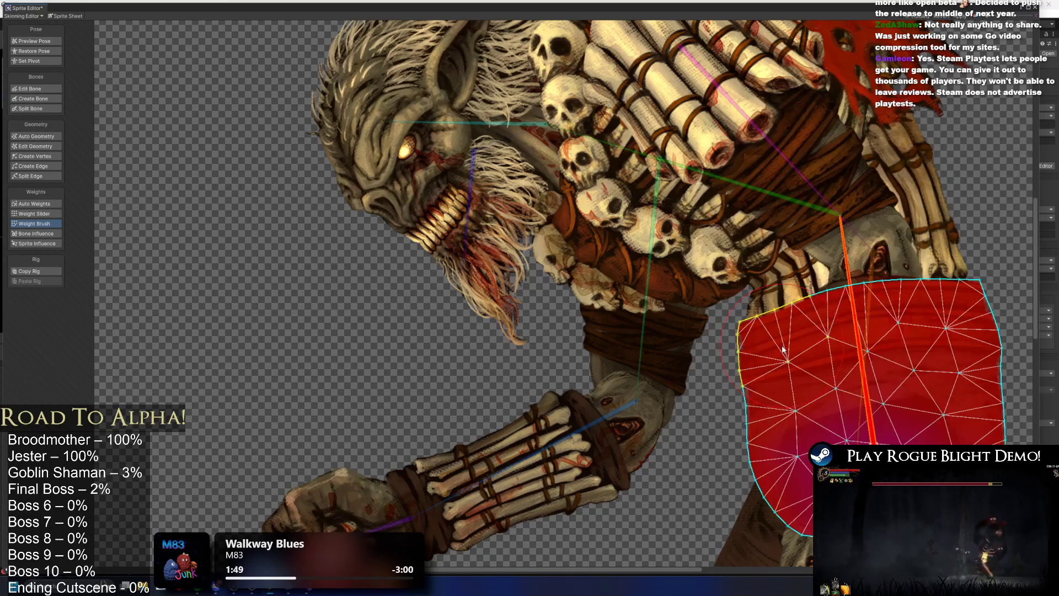
{"action": "left_click", "coordinate": [34, 40]}
{"action": "scroll", "coordinate": [546, 308], "scroll_direction": "up", "scroll_amount": 1}
{"action": "scroll", "coordinate": [656, 305], "scroll_direction": "down", "scroll_amount": 4}
{"action": "scroll", "coordinate": [785, 187], "scroll_direction": "up", "scroll_amount": 5}
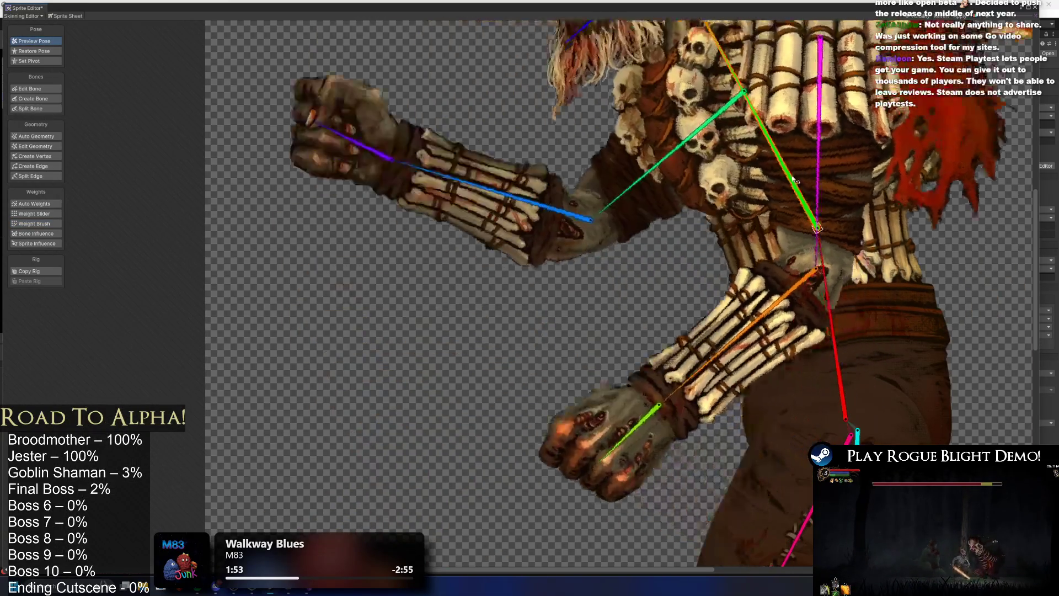
{"action": "scroll", "coordinate": [785, 184], "scroll_direction": "down", "scroll_amount": 4}
{"action": "mouse_move", "coordinate": [634, 138]}
{"action": "left_mouse_down"}
{"action": "mouse_move", "coordinate": [552, 209]}
{"action": "mouse_move", "coordinate": [502, 230]}
{"action": "left_mouse_up"}
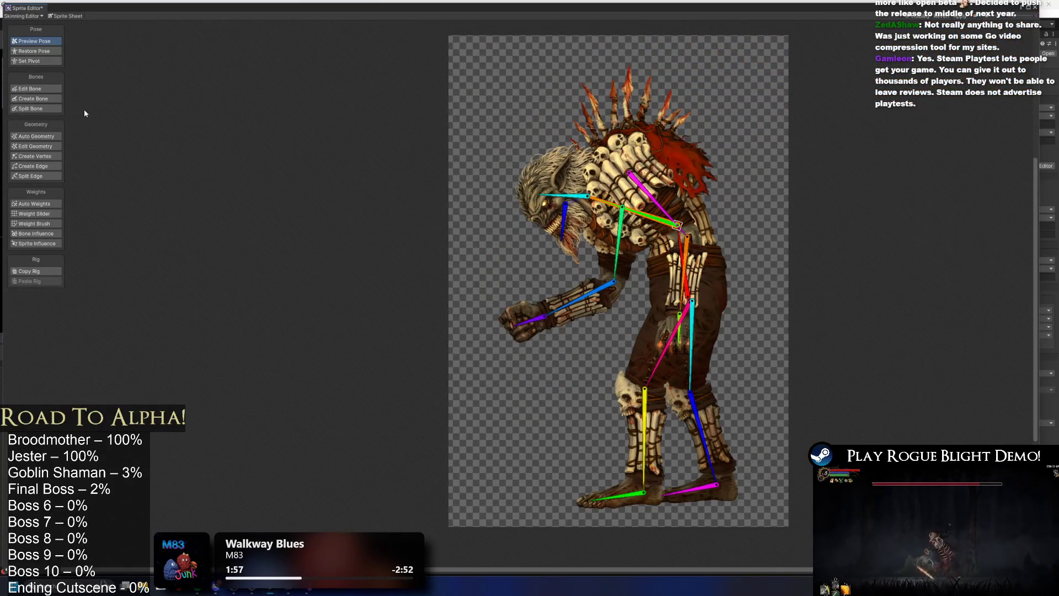
Restore the rest pose, delete the yellow hip bone, and extend the green bone to the hip joint
{"action": "key", "text": "ctrl+z"}
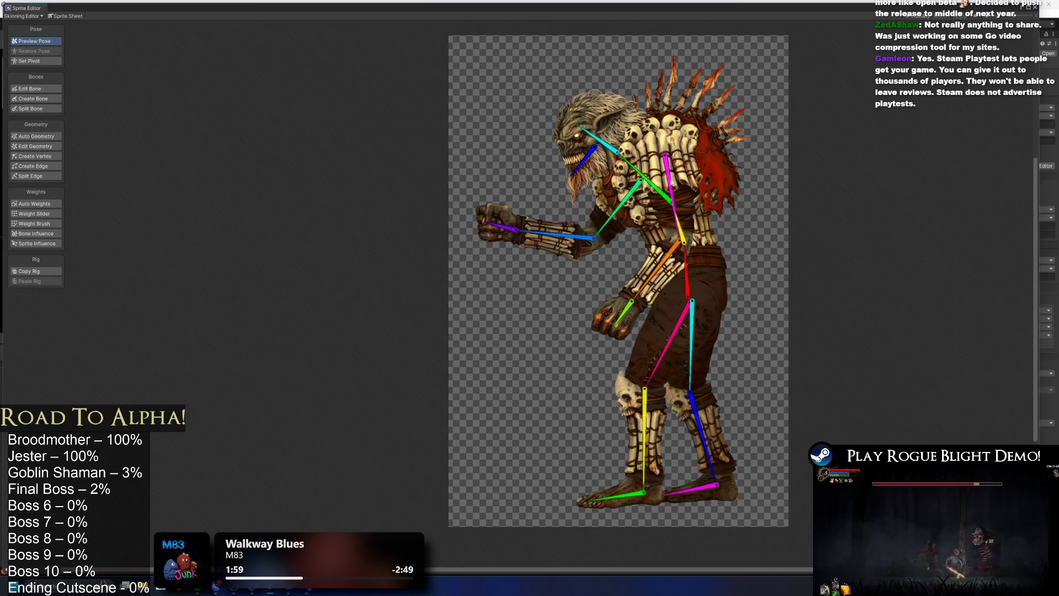
{"action": "scroll", "coordinate": [634, 223], "scroll_direction": "up", "scroll_amount": 5}
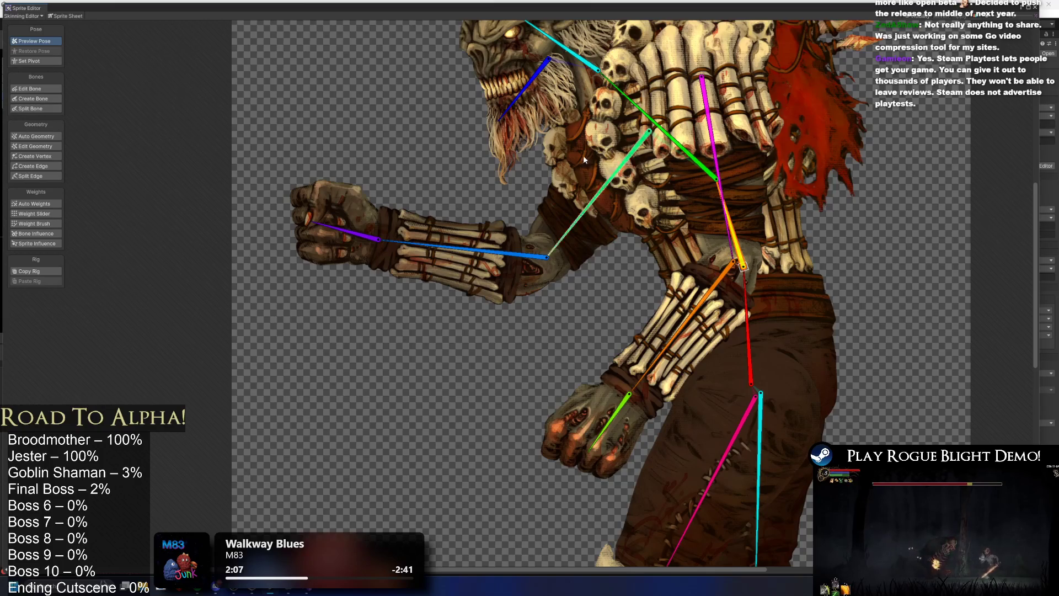
{"action": "left_click", "coordinate": [33, 89]}
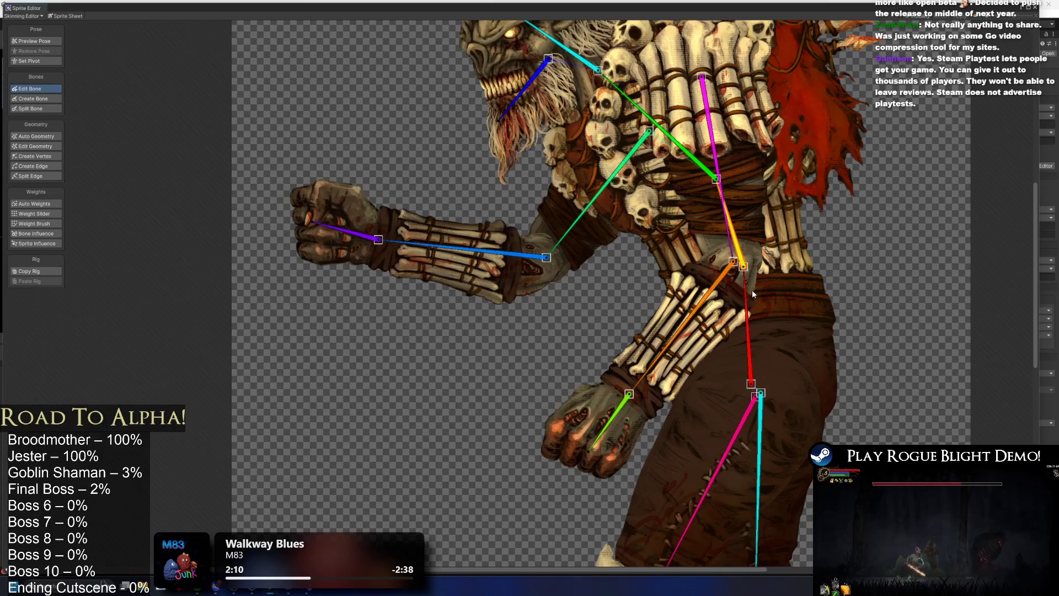
{"action": "key", "text": "Delete"}
{"action": "left_click_drag", "start_coordinate": [718, 181], "coordinate": [743, 266]}
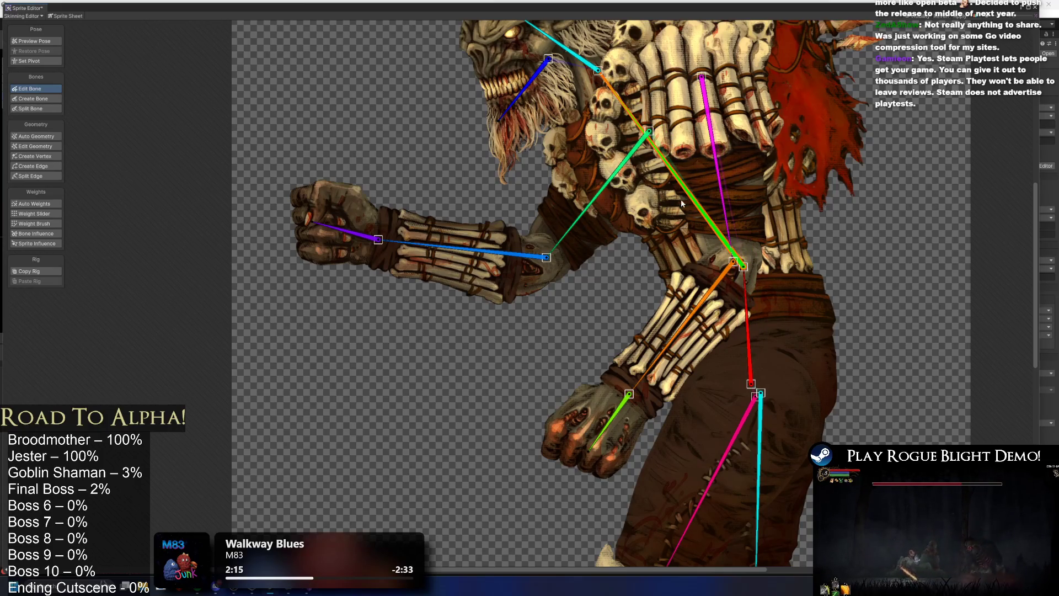
{"action": "scroll", "coordinate": [728, 199], "scroll_direction": "up", "scroll_amount": 3}
{"action": "left_click", "coordinate": [809, 248]}
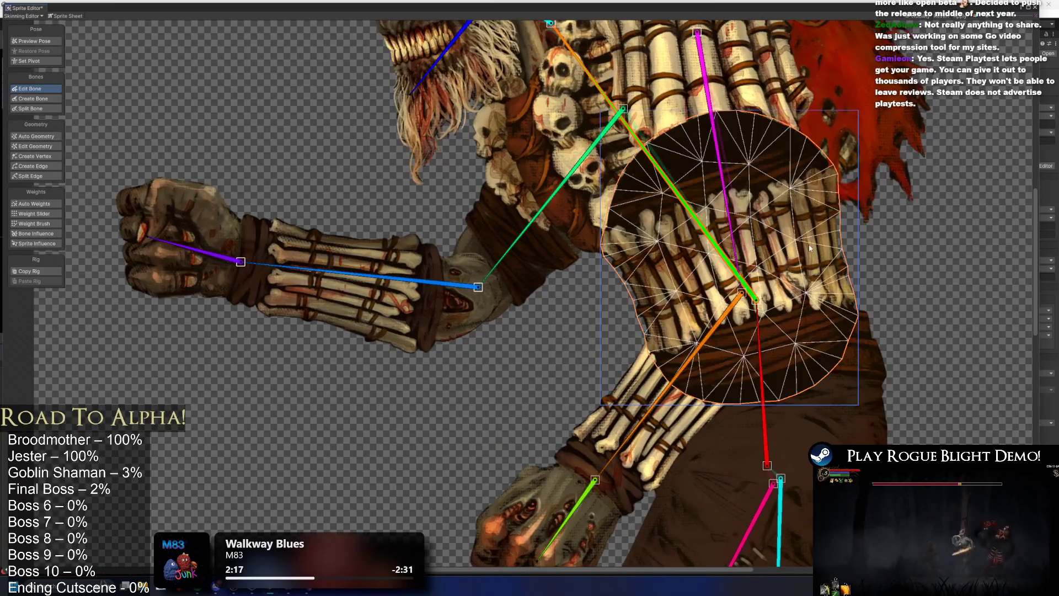
Realign the green bone's end and tip on the torso, regenerating Auto Weights after each adjustment
{"action": "left_click", "coordinate": [38, 204]}
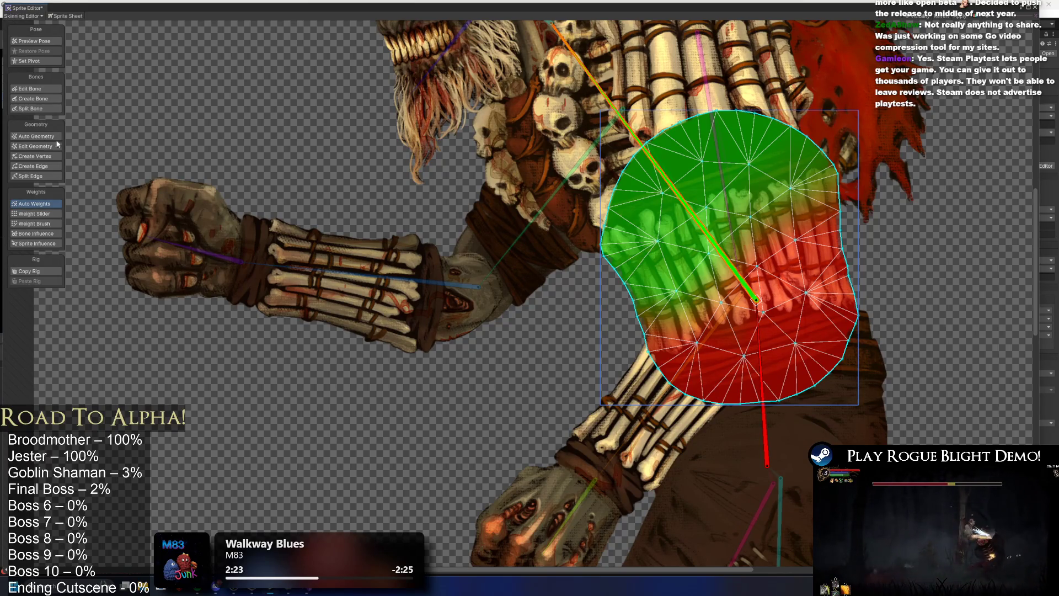
{"action": "left_click", "coordinate": [37, 89]}
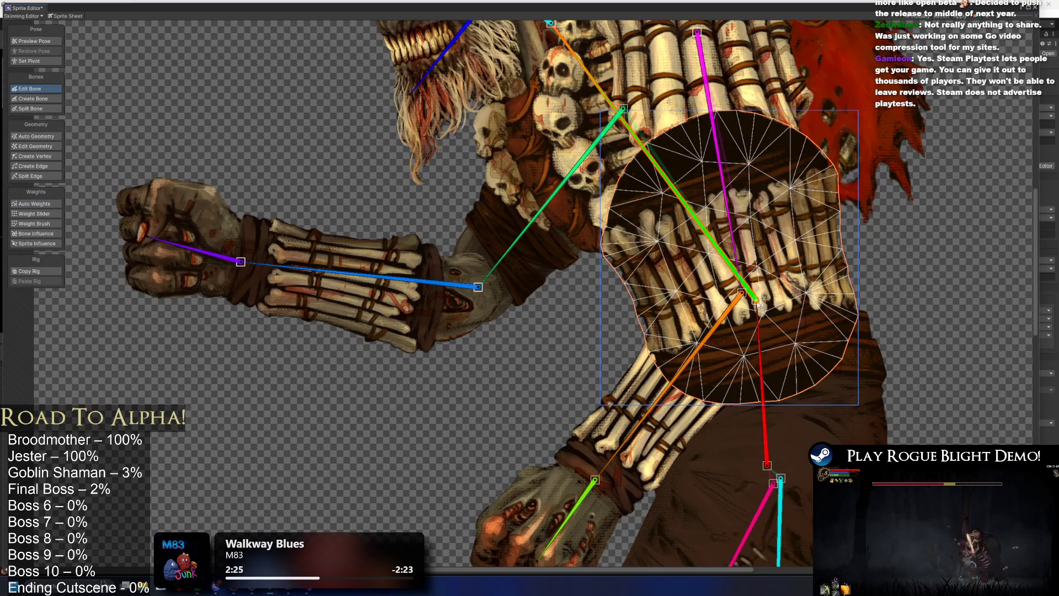
{"action": "left_click_drag", "start_coordinate": [759, 305], "coordinate": [747, 298]}
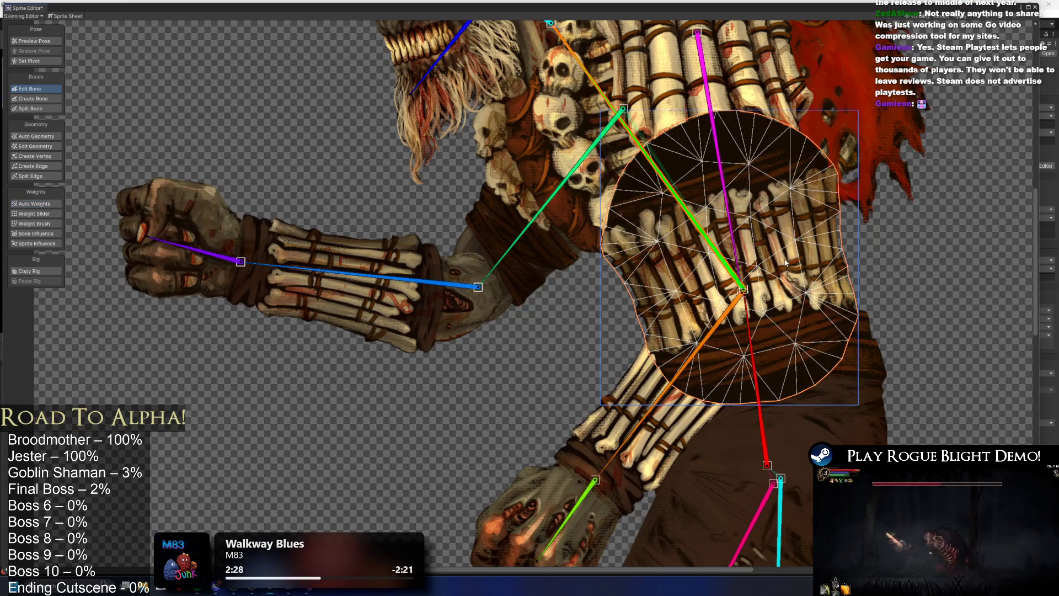
{"action": "left_click", "coordinate": [19, 203]}
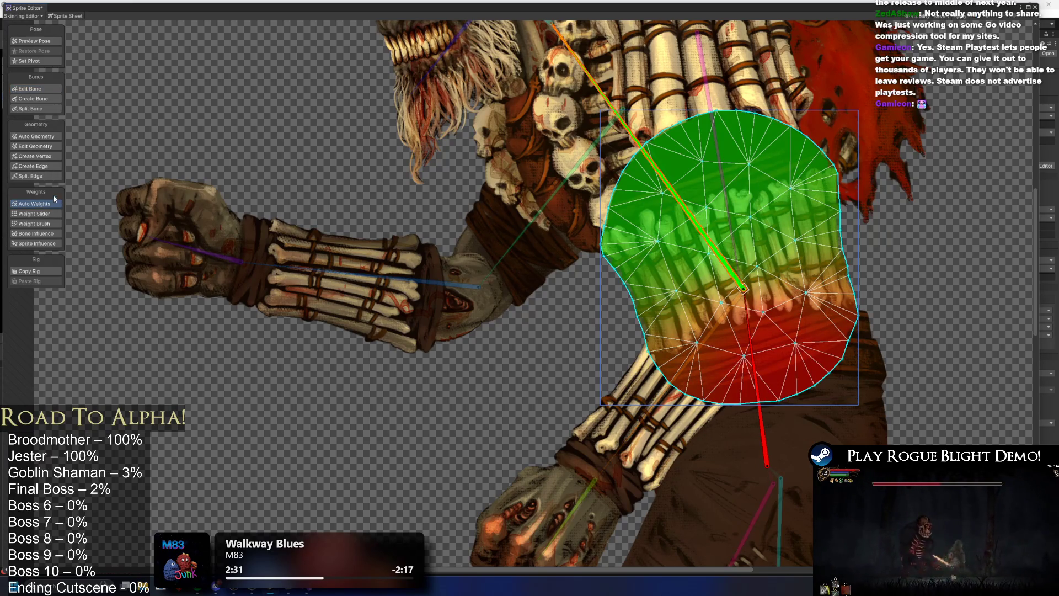
{"action": "left_click", "coordinate": [60, 223]}
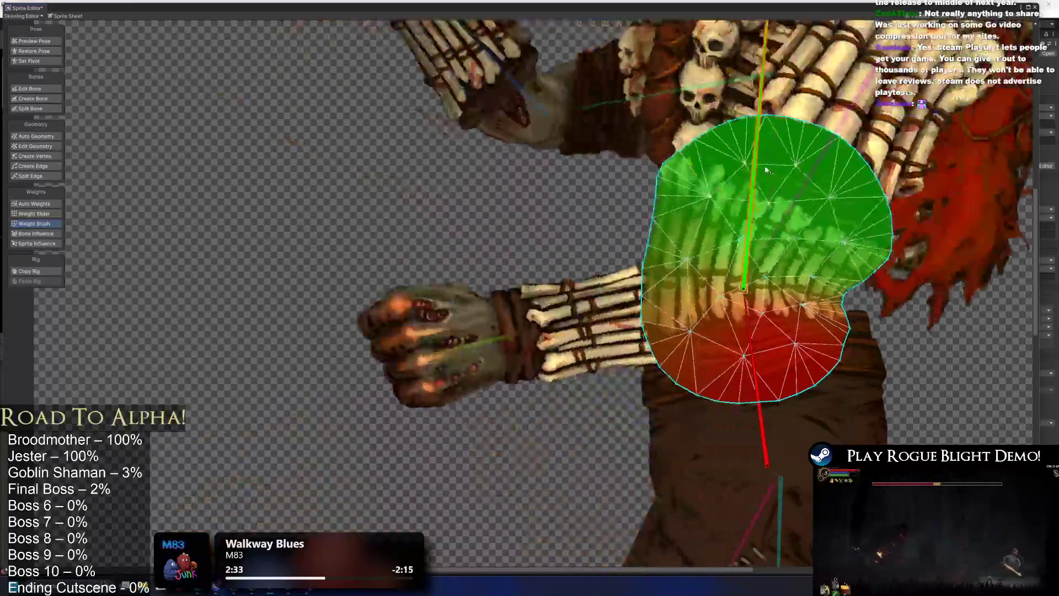
{"action": "left_click", "coordinate": [37, 88]}
{"action": "left_click_drag", "start_coordinate": [743, 288], "coordinate": [736, 264]}
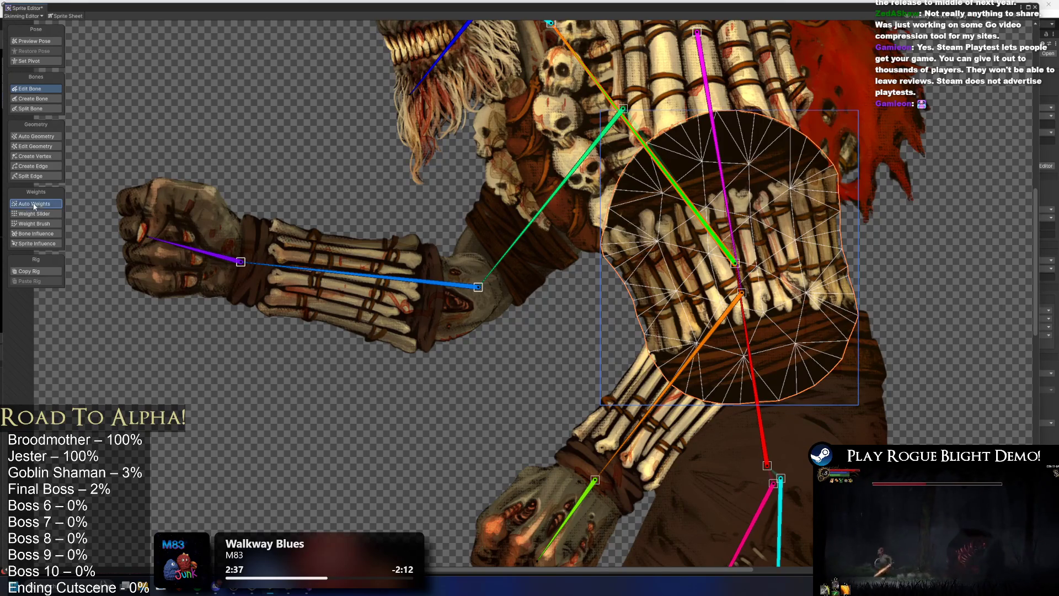
{"action": "left_click", "coordinate": [34, 204]}
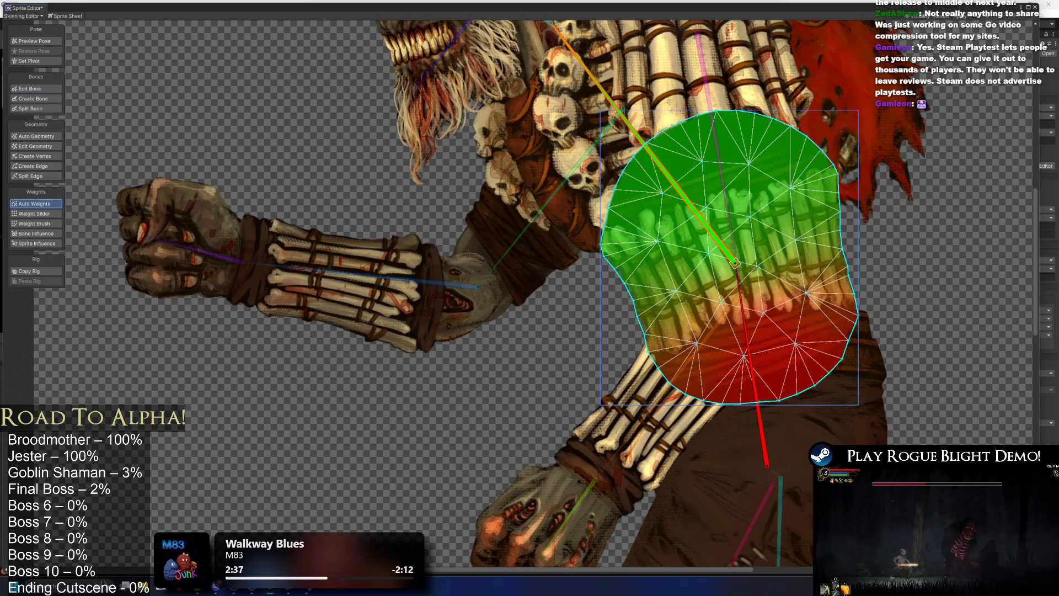
{"action": "left_click", "coordinate": [47, 224]}
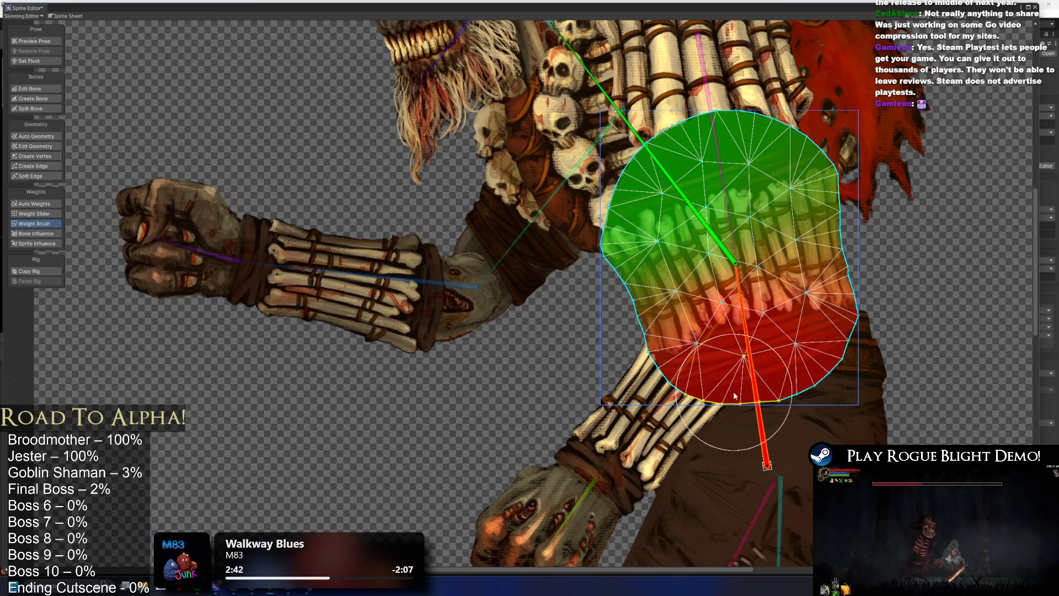
Add sixteen vertices across the torso mesh's middle, left, right and lower areas
{"action": "left_click", "coordinate": [35, 156]}
{"action": "scroll", "coordinate": [689, 314], "scroll_direction": "up", "scroll_amount": 5}
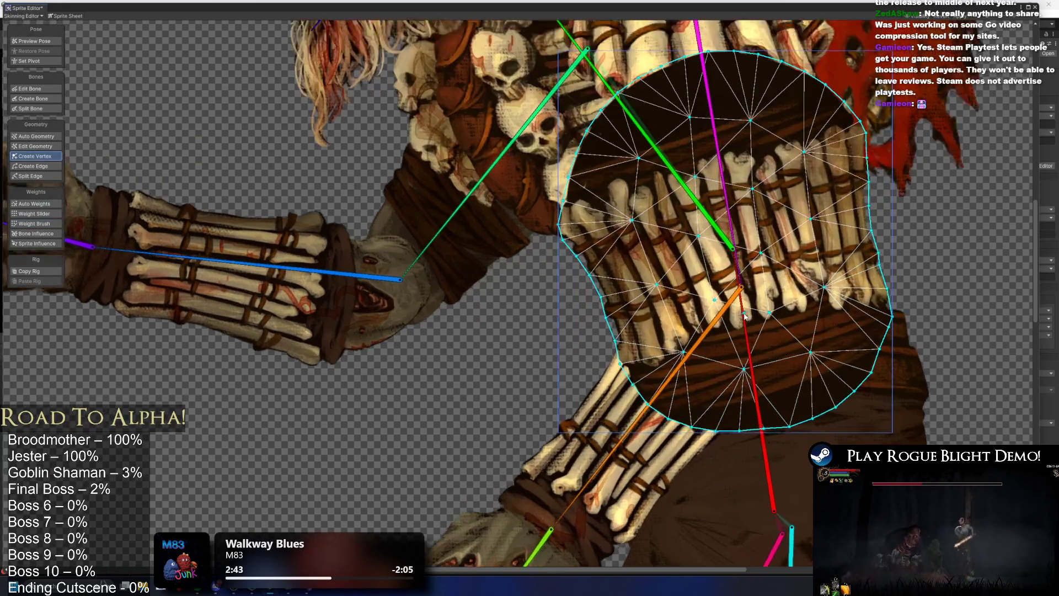
{"action": "left_click", "coordinate": [654, 411]}
{"action": "left_click", "coordinate": [719, 461]}
{"action": "left_click", "coordinate": [758, 406]}
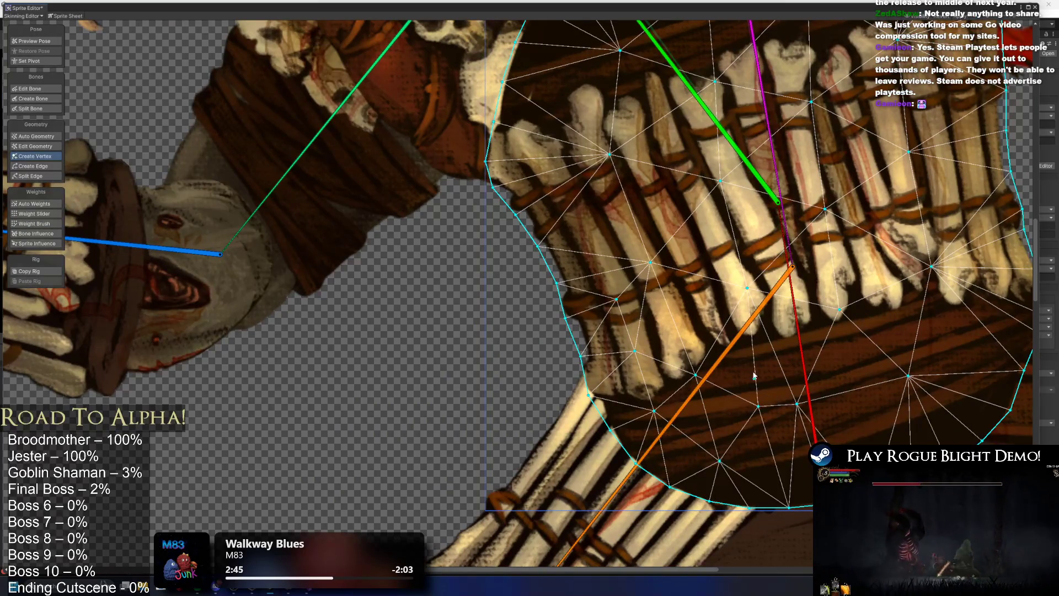
{"action": "left_click", "coordinate": [750, 345]}
{"action": "left_click", "coordinate": [672, 303]}
{"action": "left_click", "coordinate": [576, 239]}
{"action": "left_click", "coordinate": [679, 212]}
{"action": "left_click", "coordinate": [853, 395]}
{"action": "left_click", "coordinate": [973, 383]}
{"action": "left_click", "coordinate": [951, 325]}
{"action": "left_click", "coordinate": [991, 316]}
{"action": "left_click", "coordinate": [935, 175]}
{"action": "left_click", "coordinate": [879, 209]}
{"action": "left_click", "coordinate": [712, 236]}
{"action": "left_click", "coordinate": [772, 247]}
{"action": "left_click", "coordinate": [734, 282]}
Paint torso weights along the right edge and rotate the bones to test the bend
{"action": "left_click", "coordinate": [34, 224]}
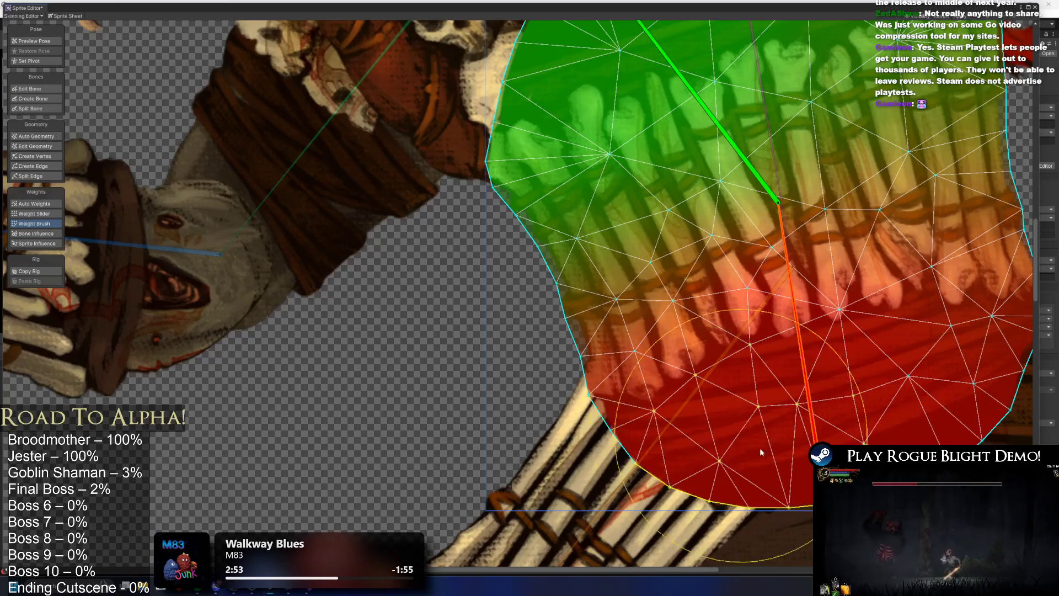
{"action": "scroll", "coordinate": [753, 436], "scroll_direction": "down", "scroll_amount": 3}
{"action": "mouse_move", "coordinate": [726, 257]}
{"action": "left_mouse_down"}
{"action": "mouse_move", "coordinate": [731, 271]}
{"action": "mouse_move", "coordinate": [766, 248]}
{"action": "left_mouse_up"}
{"action": "mouse_move", "coordinate": [879, 360]}
{"action": "left_mouse_down"}
{"action": "mouse_move", "coordinate": [839, 385]}
{"action": "mouse_move", "coordinate": [800, 368]}
{"action": "mouse_move", "coordinate": [867, 393]}
{"action": "mouse_move", "coordinate": [911, 380]}
{"action": "mouse_move", "coordinate": [809, 364]}
{"action": "left_mouse_up"}
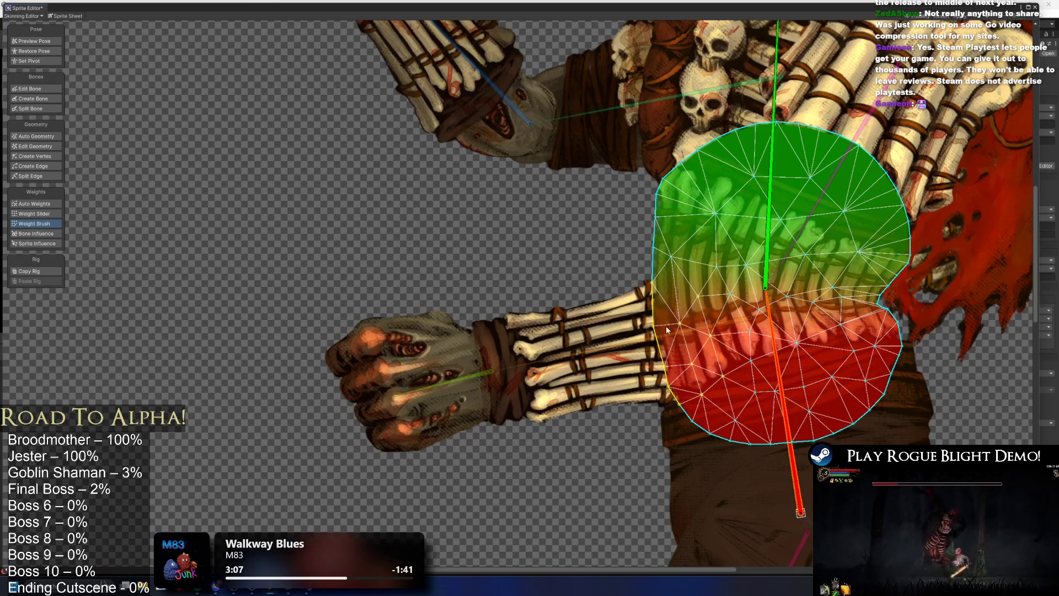
{"action": "left_click", "coordinate": [689, 342]}
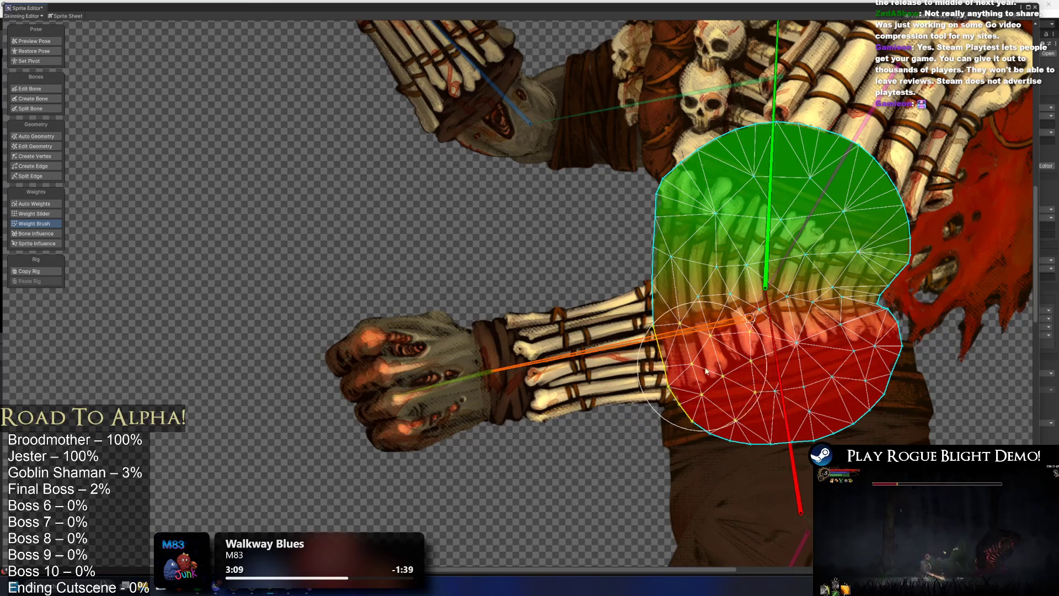
{"action": "left_click", "coordinate": [772, 331]}
{"action": "mouse_move", "coordinate": [769, 273]}
{"action": "left_mouse_down"}
{"action": "mouse_move", "coordinate": [752, 251]}
{"action": "mouse_move", "coordinate": [707, 254]}
{"action": "mouse_move", "coordinate": [717, 244]}
{"action": "mouse_move", "coordinate": [775, 249]}
{"action": "mouse_move", "coordinate": [731, 269]}
{"action": "left_mouse_up"}
{"action": "left_click", "coordinate": [55, 41]}
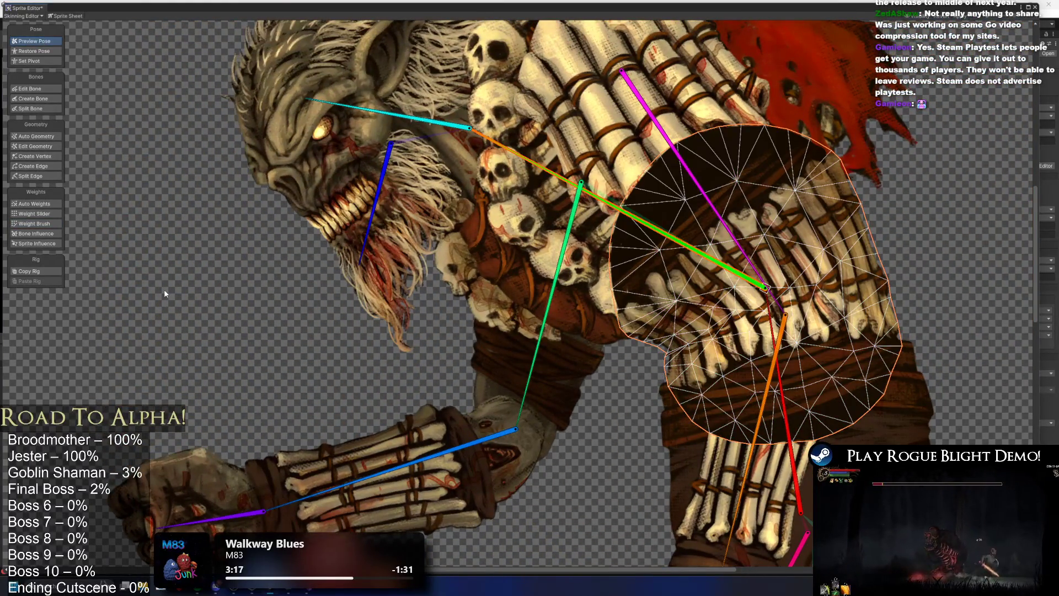
Restore and re-maximize the Sprite Editor window, then close it to return to the main layout
{"action": "scroll", "coordinate": [164, 289], "scroll_direction": "down", "scroll_amount": 5}
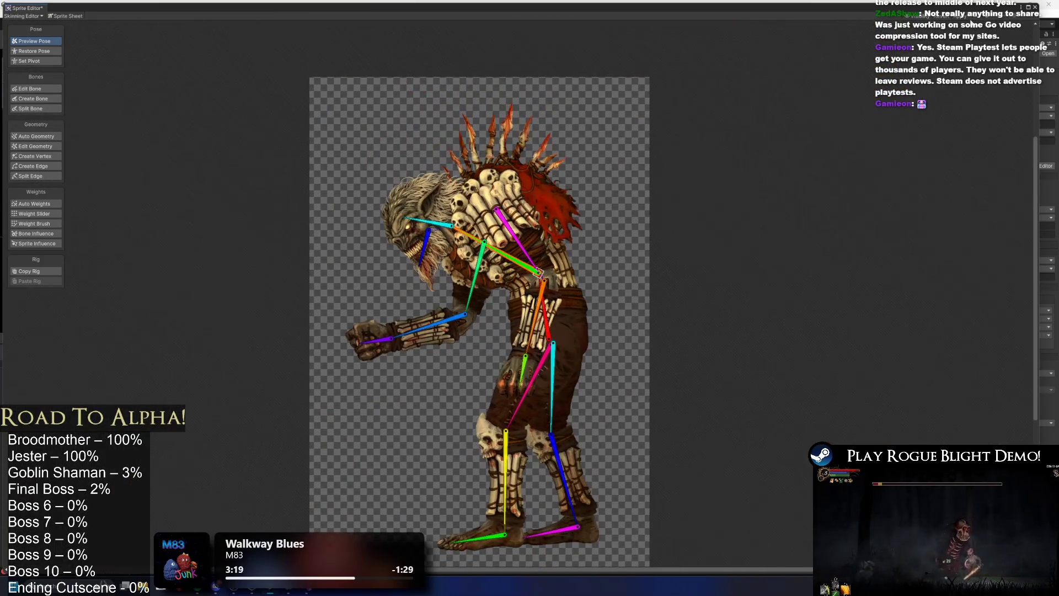
{"action": "double_click", "coordinate": [790, 7]}
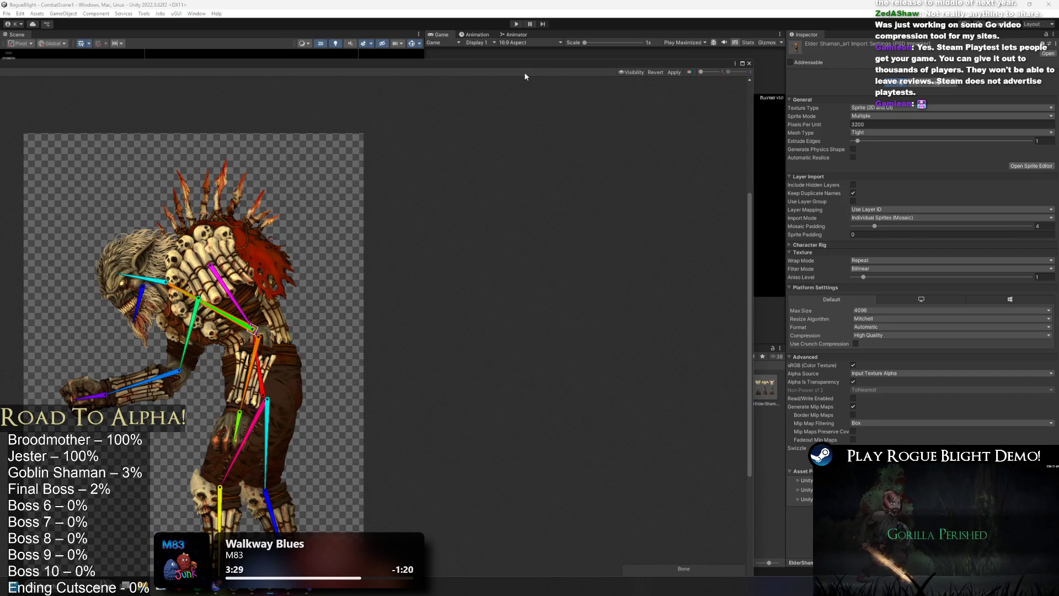
{"action": "double_click", "coordinate": [454, 70]}
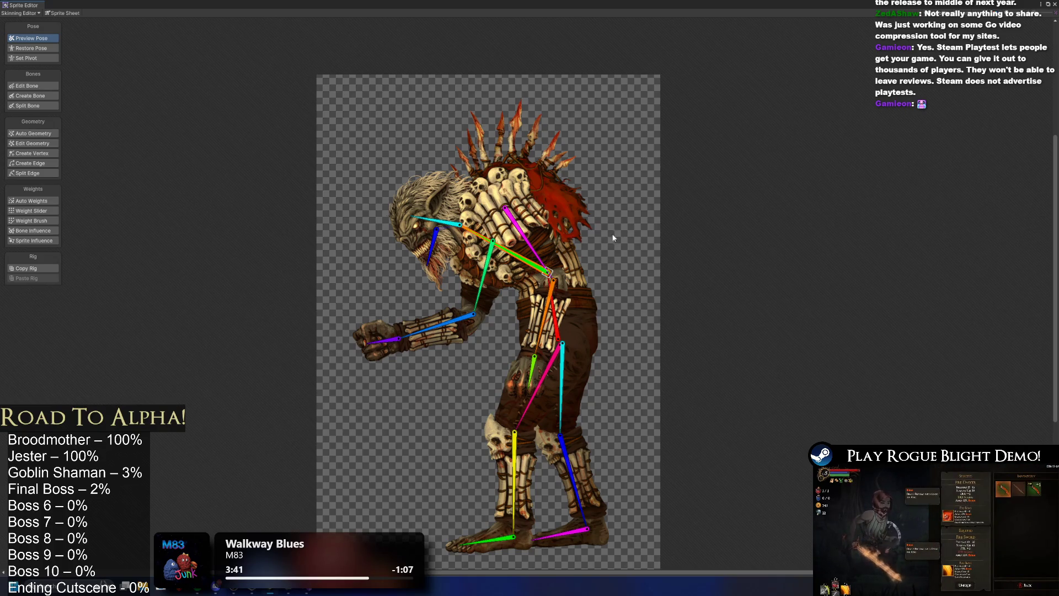
{"action": "scroll", "coordinate": [516, 248], "scroll_direction": "up", "scroll_amount": 3}
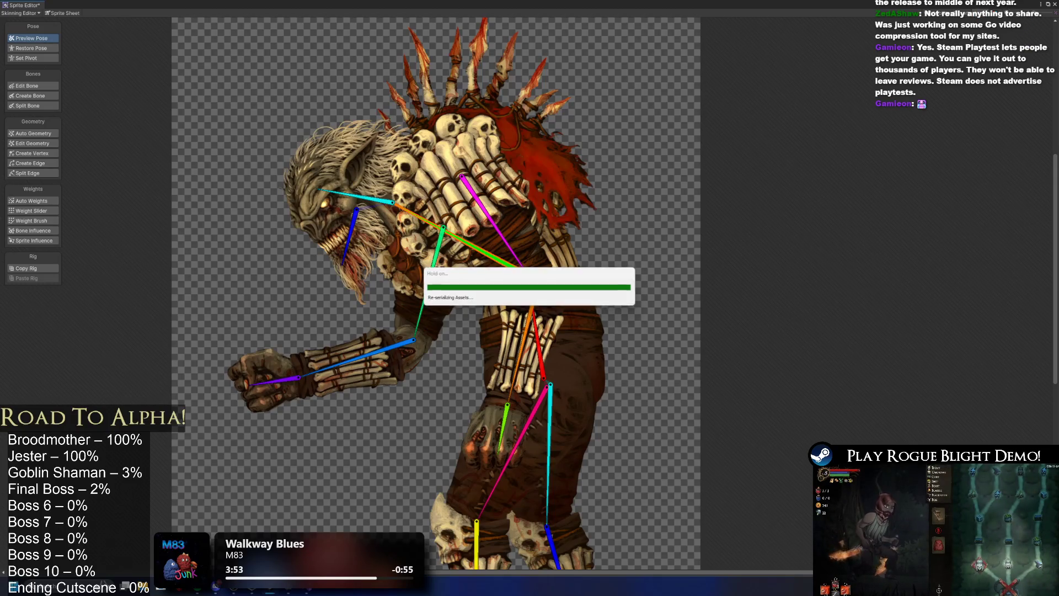
{"action": "left_click", "coordinate": [1054, 4]}
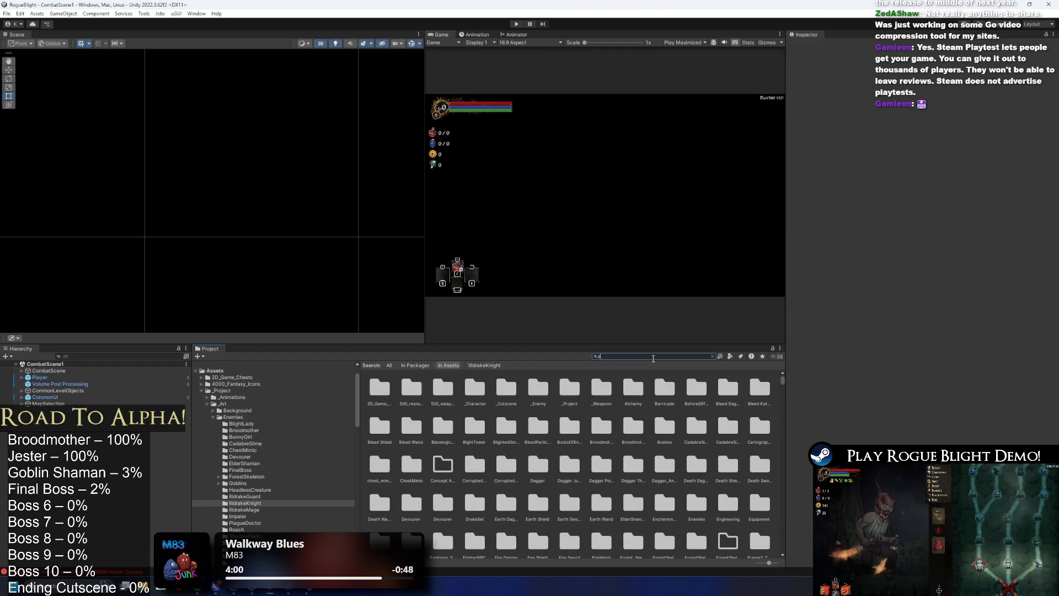
Filter the Project search and frame the Player and CombatScene objects
{"action": "type", "text": "lder"}
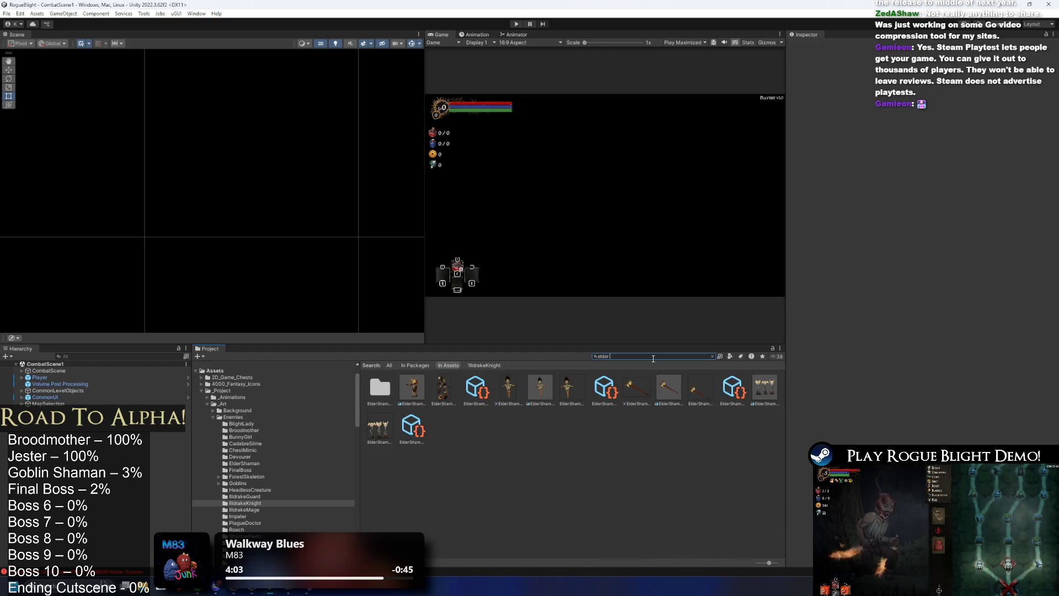
{"action": "double_click", "coordinate": [40, 377]}
{"action": "scroll", "coordinate": [266, 169], "scroll_direction": "down", "scroll_amount": 3}
{"action": "scroll", "coordinate": [298, 196], "scroll_direction": "down", "scroll_amount": 2}
{"action": "scroll", "coordinate": [303, 198], "scroll_direction": "down", "scroll_amount": 2}
{"action": "double_click", "coordinate": [45, 370]}
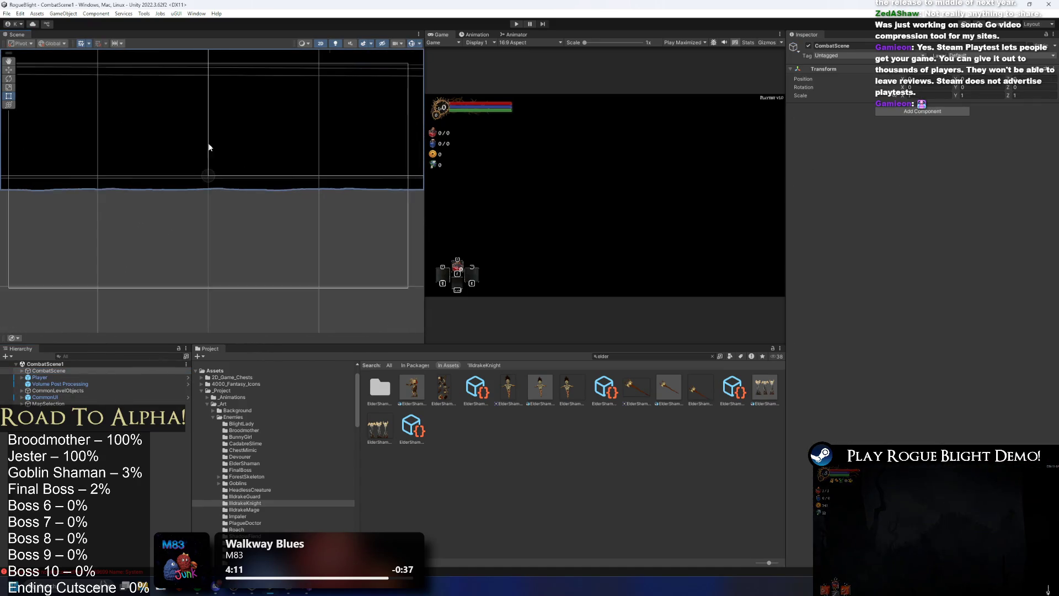
{"action": "scroll", "coordinate": [293, 188], "scroll_direction": "down", "scroll_amount": 4}
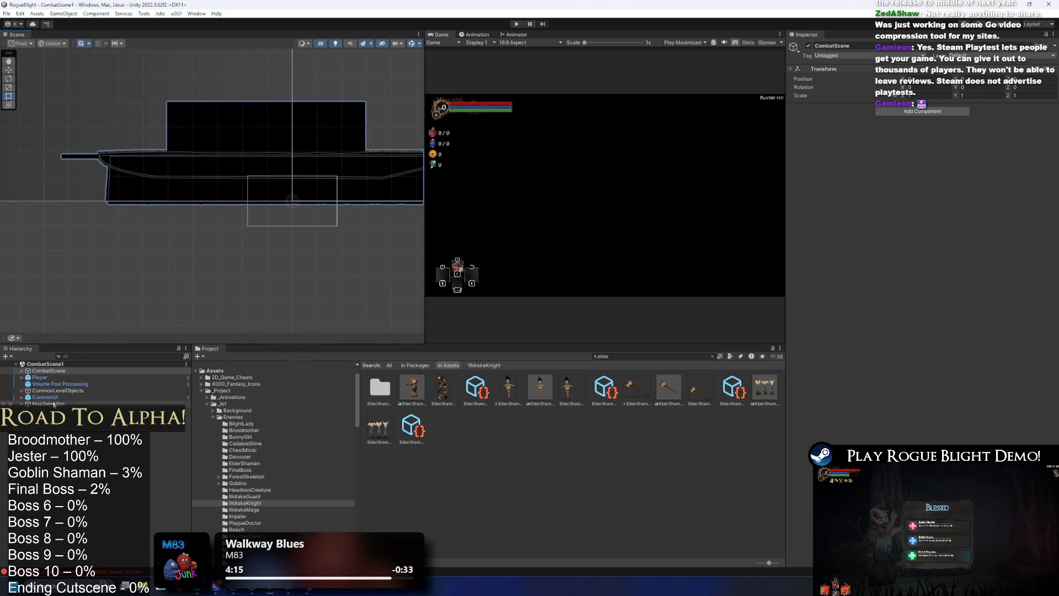
Select the Player, frame it in the Scene view, and start Play mode
{"action": "left_click", "coordinate": [60, 378]}
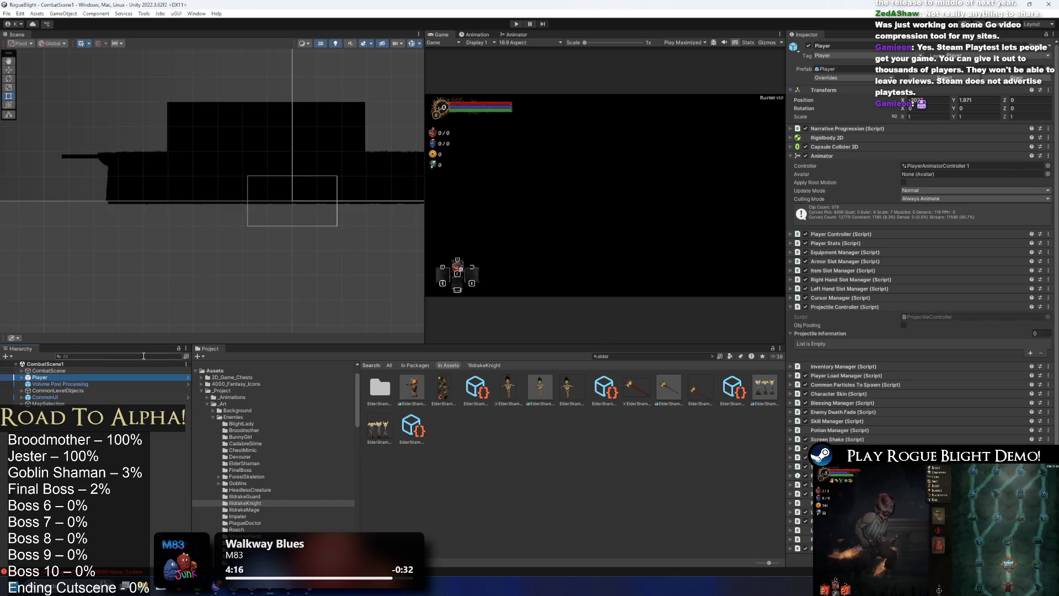
{"action": "key", "text": "f"}
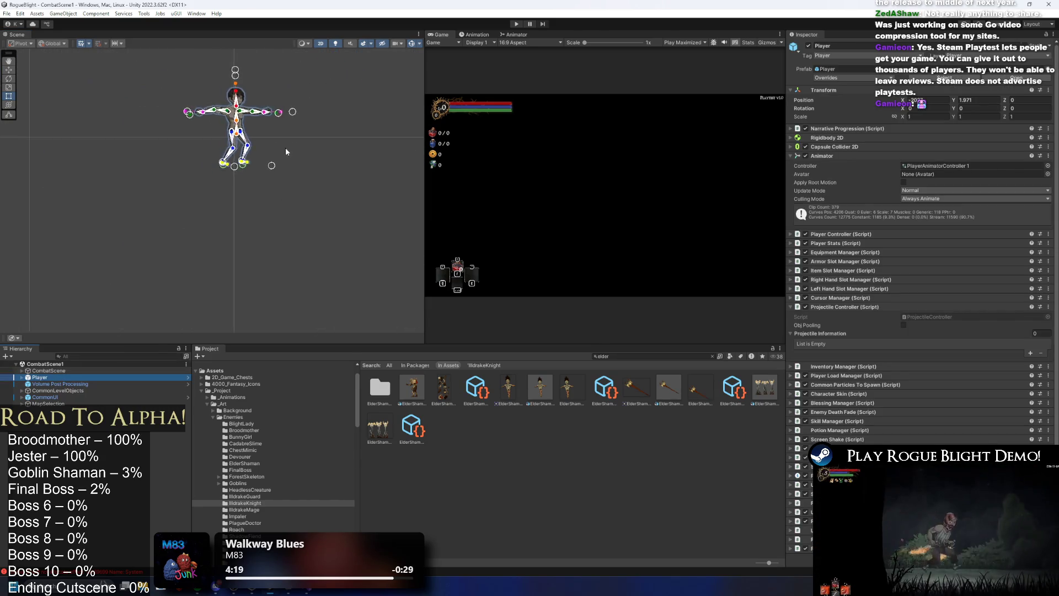
{"action": "scroll", "coordinate": [286, 151], "scroll_direction": "down", "scroll_amount": 5}
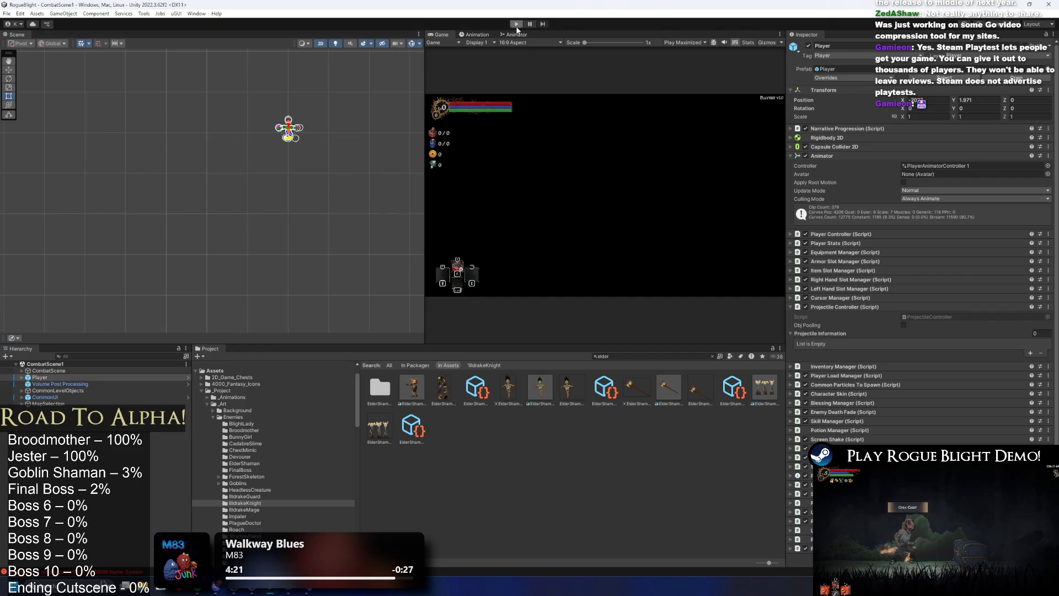
{"action": "left_click", "coordinate": [516, 25]}
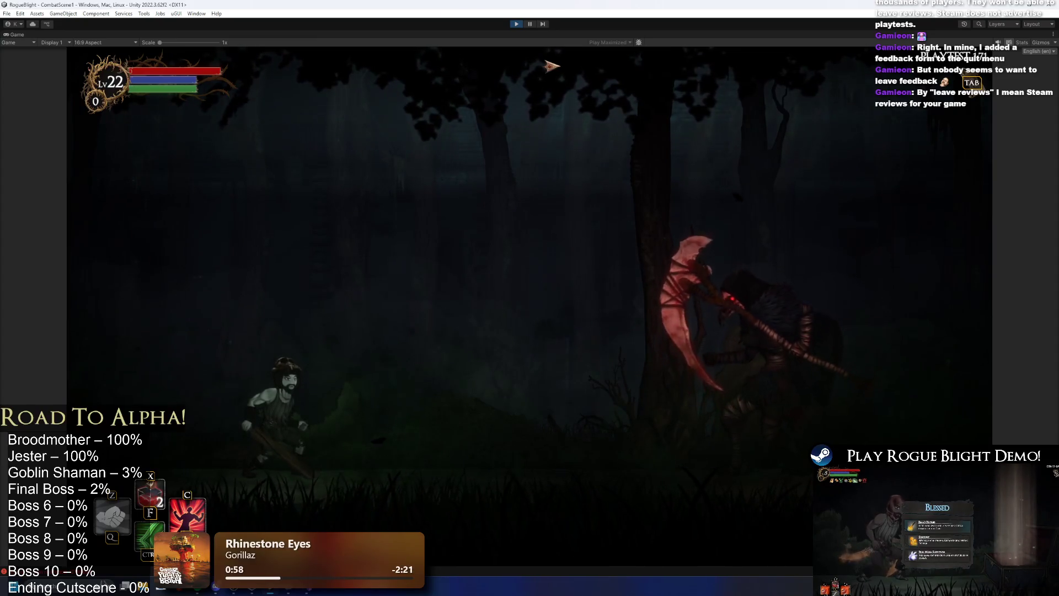
Use the player's dash skill in the playtest, then pause and restore the editor layout
{"action": "key", "text": "ctrl"}
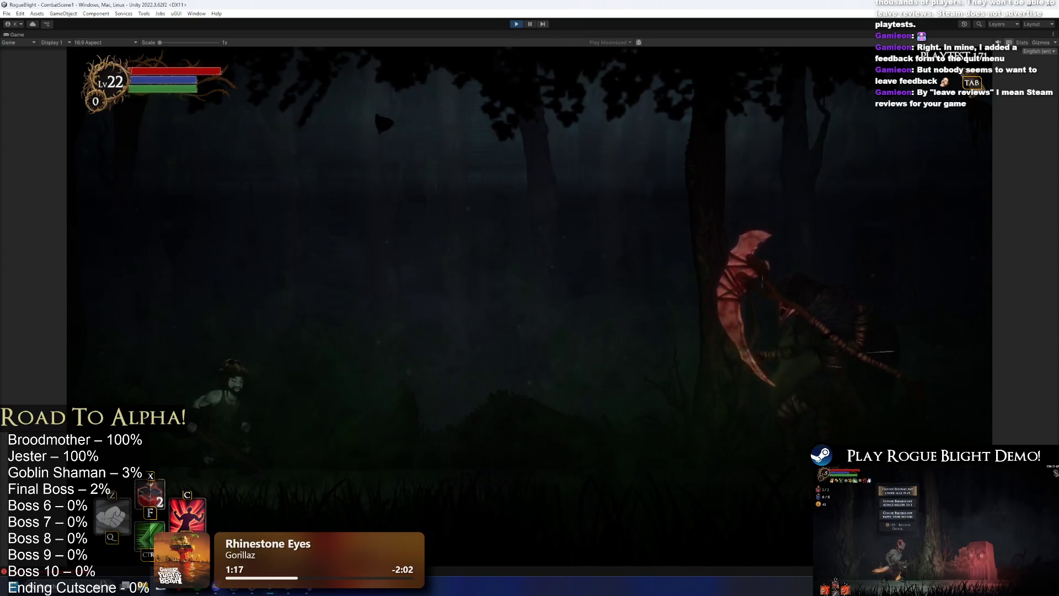
{"action": "key", "text": "shift+space"}
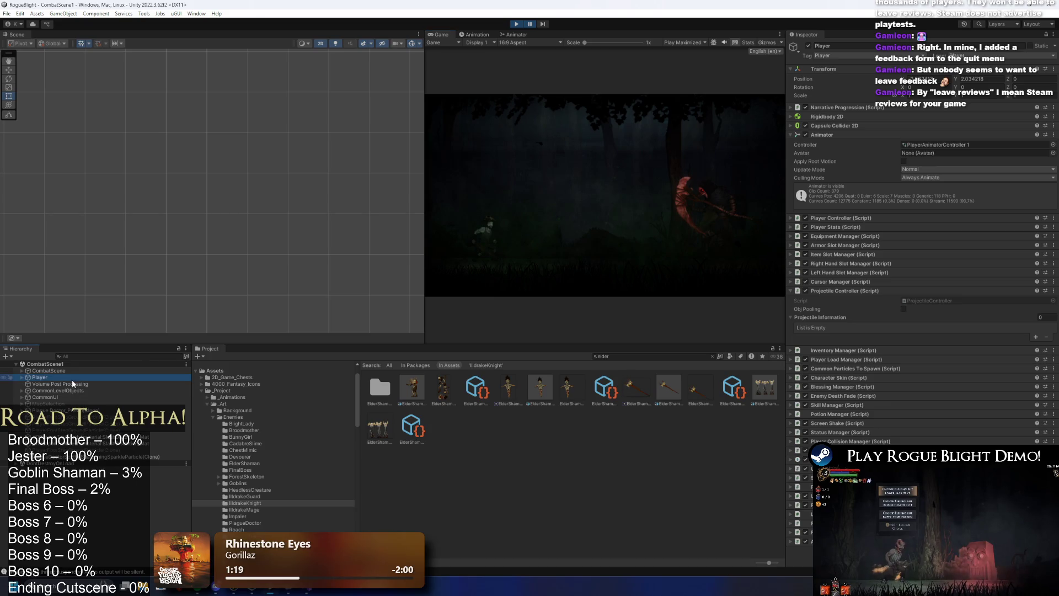
Inspect the Player and ElderShaman_art(Clone) in the running game, then stop play mode
{"action": "left_click", "coordinate": [71, 379]}
{"action": "double_click", "coordinate": [85, 375]}
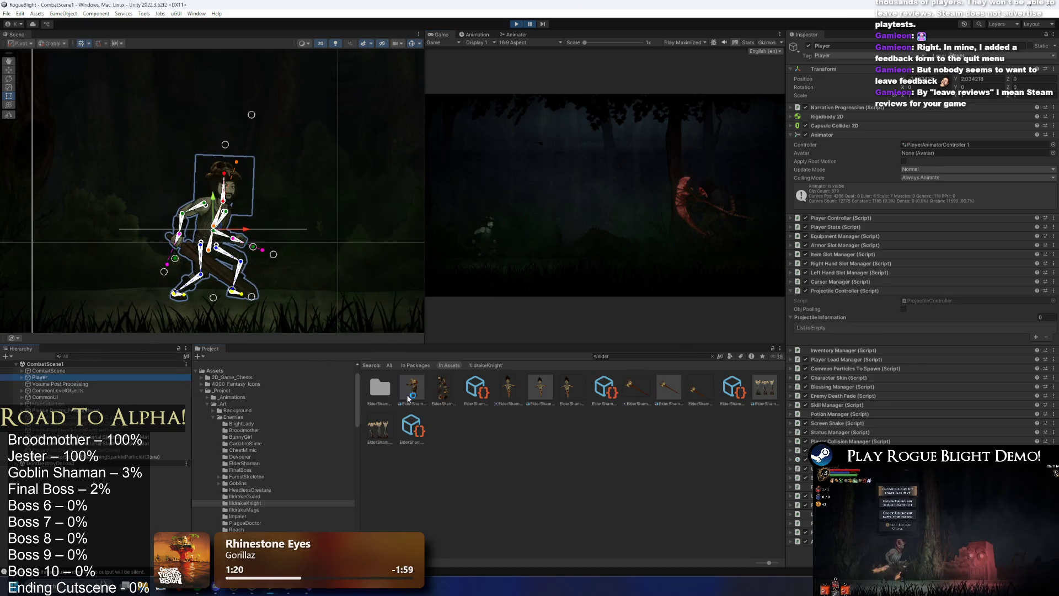
{"action": "left_click", "coordinate": [310, 289]}
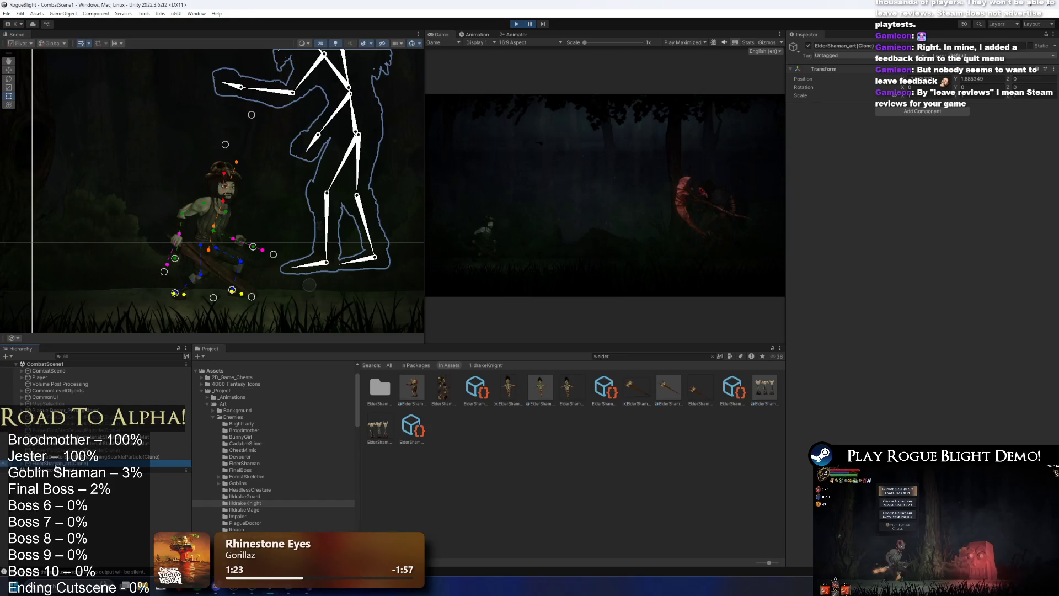
{"action": "scroll", "coordinate": [385, 185], "scroll_direction": "down", "scroll_amount": 3}
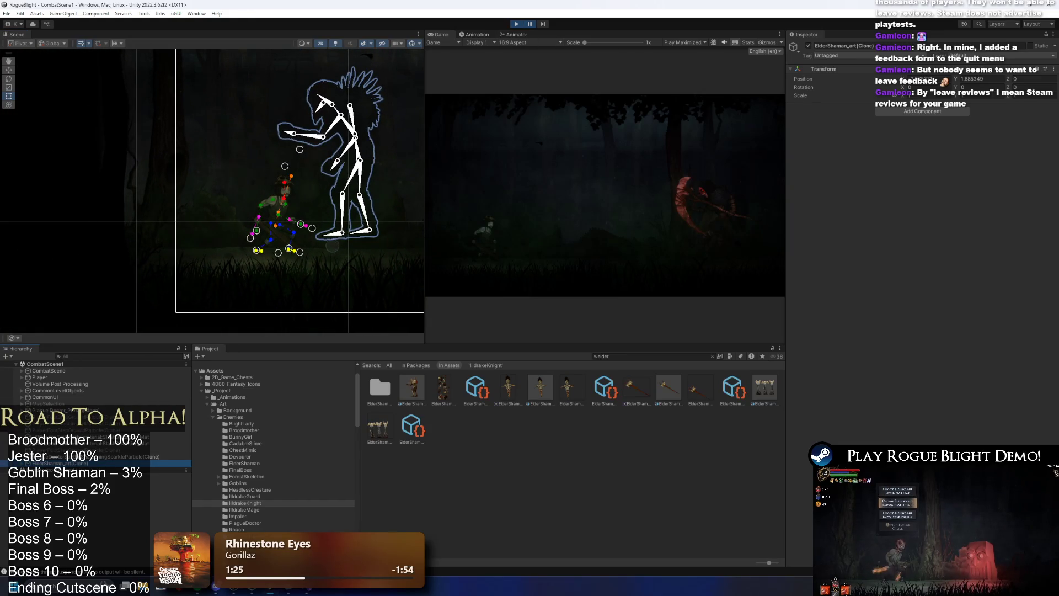
{"action": "left_click", "coordinate": [529, 24]}
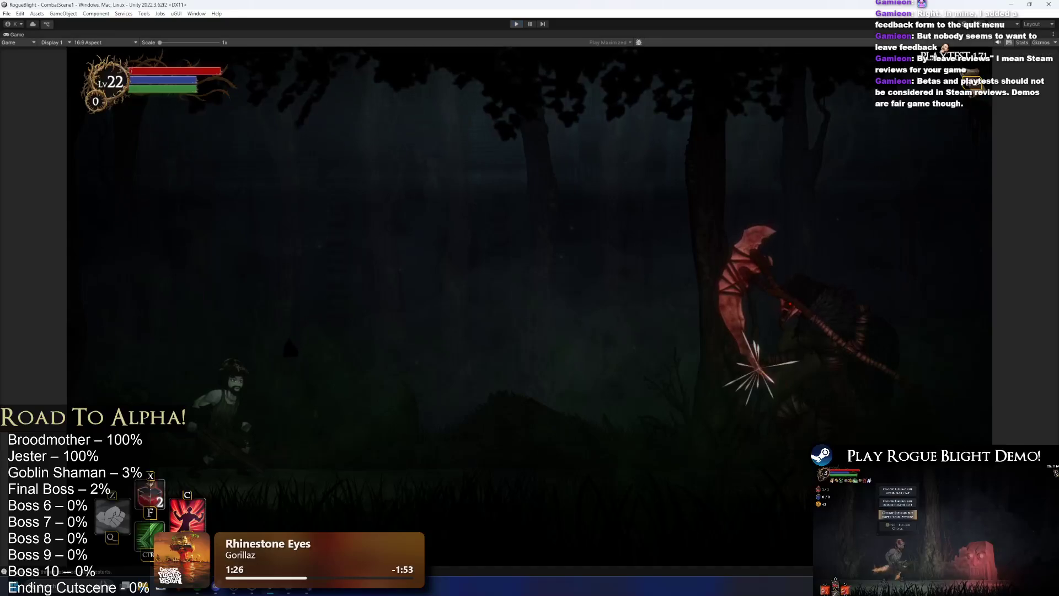
{"action": "left_click", "coordinate": [516, 24]}
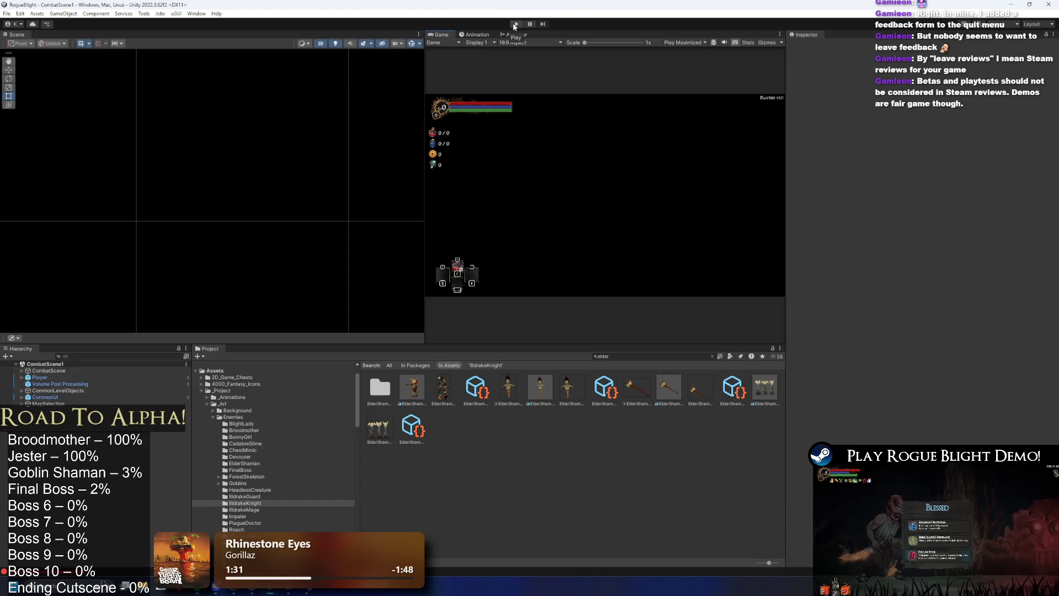
Frame CommonLevelObjects in the Scene view and search the project for 'bat 1'
{"action": "left_click", "coordinate": [78, 382]}
{"action": "double_click", "coordinate": [60, 390]}
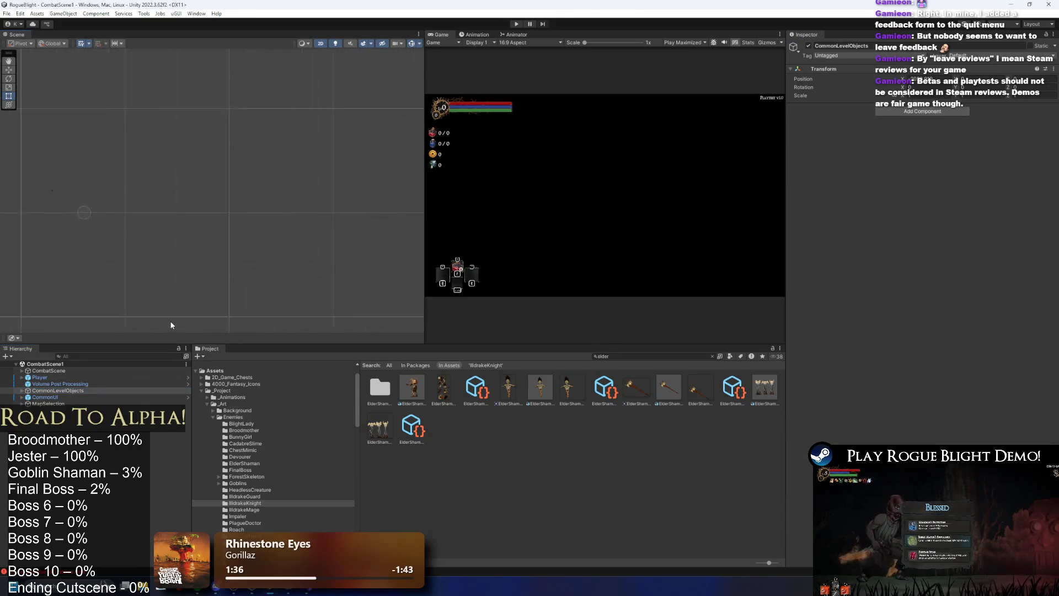
{"action": "scroll", "coordinate": [190, 154], "scroll_direction": "down", "scroll_amount": 5}
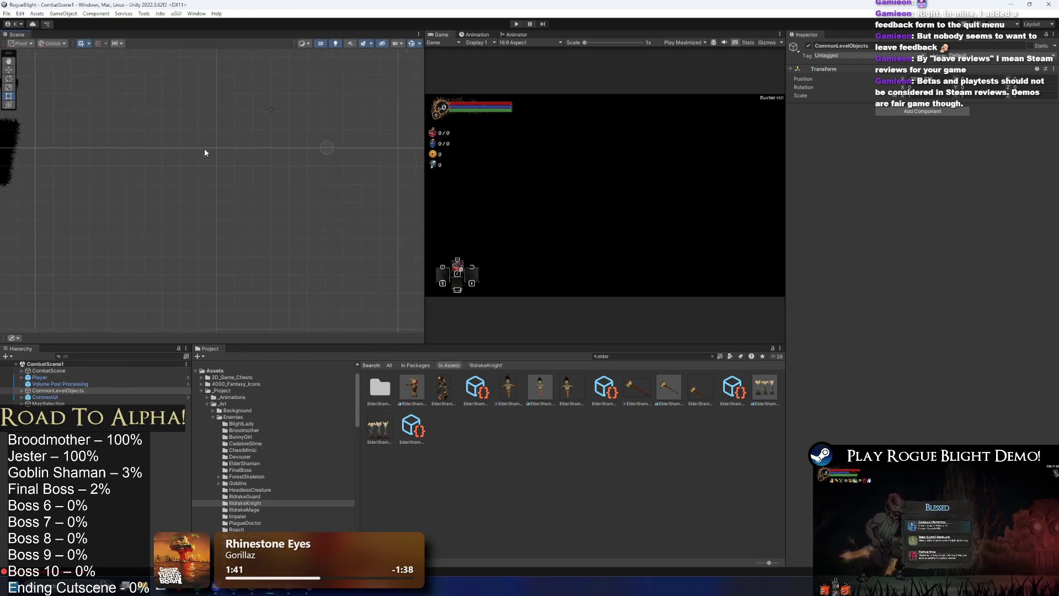
{"action": "mouse_move", "coordinate": [205, 153]}
{"action": "left_mouse_down"}
{"action": "mouse_move", "coordinate": [141, 126]}
{"action": "mouse_move", "coordinate": [213, 180]}
{"action": "left_mouse_up"}
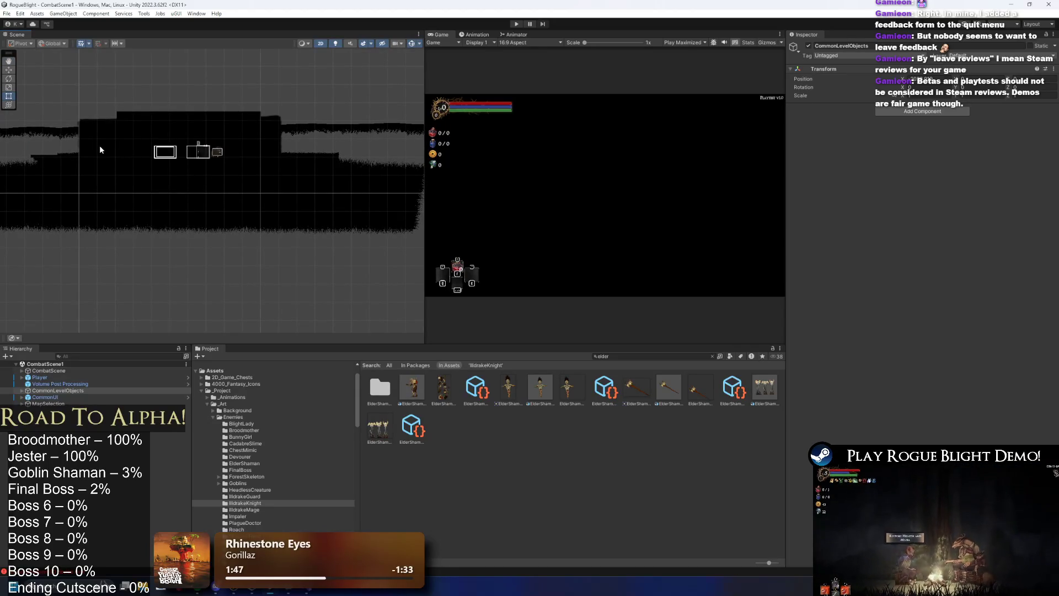
{"action": "scroll", "coordinate": [123, 146], "scroll_direction": "up", "scroll_amount": 10}
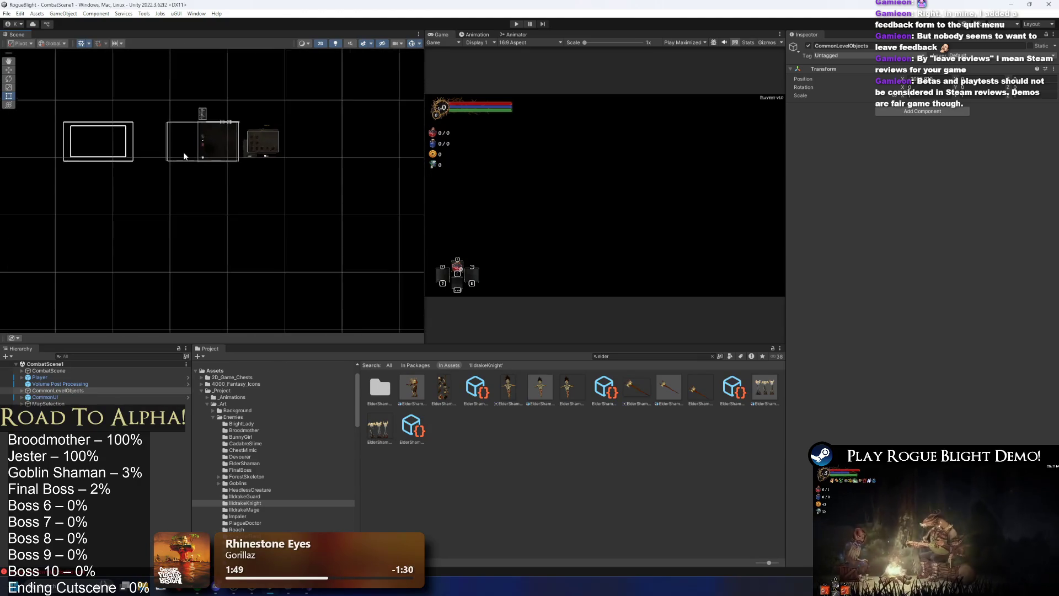
{"action": "scroll", "coordinate": [172, 140], "scroll_direction": "down", "scroll_amount": 5}
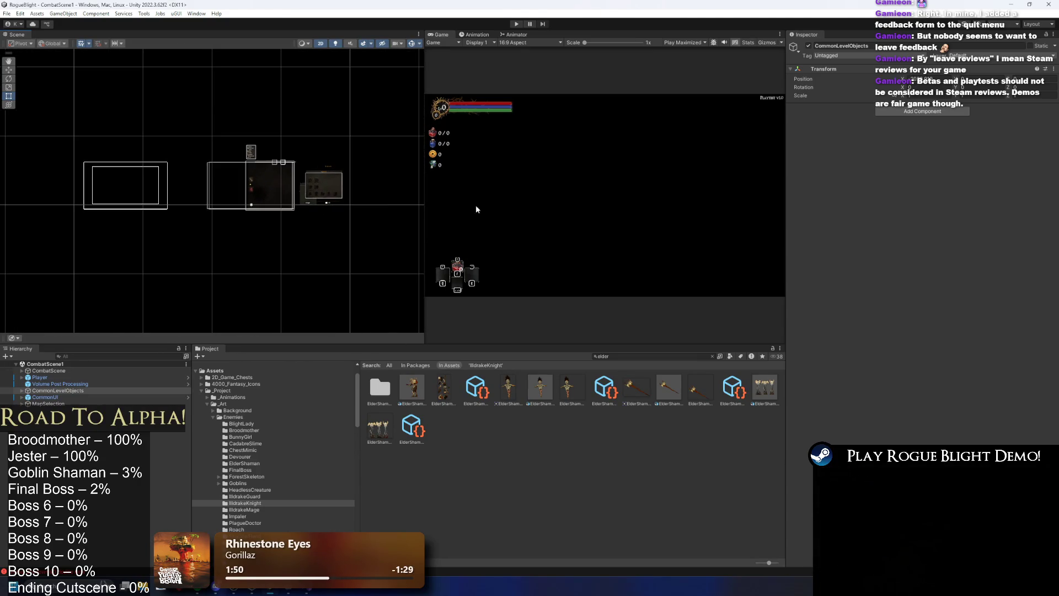
{"action": "left_click", "coordinate": [642, 355]}
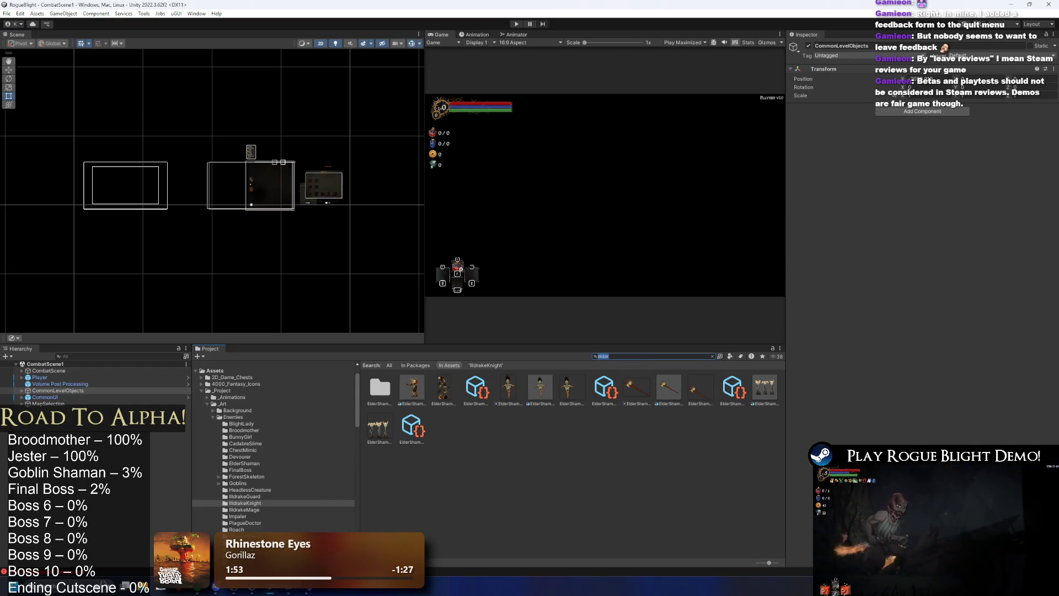
{"action": "type", "text": "combat 1"}
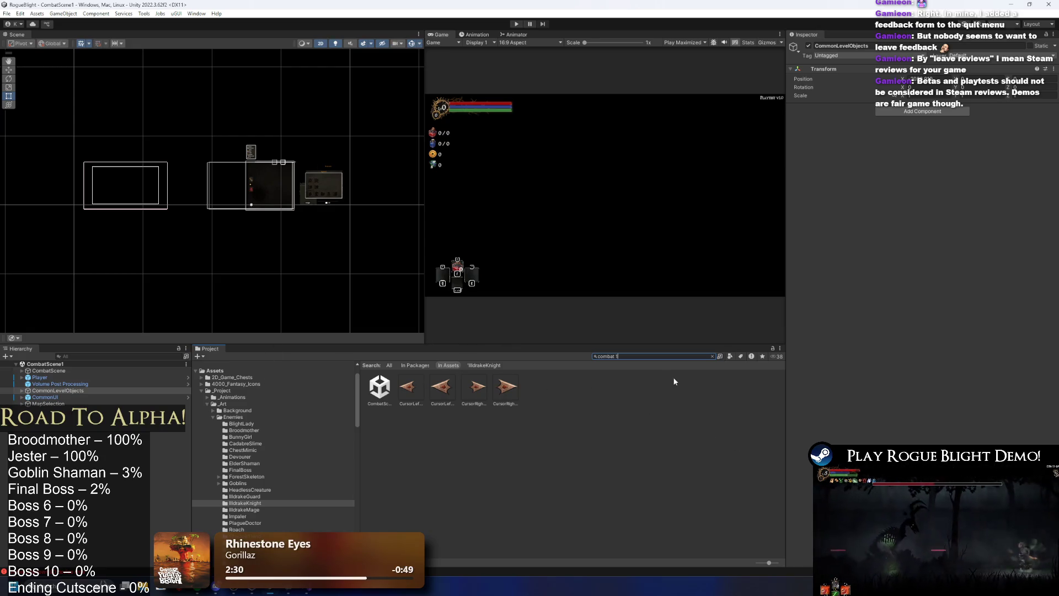
Clear the Project search, filter the Hierarchy for 'gras' and frame Grass_AnimatedBack, then clear the filter
{"action": "left_click", "coordinate": [683, 357]}
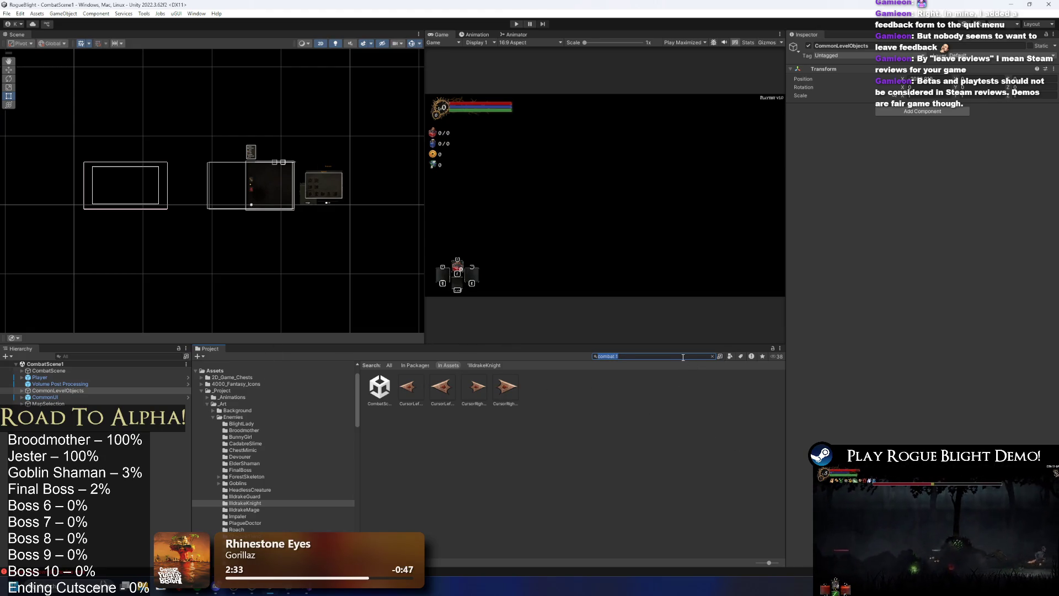
{"action": "key", "text": "BackSpace"}
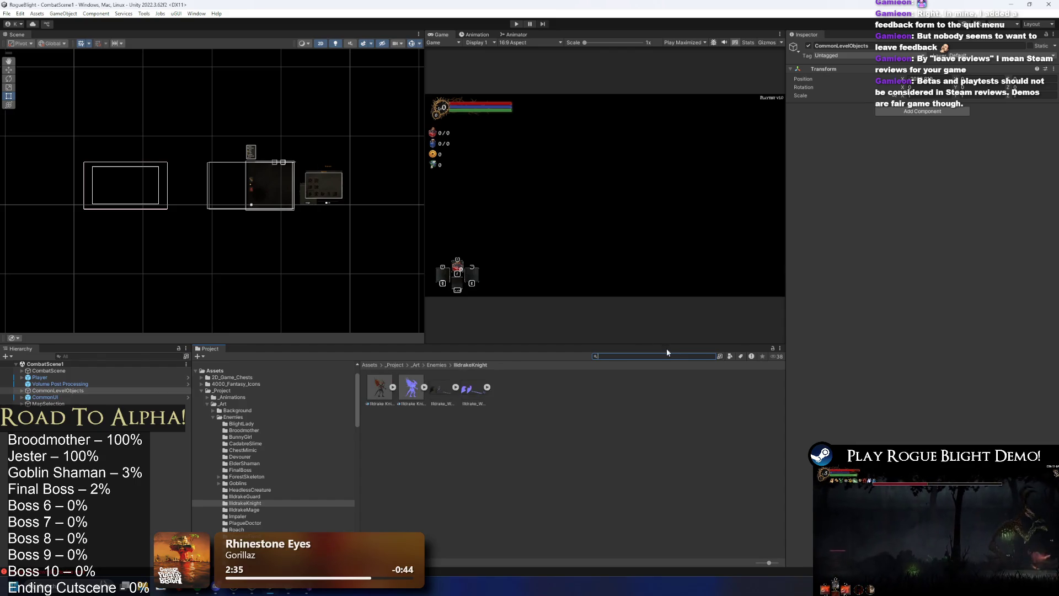
{"action": "left_click", "coordinate": [95, 355]}
{"action": "type", "text": "gras"}
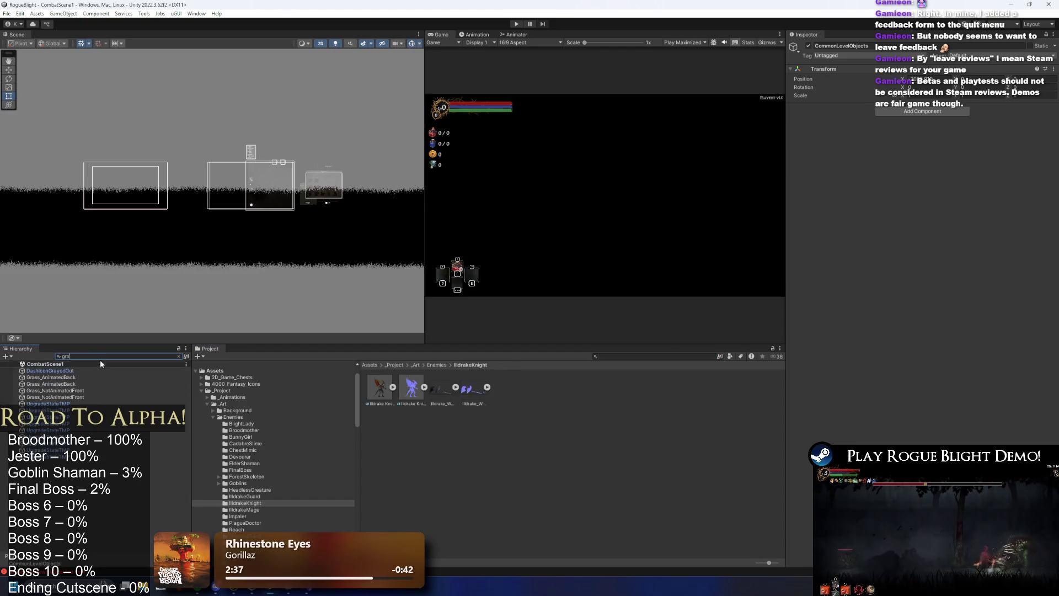
{"action": "double_click", "coordinate": [77, 371]}
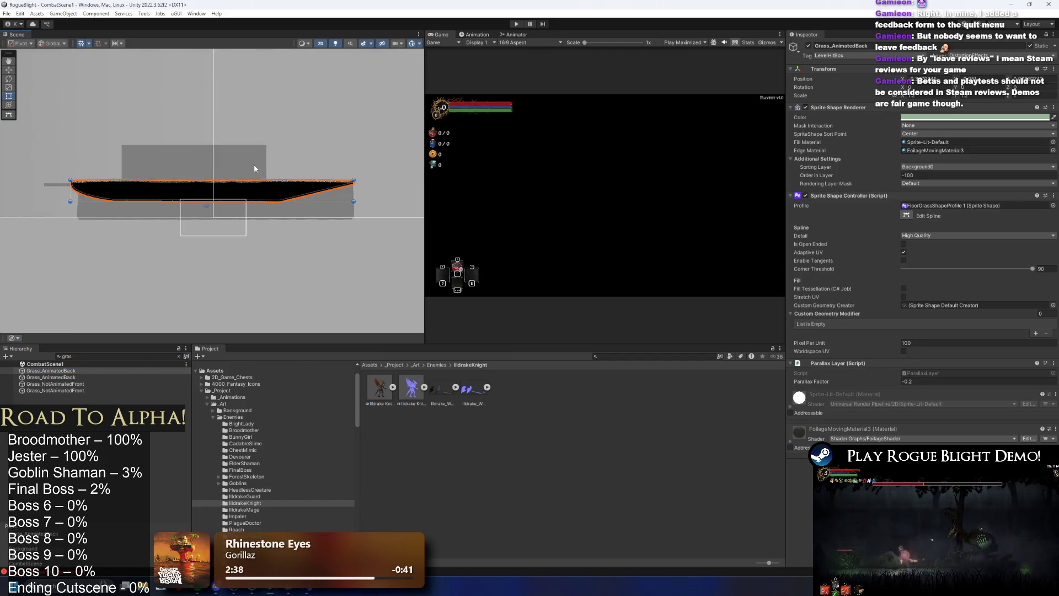
{"action": "left_click", "coordinate": [178, 356]}
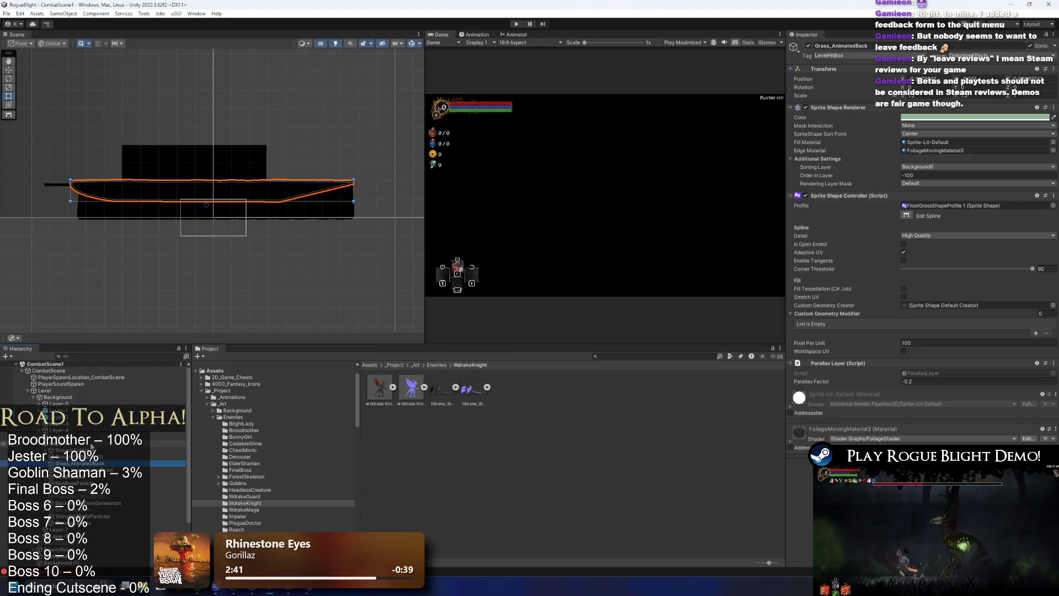
{"action": "key", "text": "Left"}
Search the Project for 'elder shama' to list the Elder Shaman assets
{"action": "scroll", "coordinate": [157, 140], "scroll_direction": "up", "scroll_amount": 2}
{"action": "scroll", "coordinate": [157, 141], "scroll_direction": "down", "scroll_amount": 2}
{"action": "mouse_move", "coordinate": [148, 144]}
{"action": "left_mouse_down"}
{"action": "mouse_move", "coordinate": [100, 159]}
{"action": "mouse_move", "coordinate": [300, 227]}
{"action": "left_mouse_up"}
{"action": "left_click", "coordinate": [679, 354]}
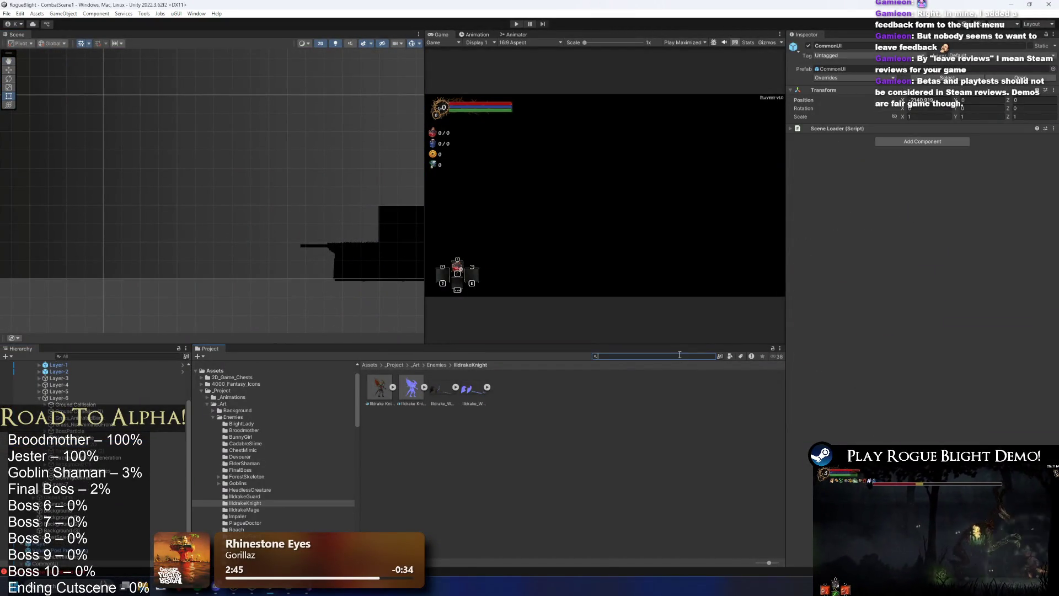
{"action": "type", "text": "elden shama"}
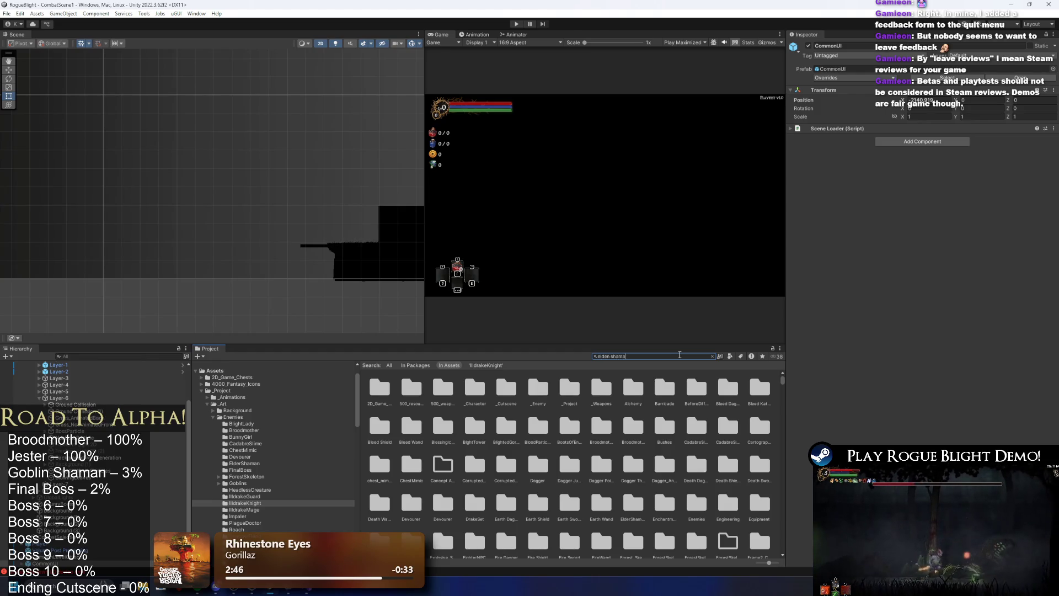
{"action": "type", "text": "n"}
{"action": "key", "text": "BackSpace"}
{"action": "key", "text": "BackSpace"}
{"action": "key", "text": "BackSpace"}
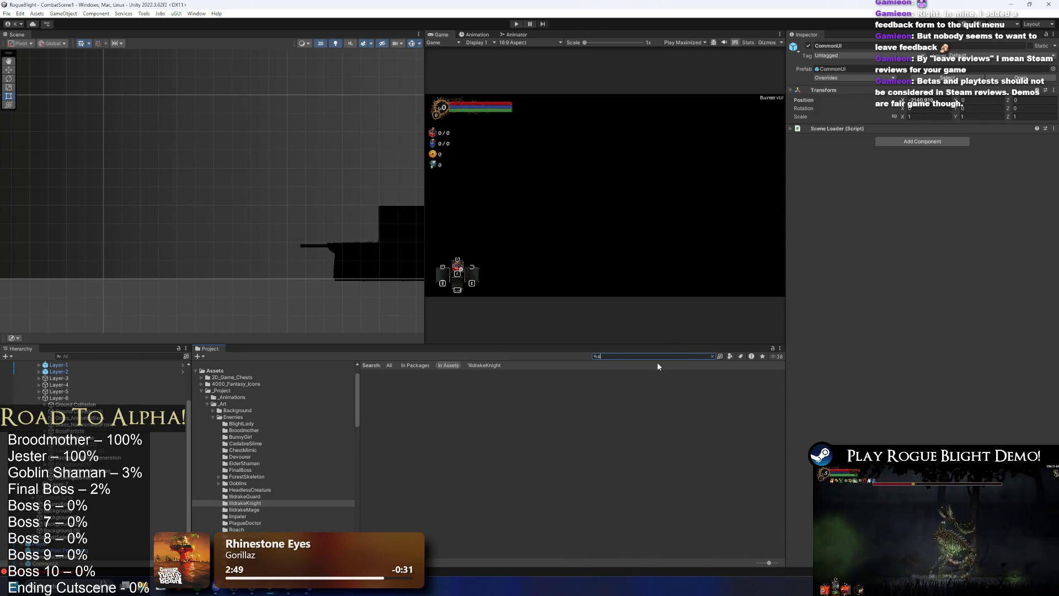
{"action": "type", "text": "r shama"}
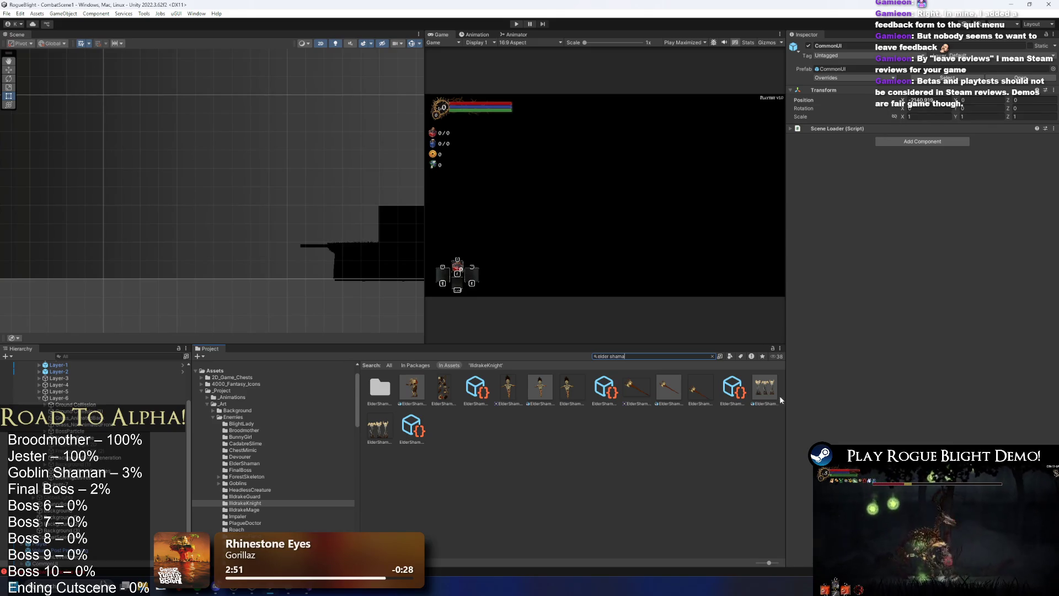
{"action": "scroll", "coordinate": [279, 293], "scroll_direction": "down", "scroll_amount": 3}
Drop an ElderShaman_art instance into the Scene, frame it, and toggle Scene lighting so its textures show
{"action": "left_click_drag", "start_coordinate": [285, 129], "coordinate": [287, 83]}
{"action": "left_click_drag", "start_coordinate": [310, 248], "coordinate": [267, 193]}
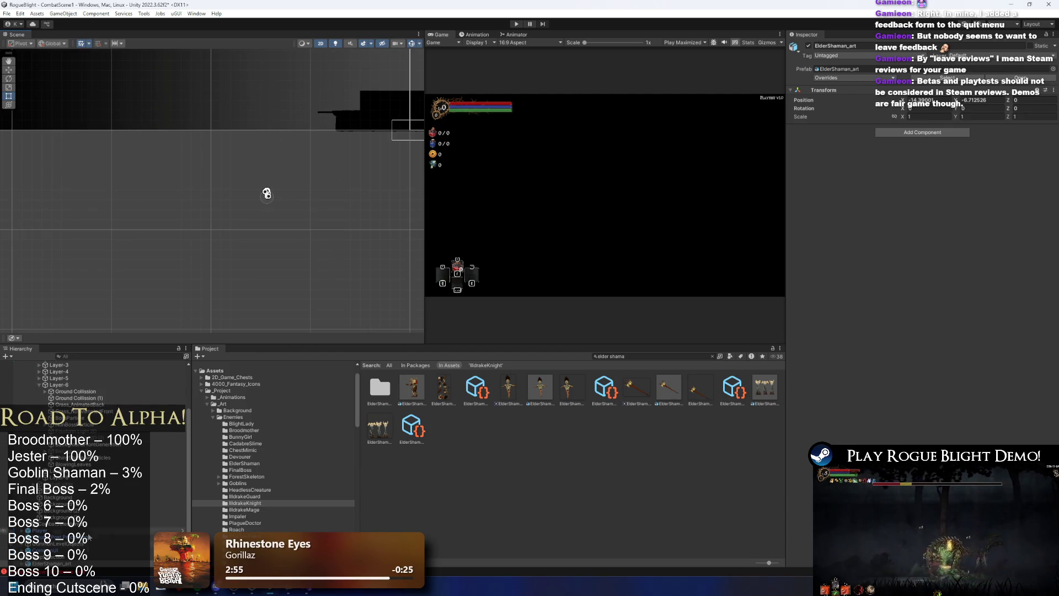
{"action": "key", "text": "f"}
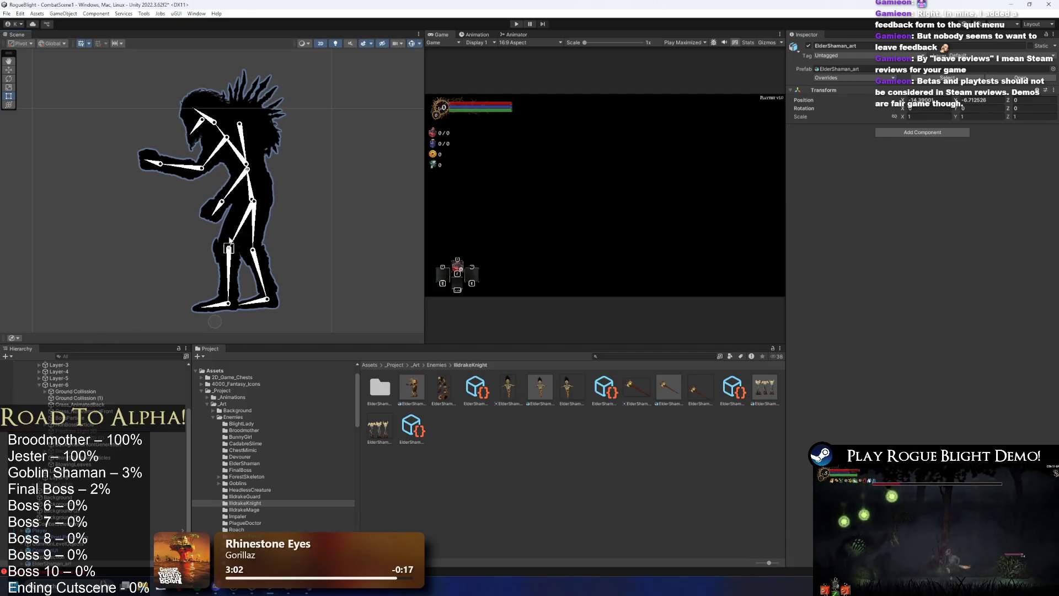
{"action": "left_click_drag", "start_coordinate": [287, 194], "coordinate": [317, 187]}
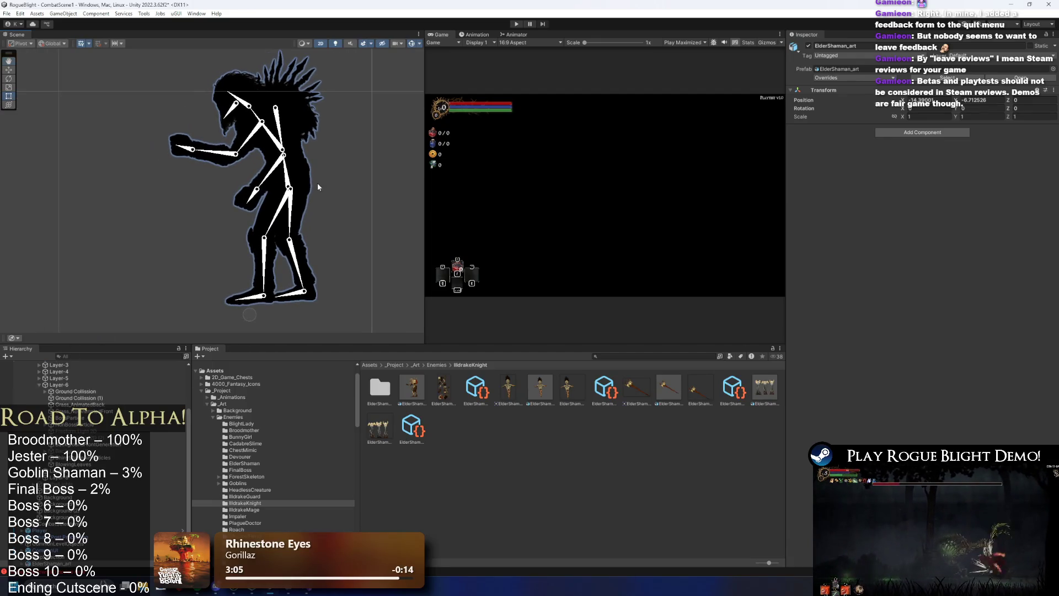
{"action": "left_click", "coordinate": [336, 43]}
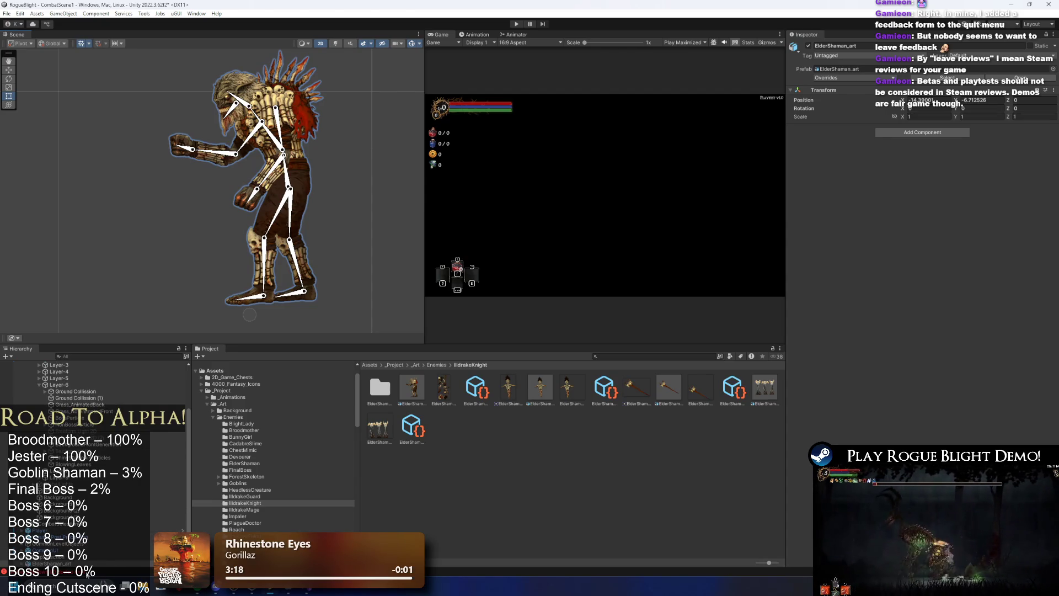
Select the shaman's lower arm sprite, then the ElderShaman_art root object
{"action": "left_click", "coordinate": [258, 182]}
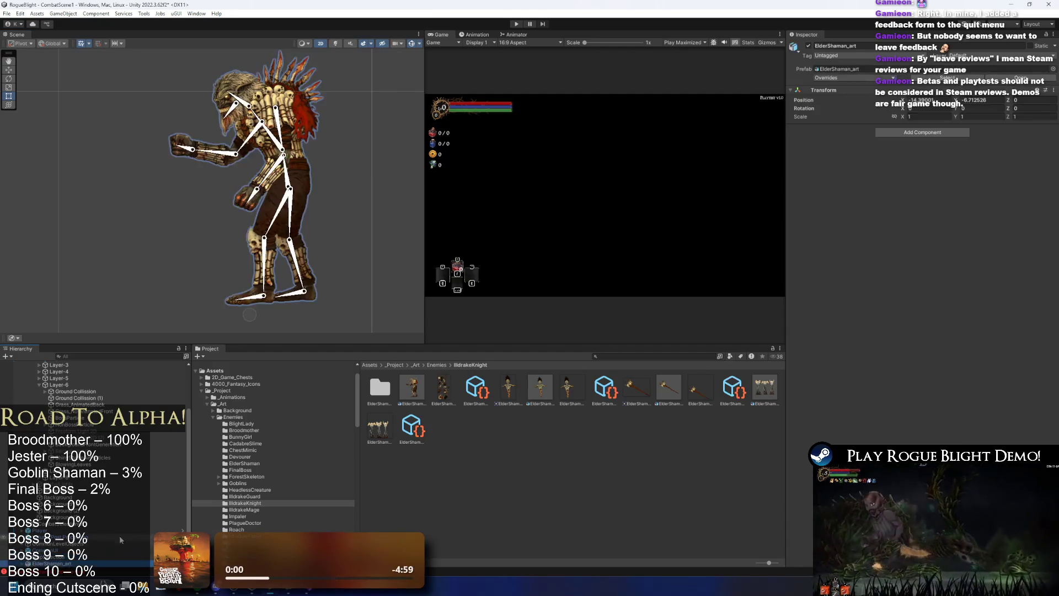
{"action": "left_click", "coordinate": [55, 555]}
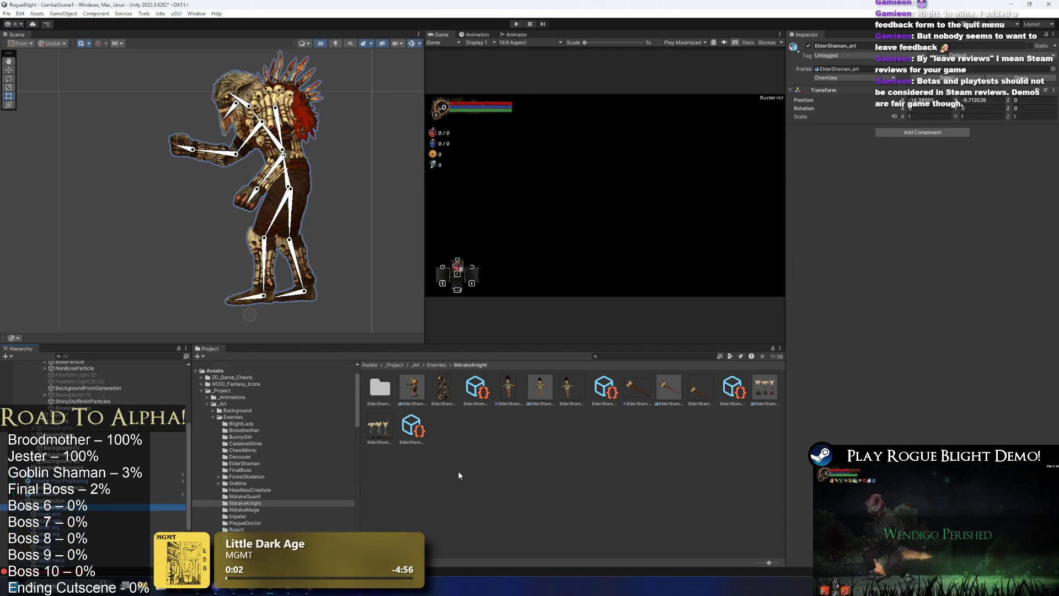
{"action": "left_click", "coordinate": [626, 356]}
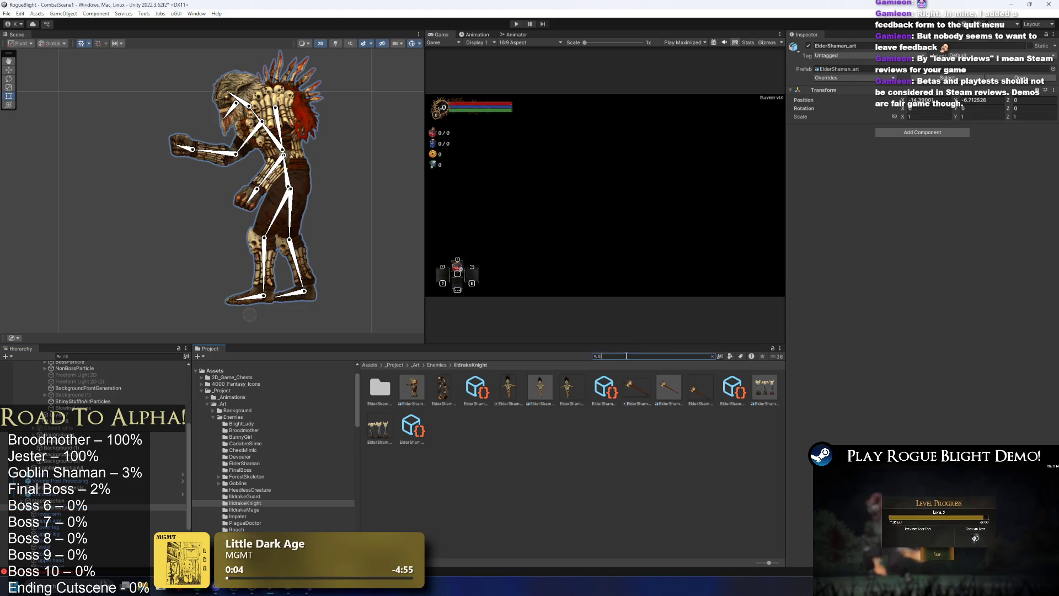
Find the Illdrake Knight prefab, place it in the scene, inspect main_bone and Solver, then delete it
{"action": "type", "text": "drake"}
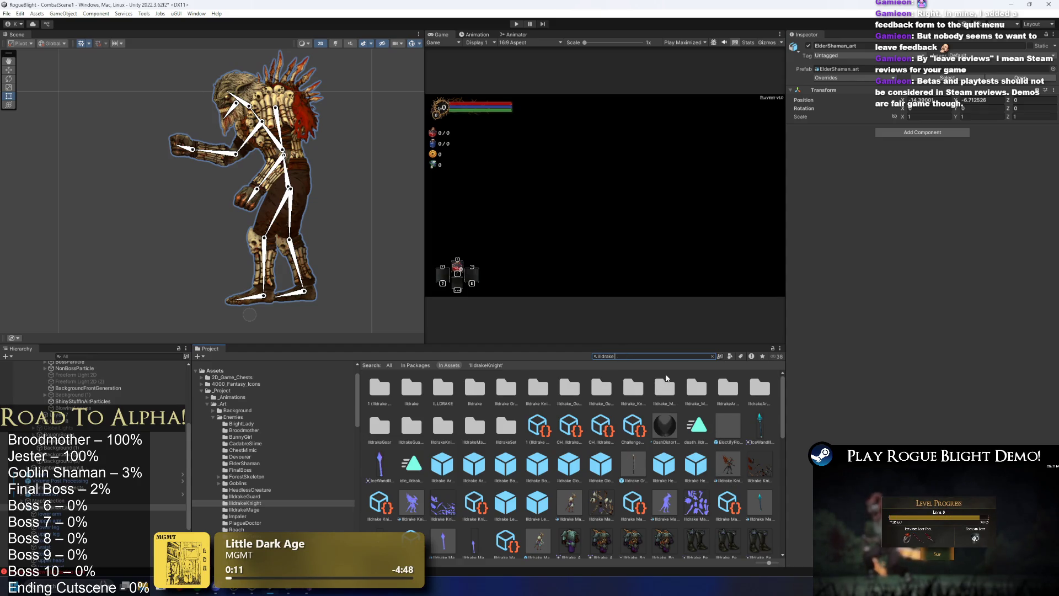
{"action": "type", "text": " prefa"}
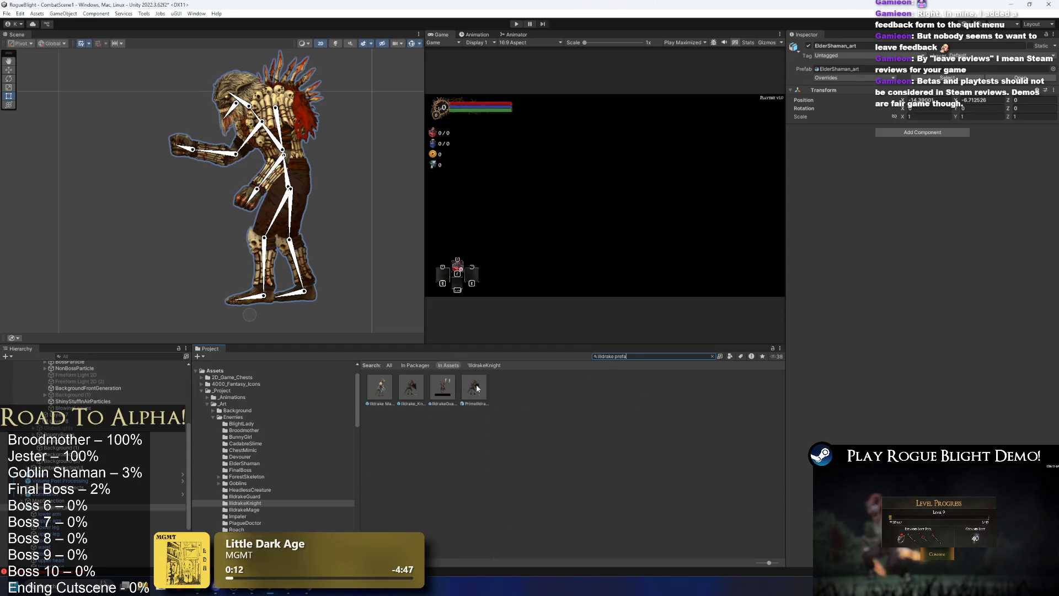
{"action": "left_click_drag", "start_coordinate": [411, 389], "coordinate": [132, 250]}
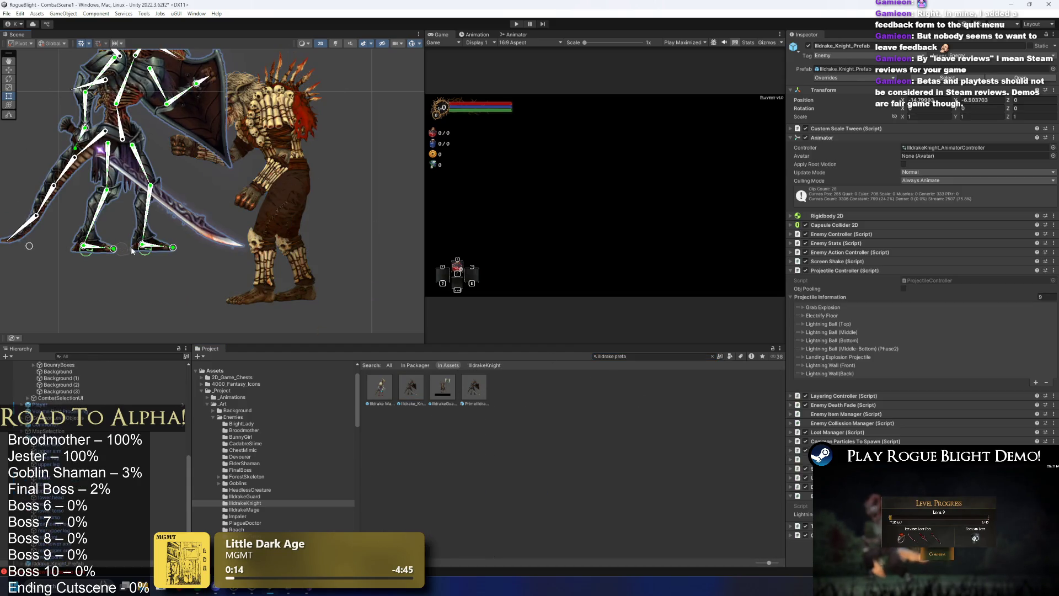
{"action": "left_click", "coordinate": [121, 124]}
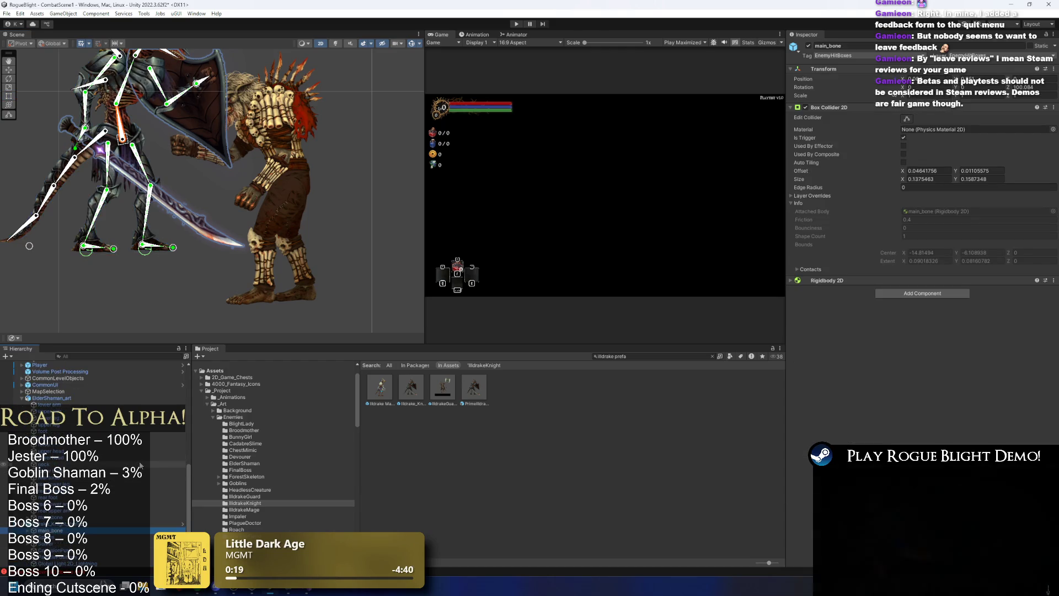
{"action": "key", "text": "Down"}
{"action": "key", "text": "Down"}
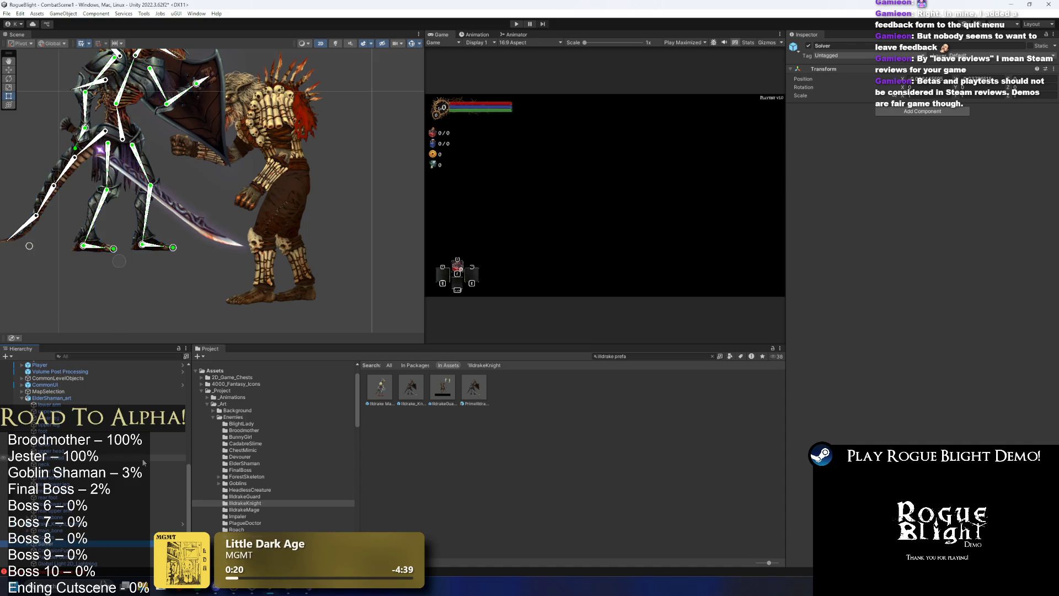
{"action": "key", "text": "Up"}
{"action": "key", "text": "Up"}
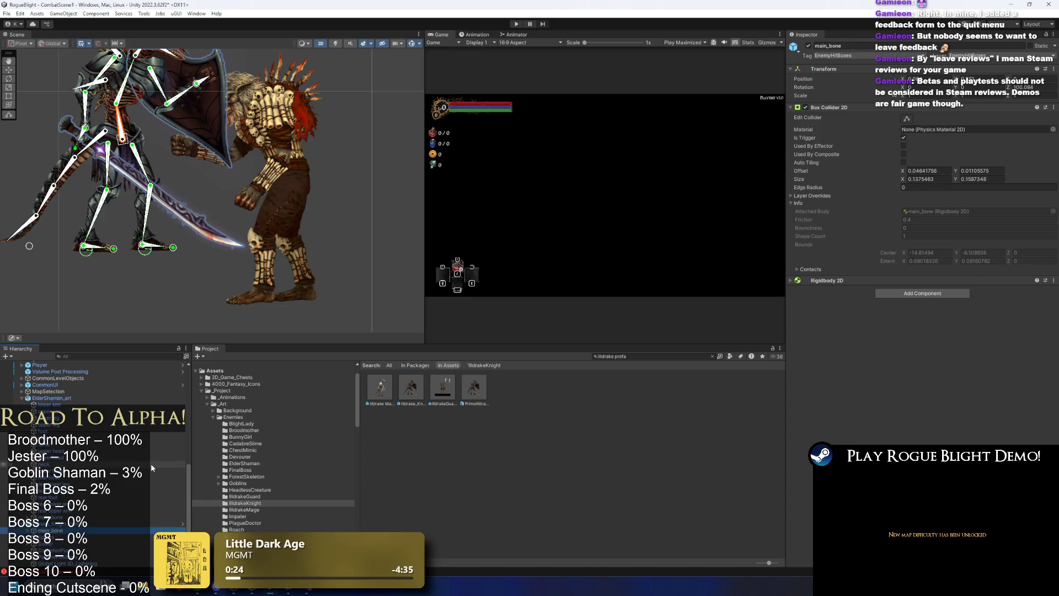
{"action": "key", "text": "Up"}
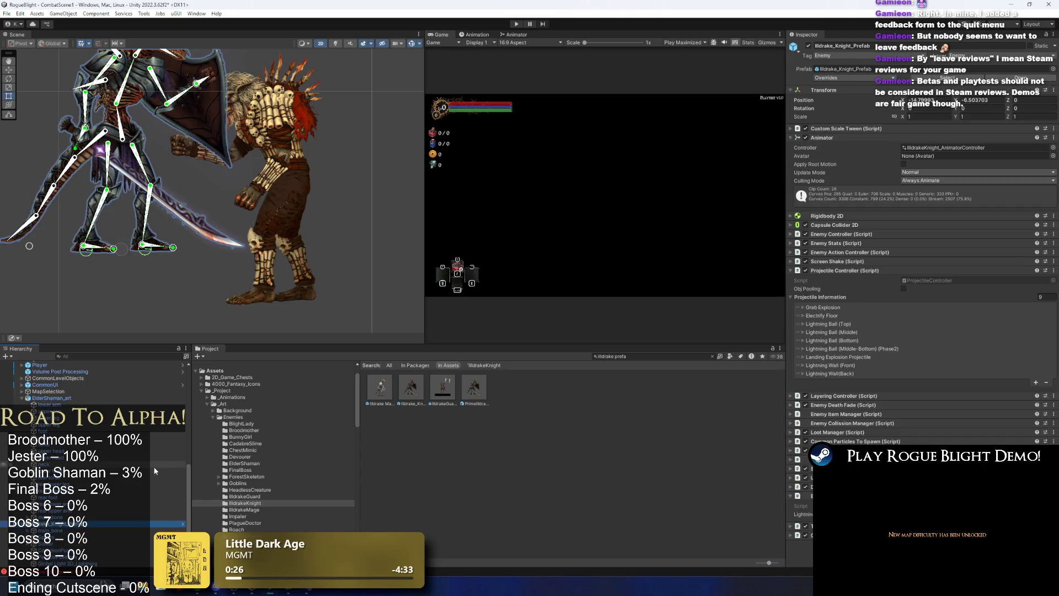
{"action": "left_click", "coordinate": [436, 432]}
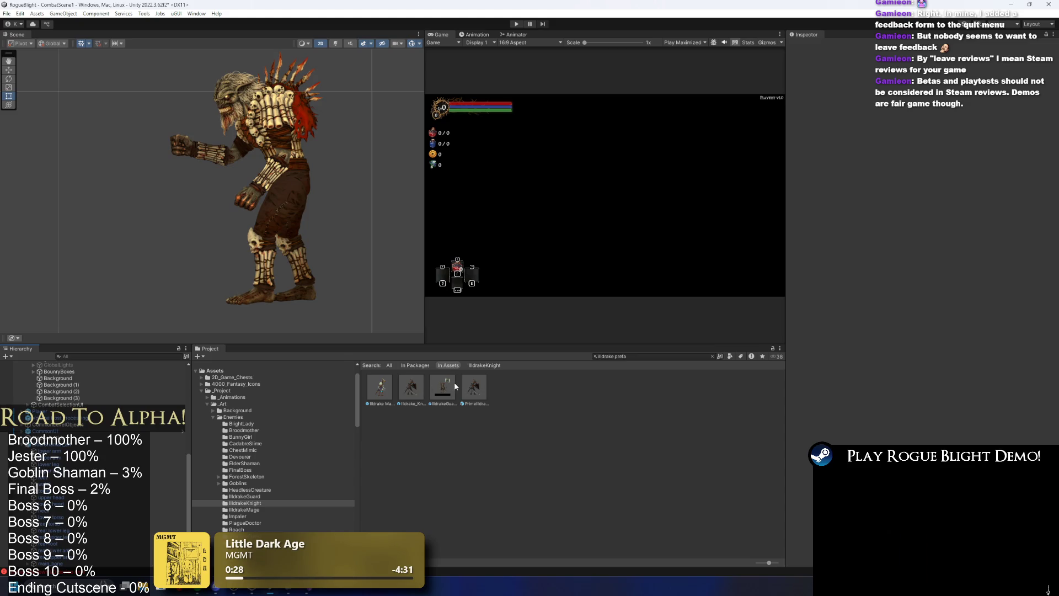
Place an Illdrake Guard for reference and check its main bone's Rotation Y of 180
{"action": "mouse_move", "coordinate": [445, 388]}
{"action": "left_mouse_down"}
{"action": "mouse_move", "coordinate": [386, 375]}
{"action": "mouse_move", "coordinate": [232, 270]}
{"action": "mouse_move", "coordinate": [101, 269]}
{"action": "mouse_move", "coordinate": [204, 255]}
{"action": "left_mouse_up"}
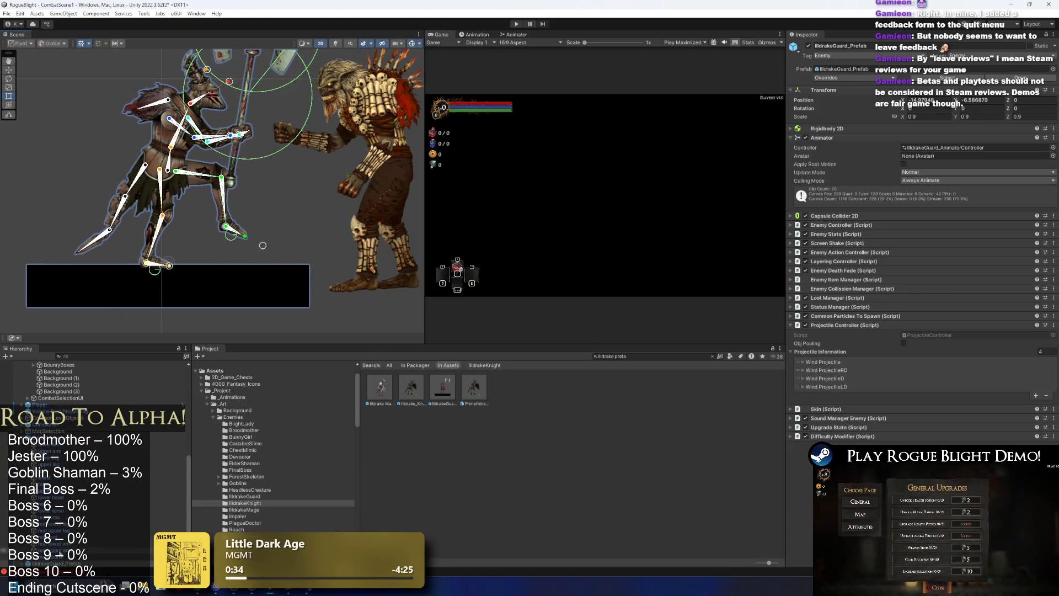
{"action": "left_click", "coordinate": [167, 170]}
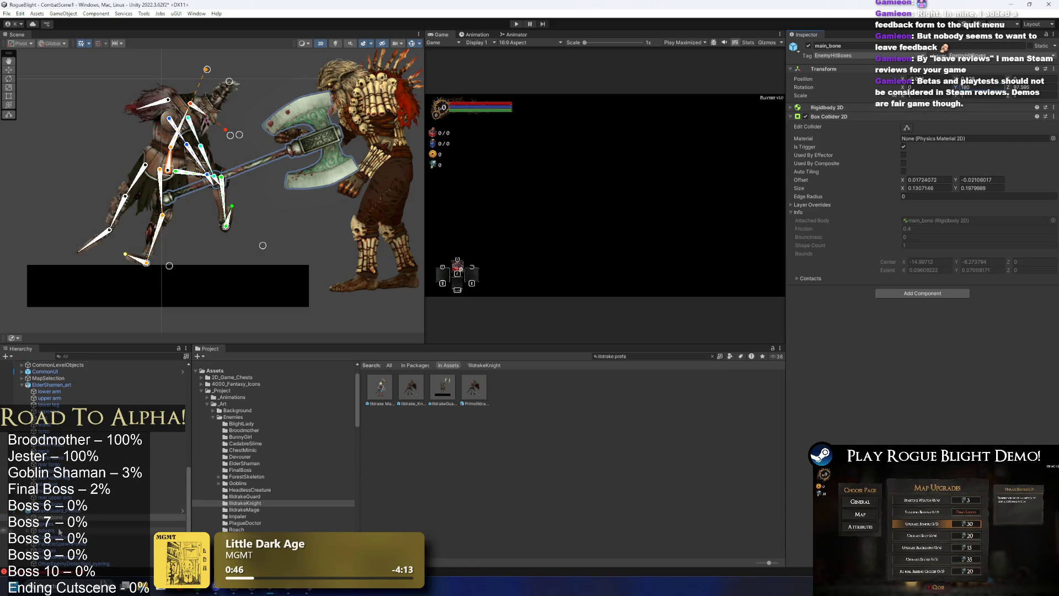
{"action": "left_click", "coordinate": [61, 511]}
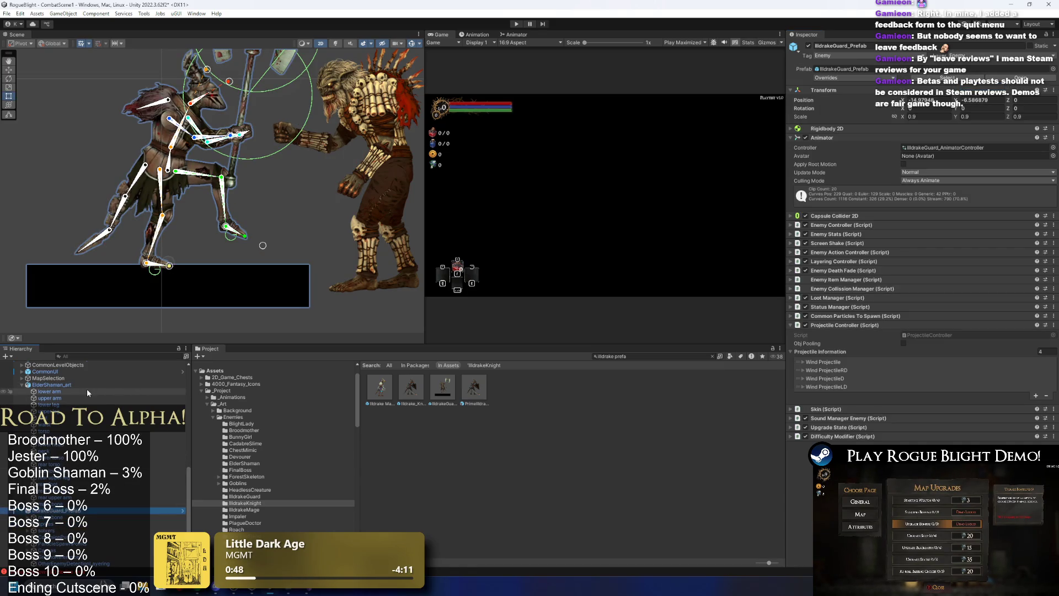
{"action": "key", "text": "ctrl+z"}
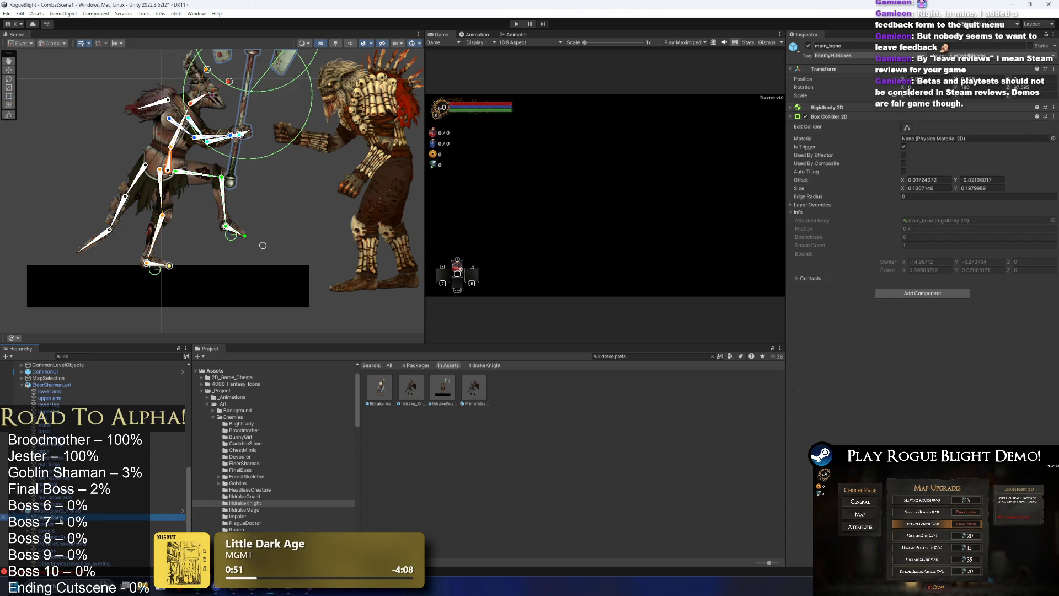
{"action": "left_click", "coordinate": [964, 86]}
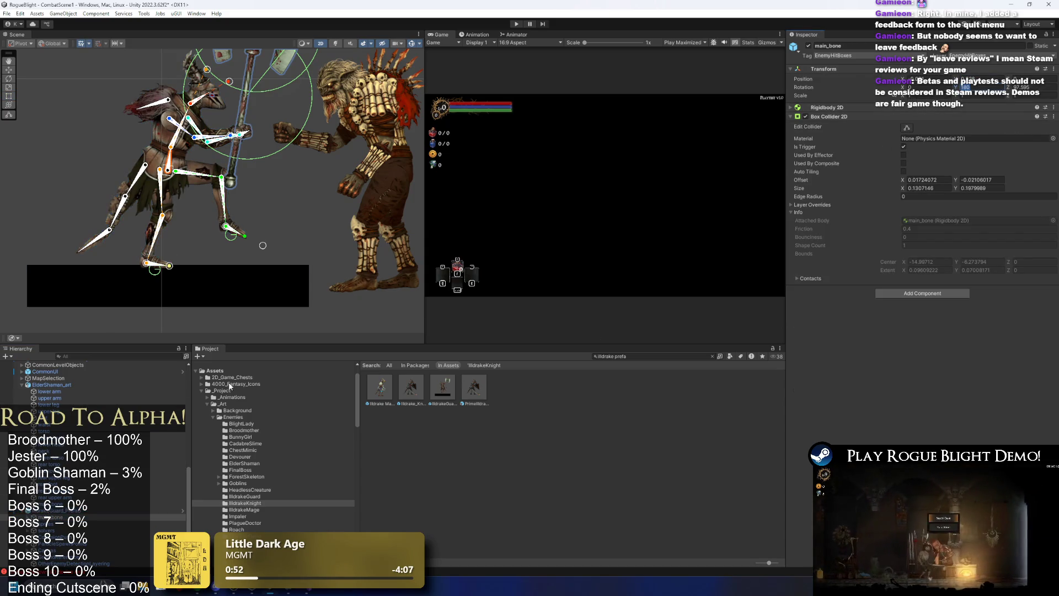
Set the Elder Shaman's main bone Rotation Y to 180 and delete the Illdrake Guard
{"action": "key", "text": "ctrl+z"}
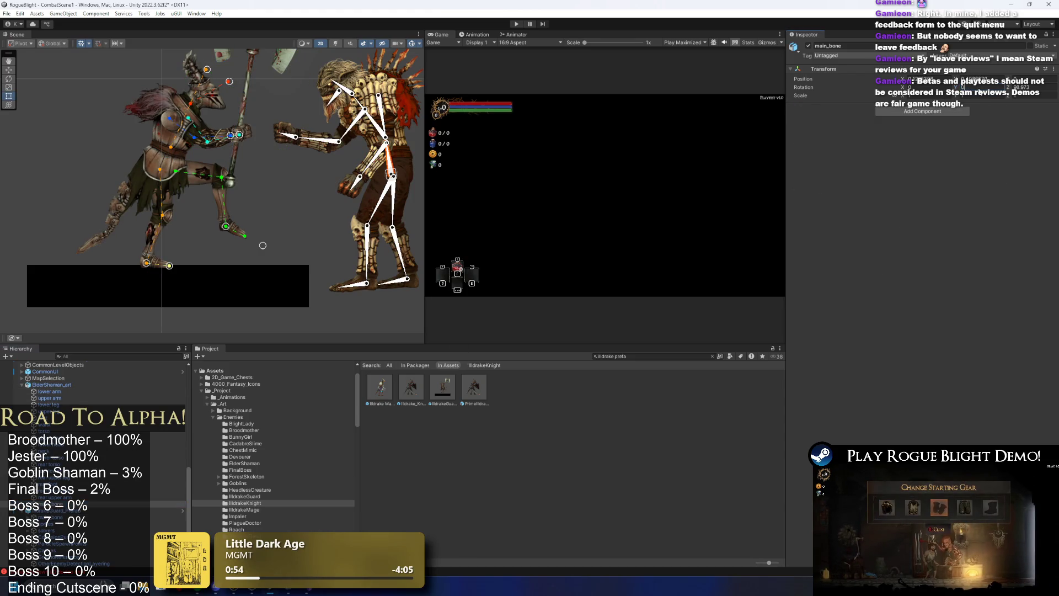
{"action": "key", "text": "ctrl+y"}
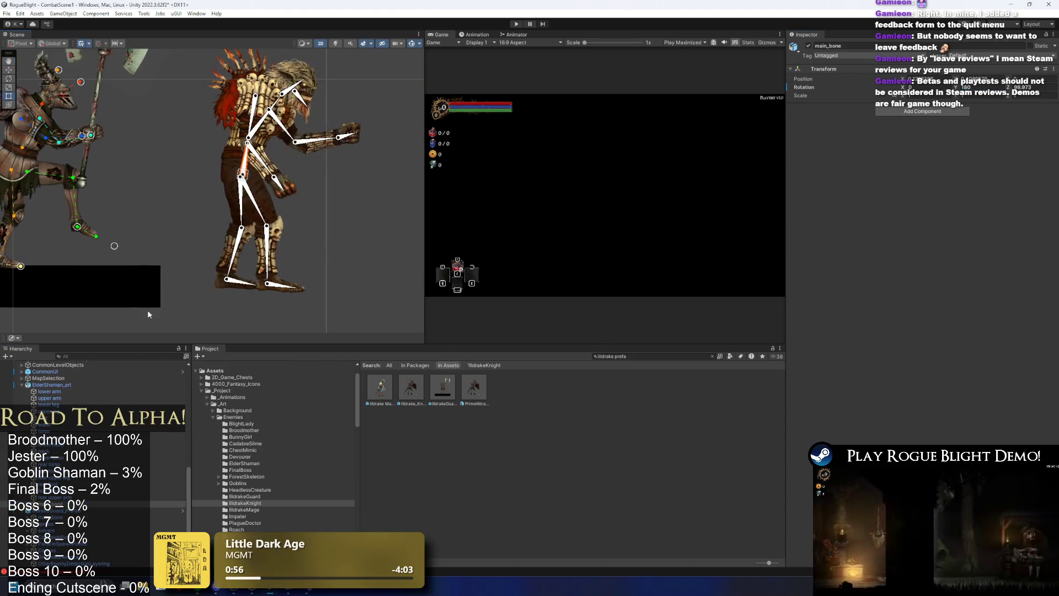
{"action": "left_click", "coordinate": [65, 490]}
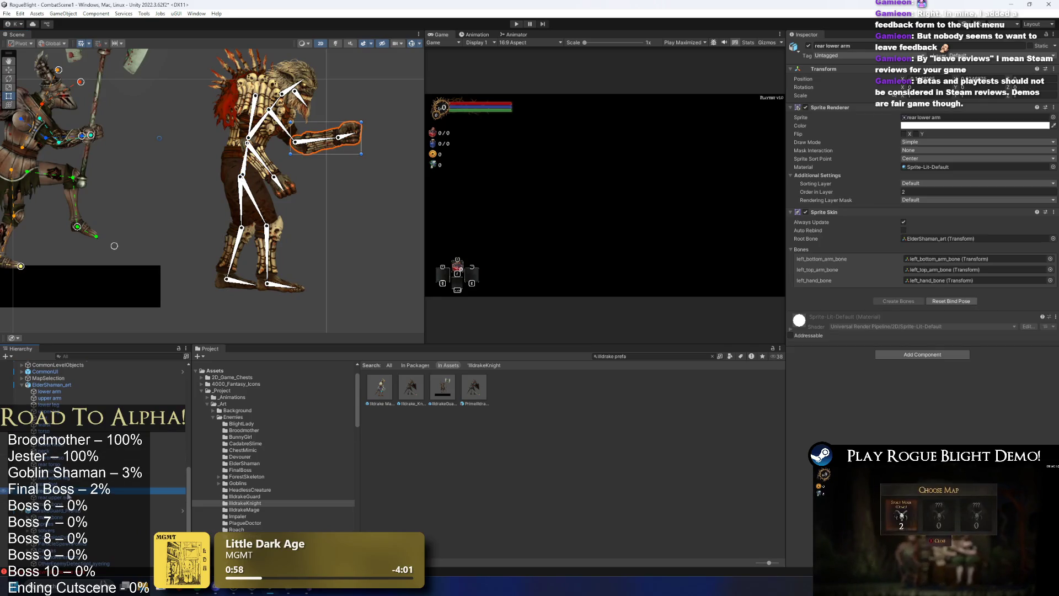
{"action": "left_click", "coordinate": [65, 510]}
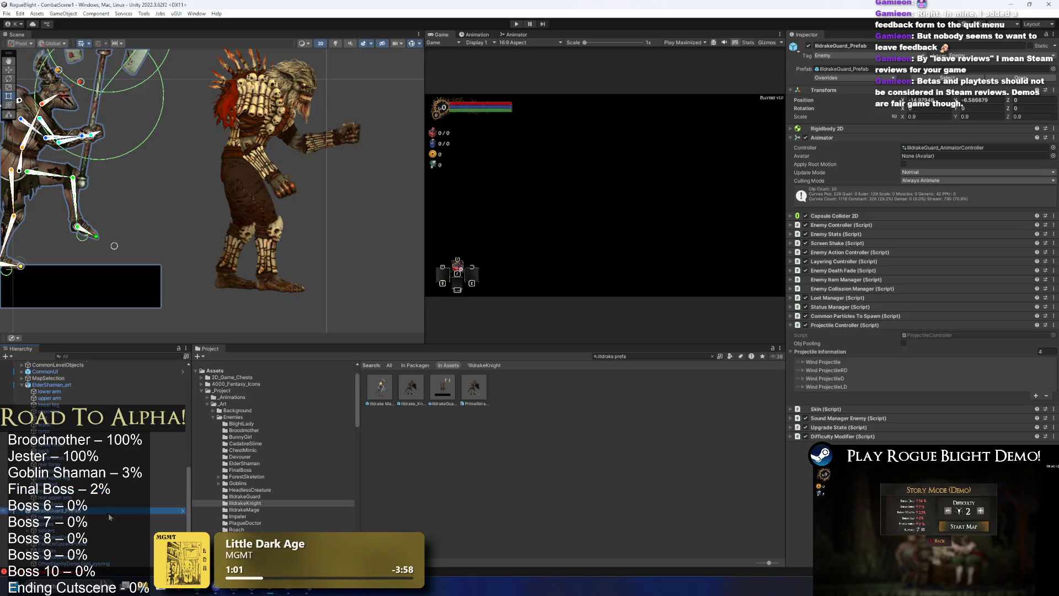
{"action": "key", "text": "Delete"}
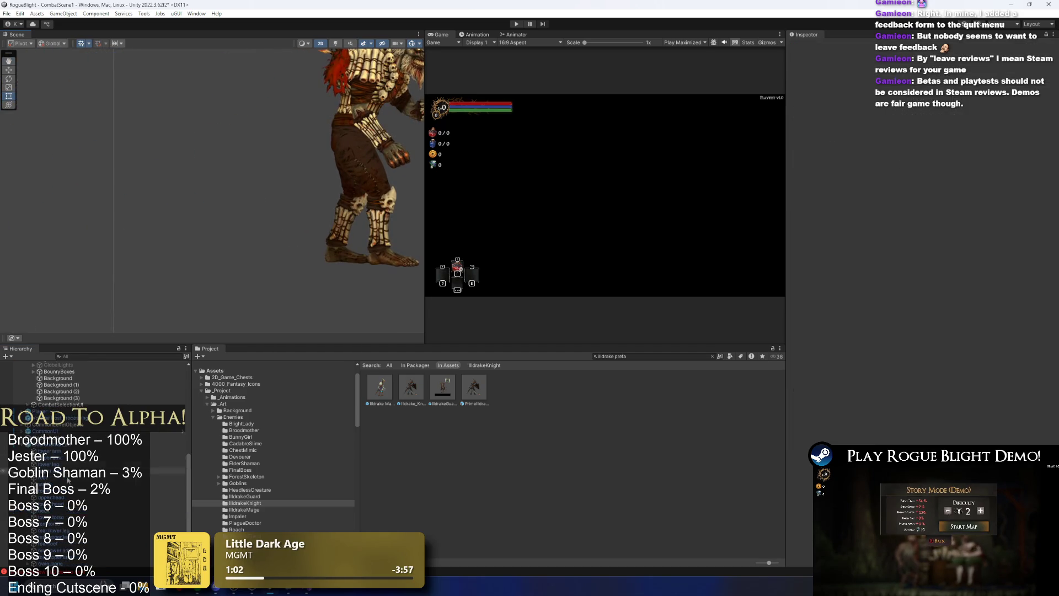
Unpack the ElderShaman_art prefab completely and select its upper leg piece
{"action": "right_click", "coordinate": [65, 444]}
{"action": "mouse_move", "coordinate": [148, 224]}
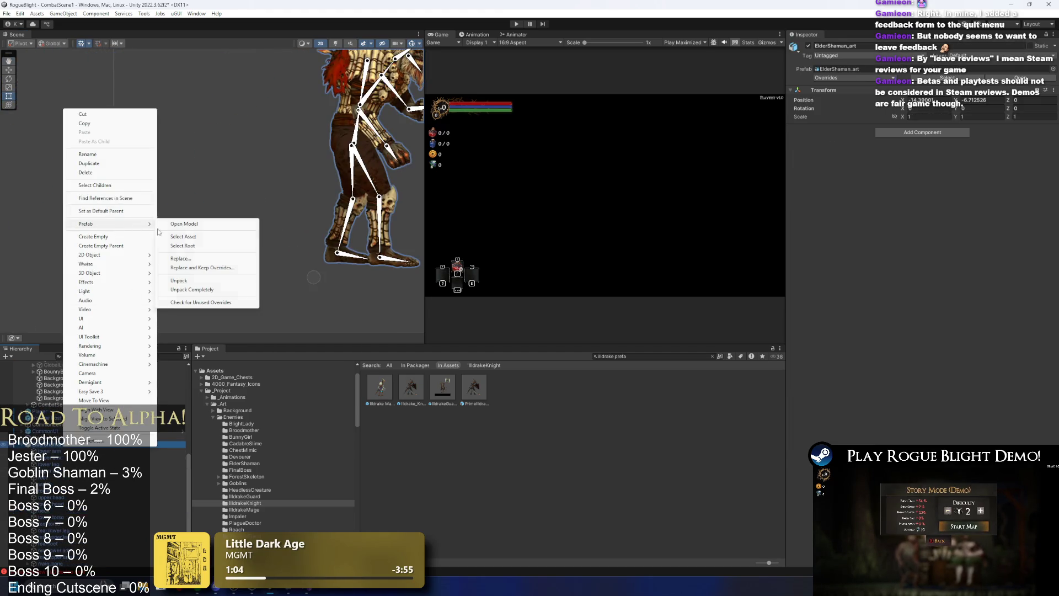
{"action": "left_click", "coordinate": [192, 288]}
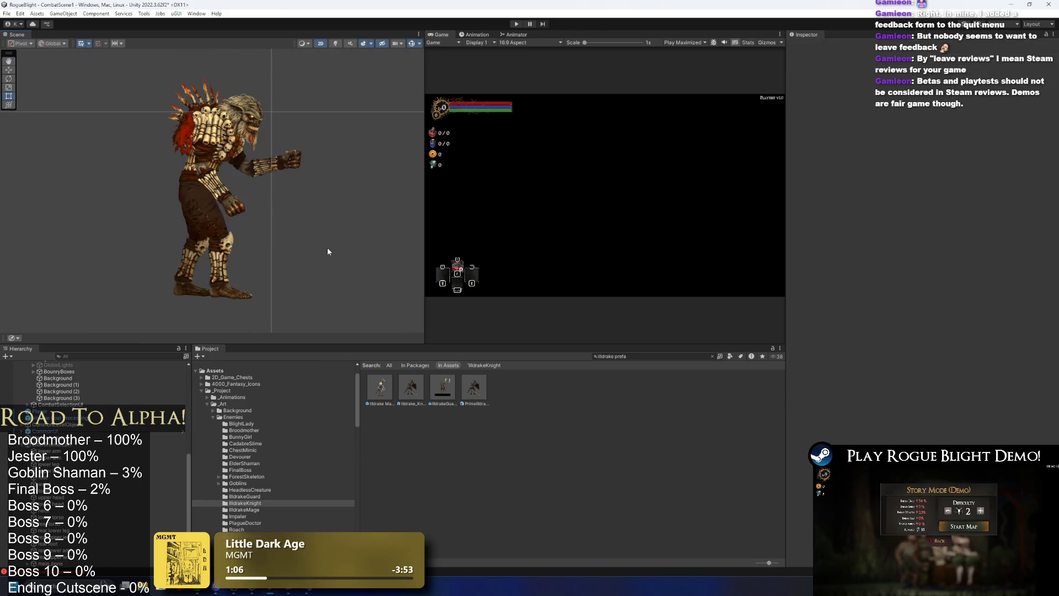
{"action": "scroll", "coordinate": [219, 204], "scroll_direction": "up", "scroll_amount": 1}
{"action": "scroll", "coordinate": [207, 204], "scroll_direction": "up", "scroll_amount": 2}
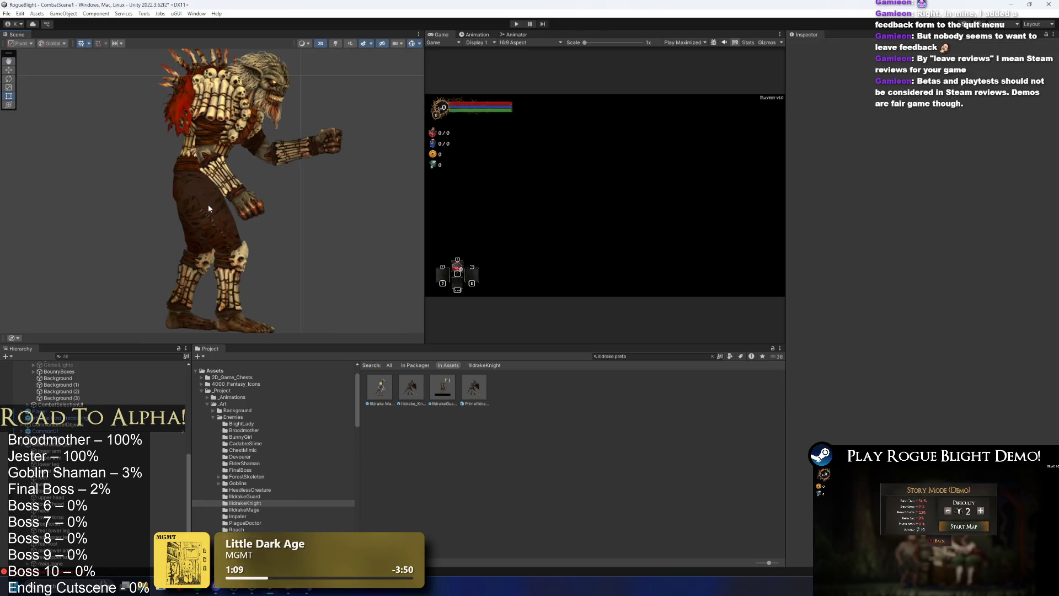
{"action": "left_click", "coordinate": [207, 204]}
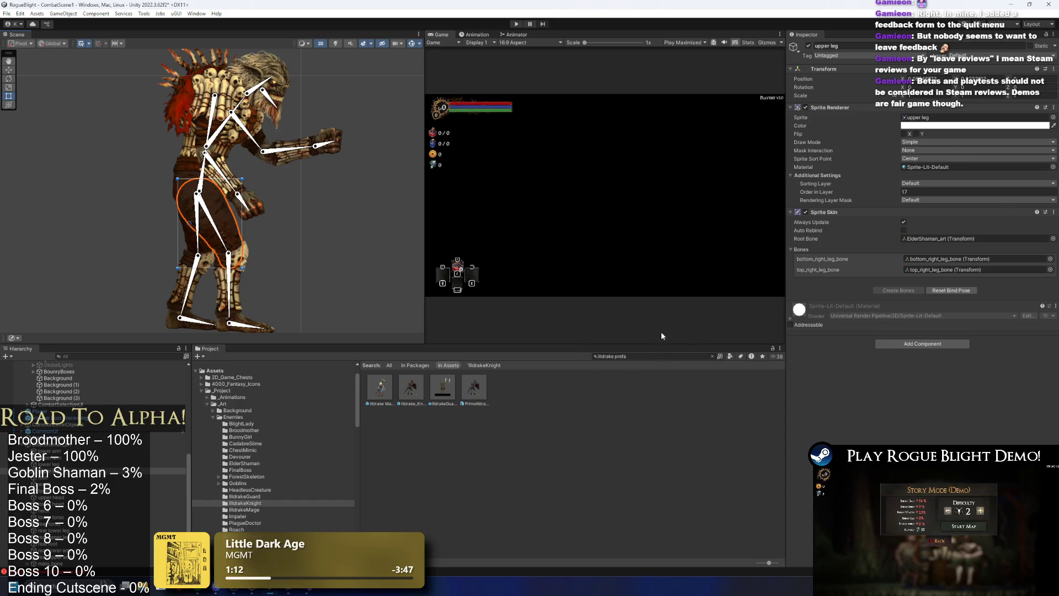
Locate the upper leg's source art file and rename its copy to ElderShaman_NormalMap
{"action": "left_click", "coordinate": [647, 356]}
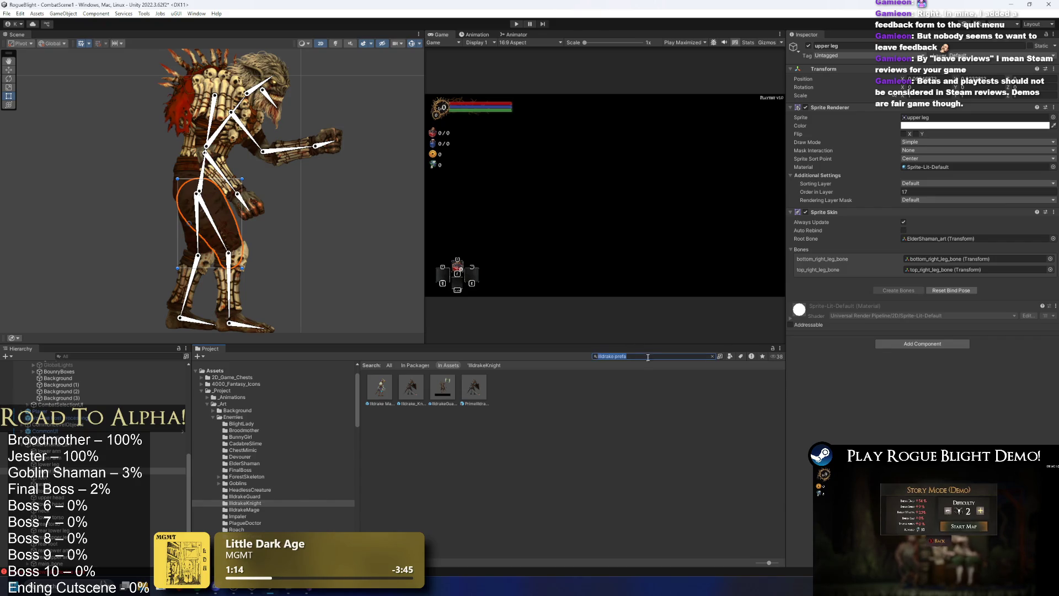
{"action": "left_click", "coordinate": [976, 117]}
{"action": "left_click", "coordinate": [392, 387]}
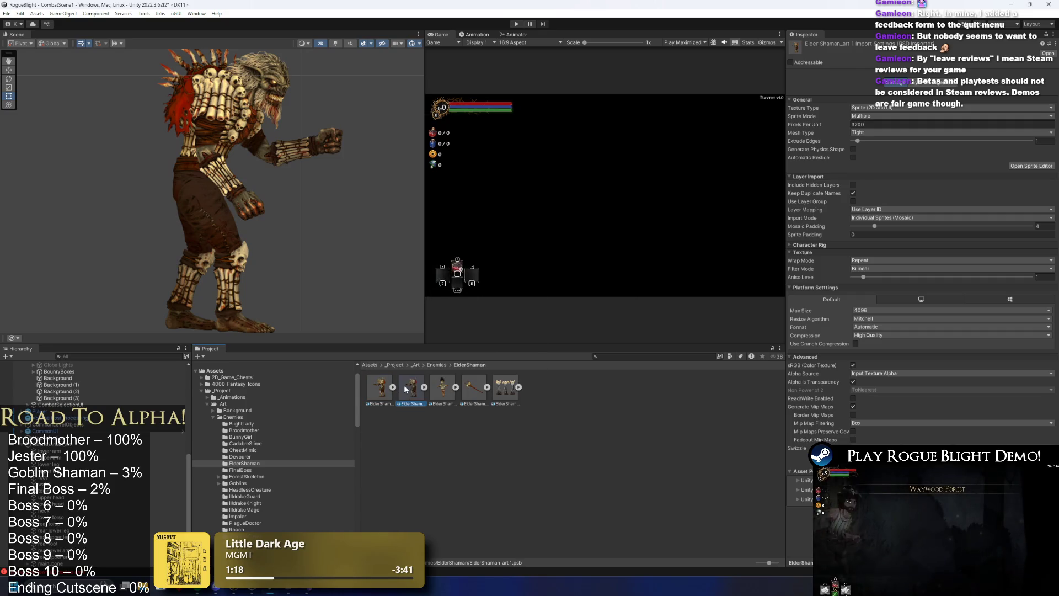
{"action": "right_click", "coordinate": [396, 390]}
{"action": "left_click", "coordinate": [441, 161]}
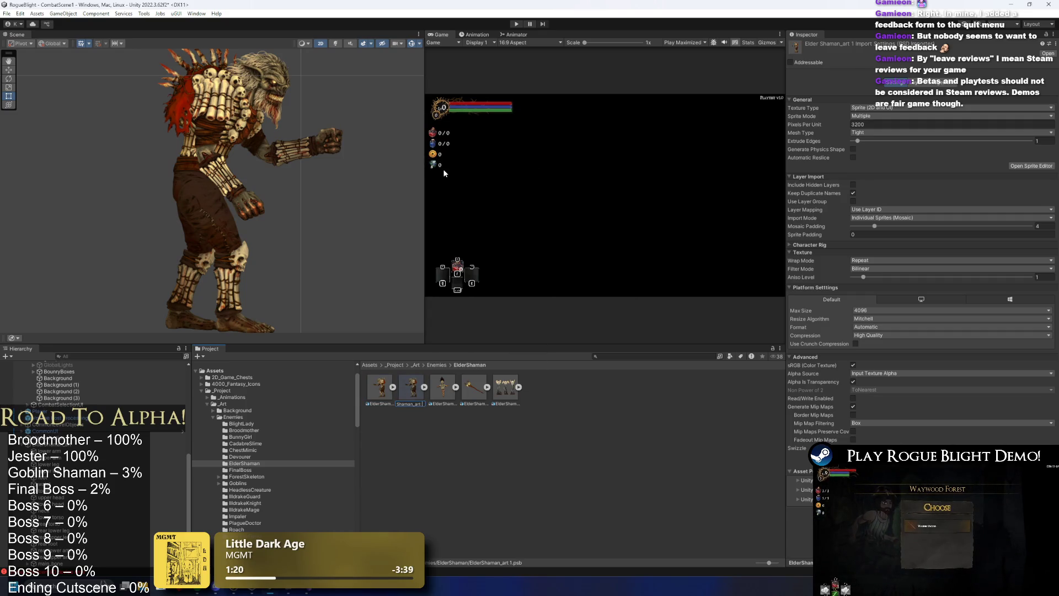
{"action": "type", "text": "NormalMap"}
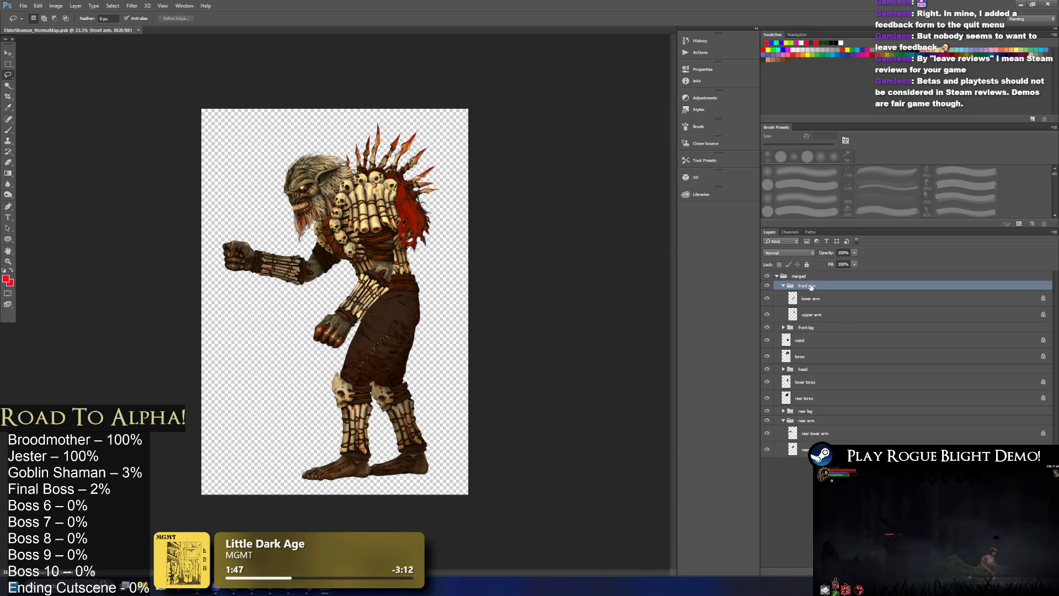
Expand the front leg, rear leg and head layer groups, then select the lower arm layer
{"action": "left_click", "coordinate": [806, 299]}
{"action": "left_click", "coordinate": [807, 326]}
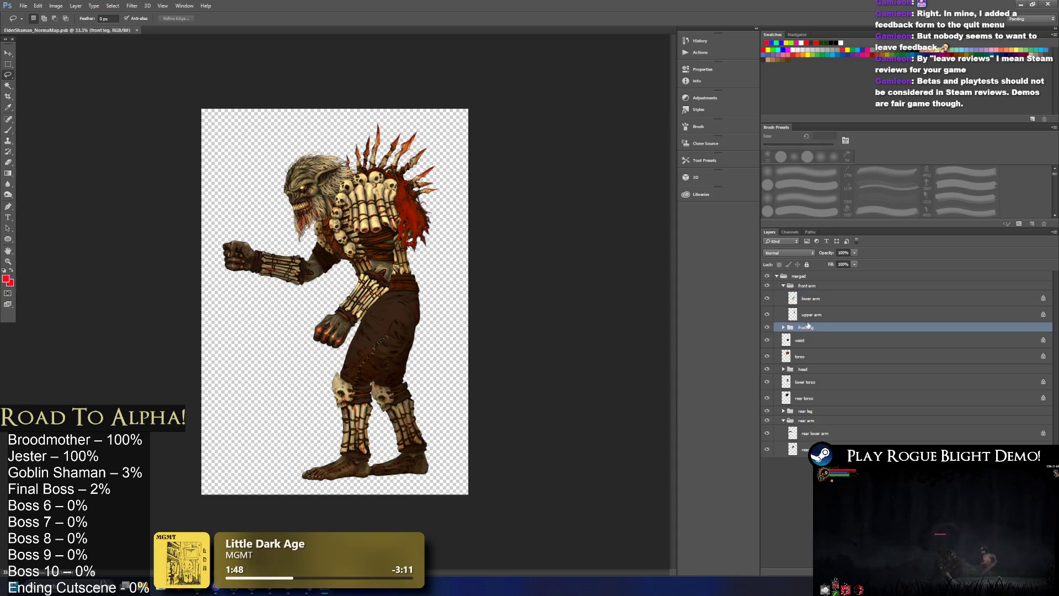
{"action": "left_click", "coordinate": [783, 328]}
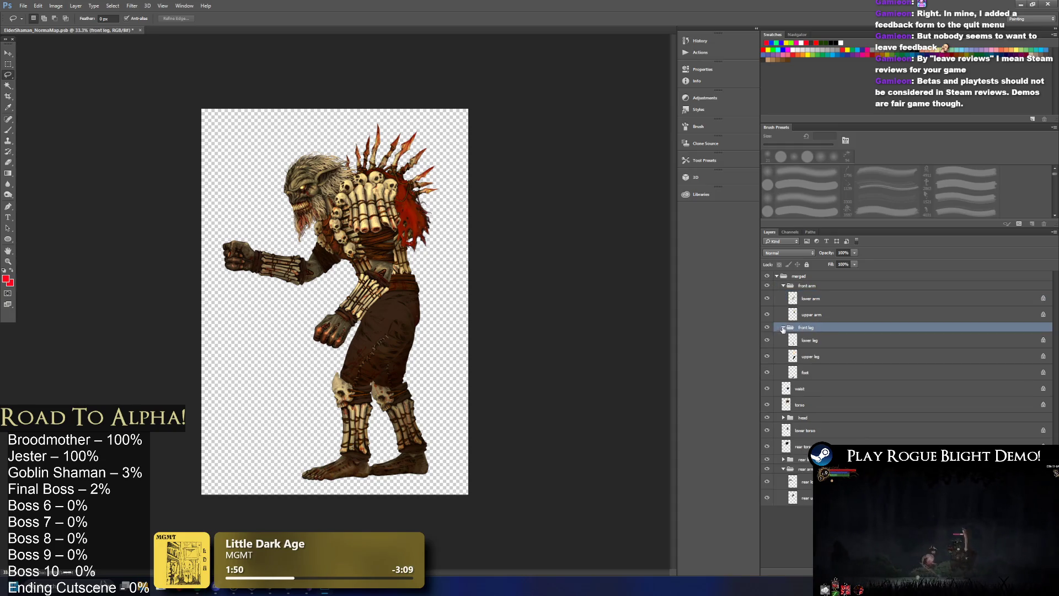
{"action": "left_click", "coordinate": [781, 461]}
{"action": "left_click", "coordinate": [783, 459]}
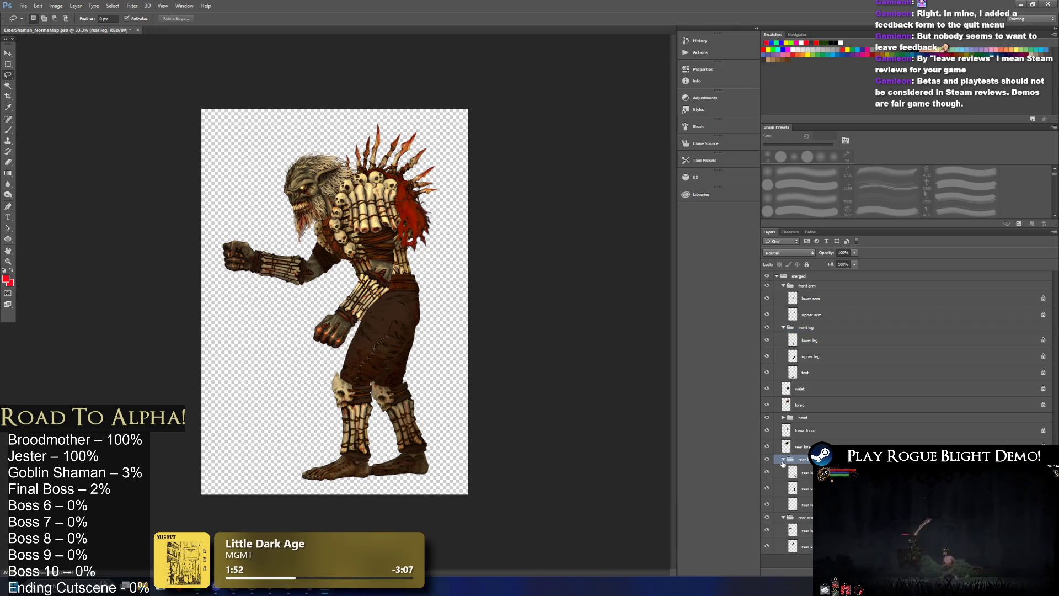
{"action": "left_click", "coordinate": [788, 418]}
{"action": "left_click", "coordinate": [783, 418]}
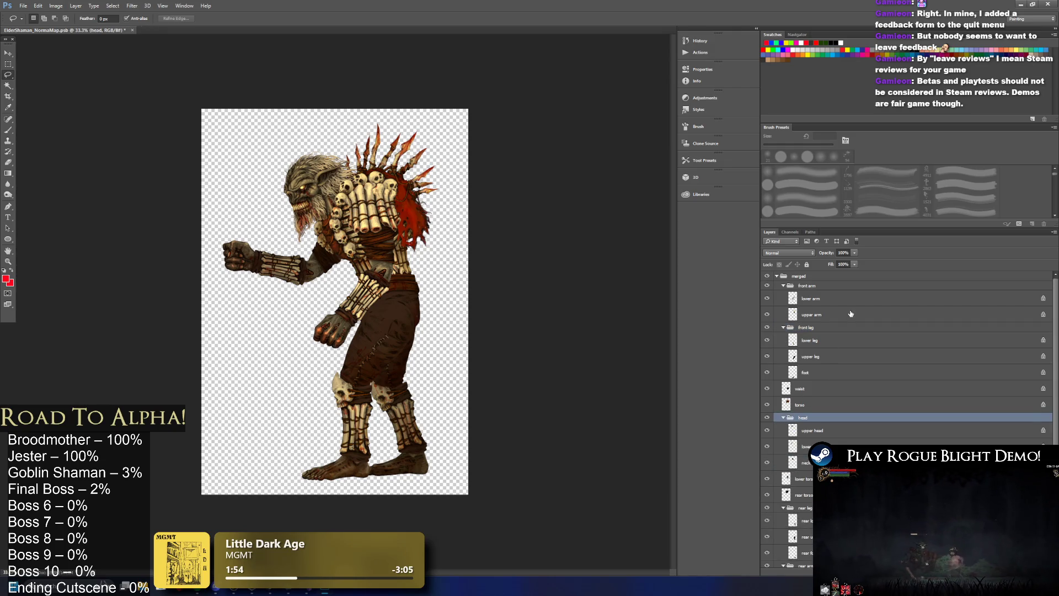
{"action": "left_click", "coordinate": [824, 298]}
{"action": "left_click", "coordinate": [147, 6]}
Generate a lower arm normal map with Low 11%, Medium 35%, High 35%, Blur 2.0, Detail Scale 54%
{"action": "mouse_move", "coordinate": [135, 5]}
{"action": "mouse_move", "coordinate": [165, 88]}
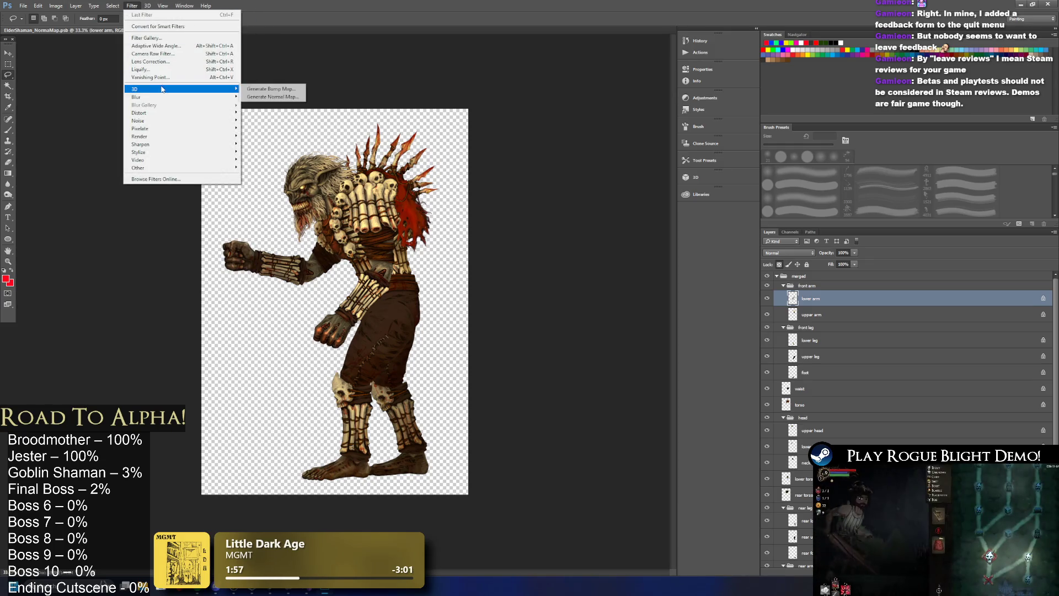
{"action": "left_click", "coordinate": [279, 98]}
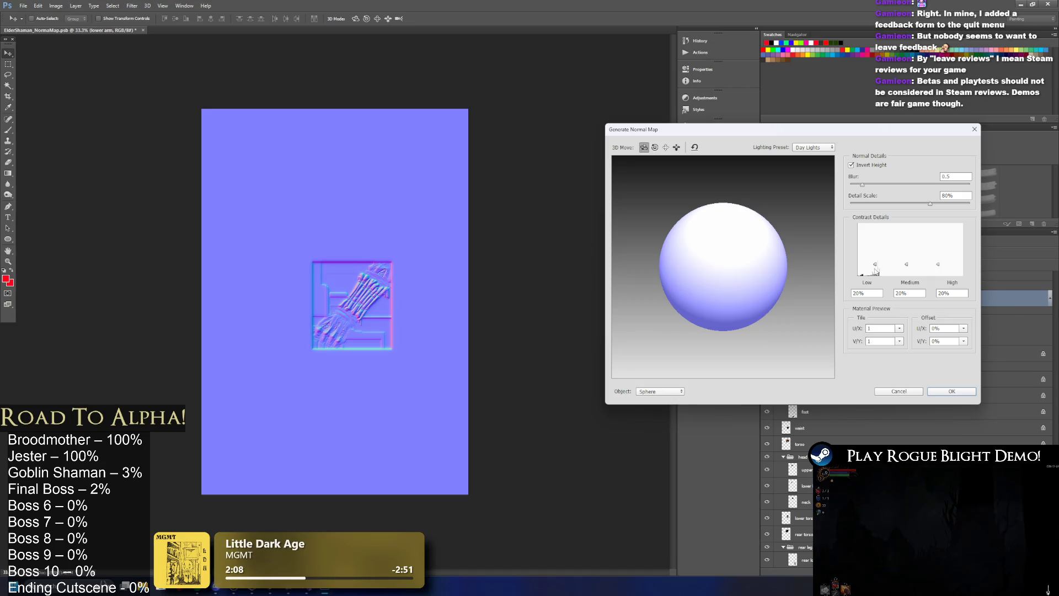
{"action": "left_click", "coordinate": [875, 271]}
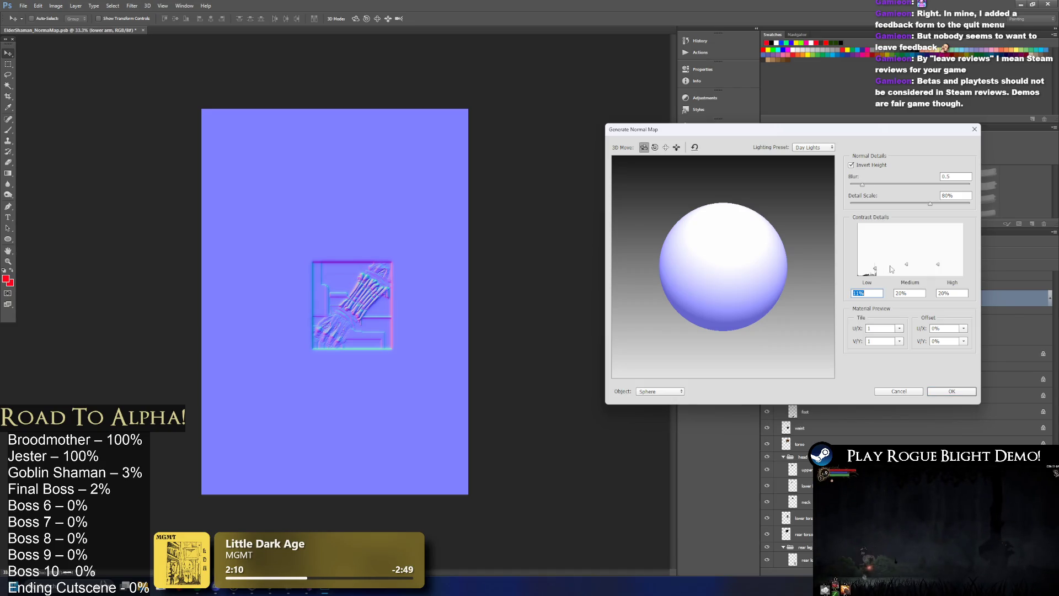
{"action": "left_click_drag", "start_coordinate": [906, 264], "coordinate": [937, 247]}
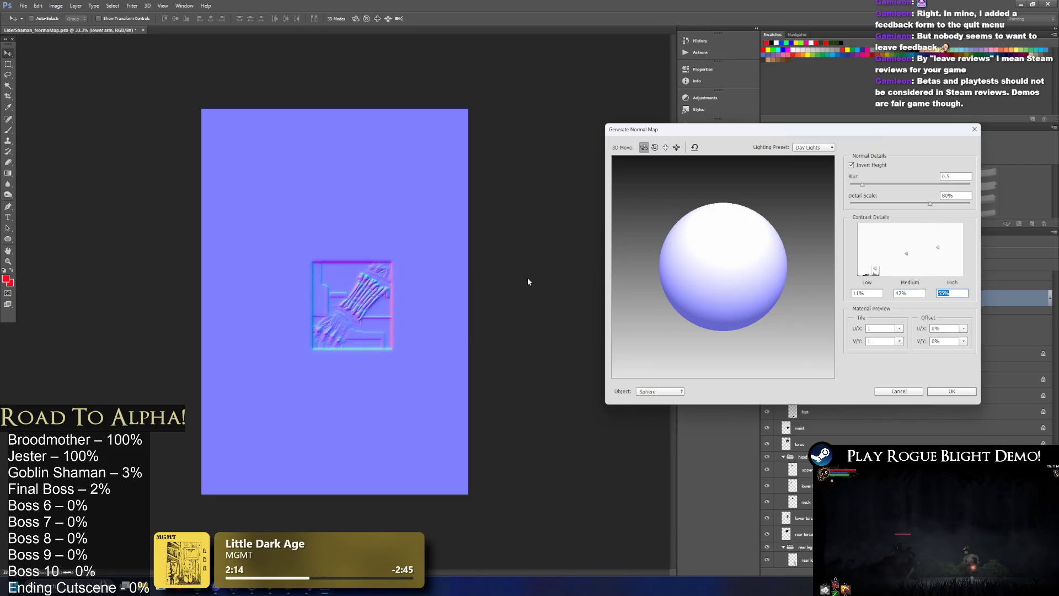
{"action": "left_click_drag", "start_coordinate": [862, 185], "coordinate": [868, 185]}
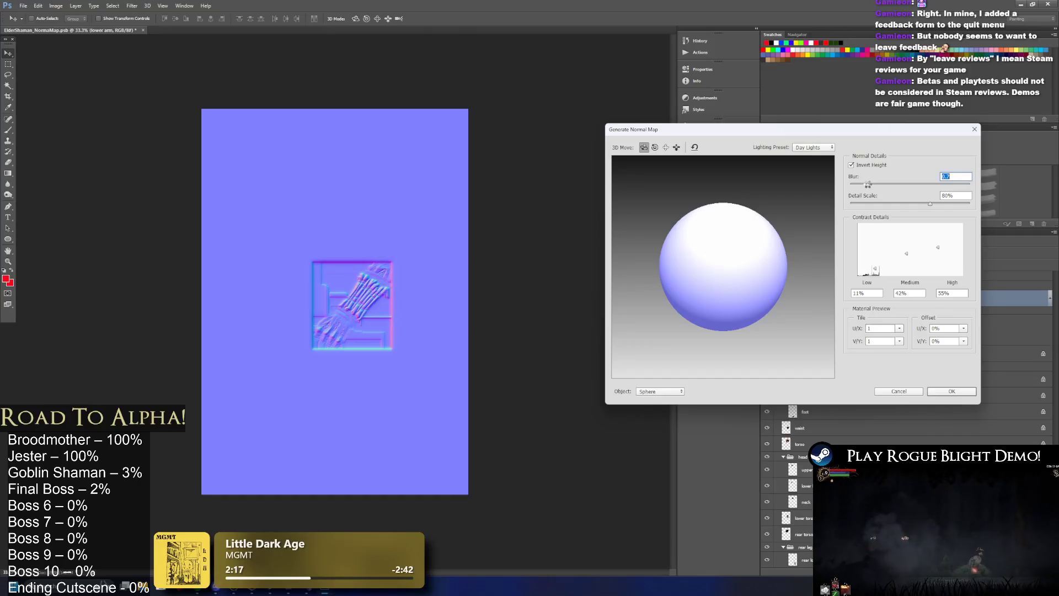
{"action": "left_click_drag", "start_coordinate": [928, 204], "coordinate": [927, 207]}
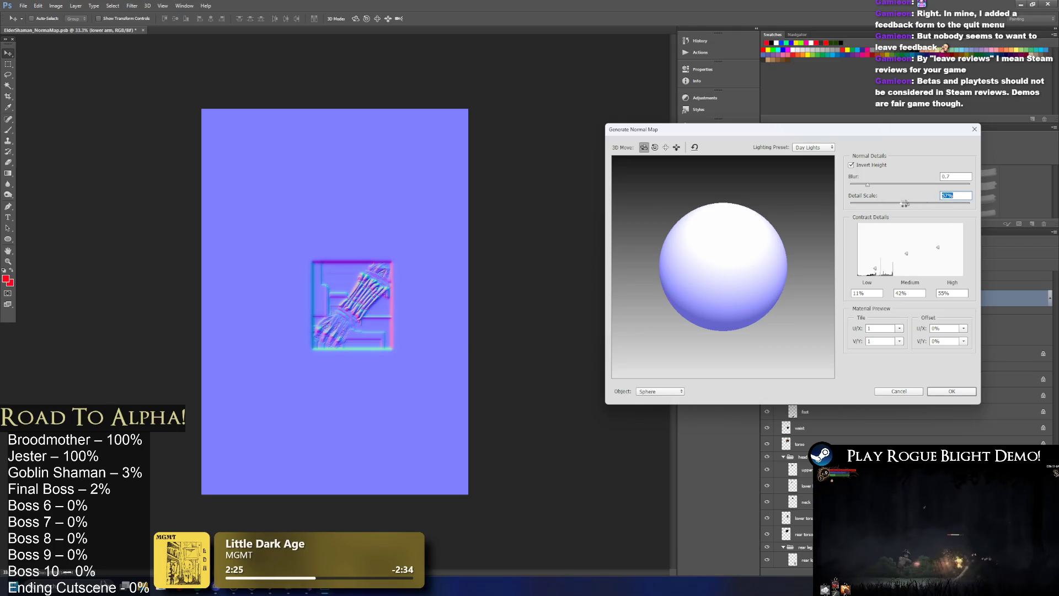
{"action": "left_click_drag", "start_coordinate": [905, 202], "coordinate": [876, 187]}
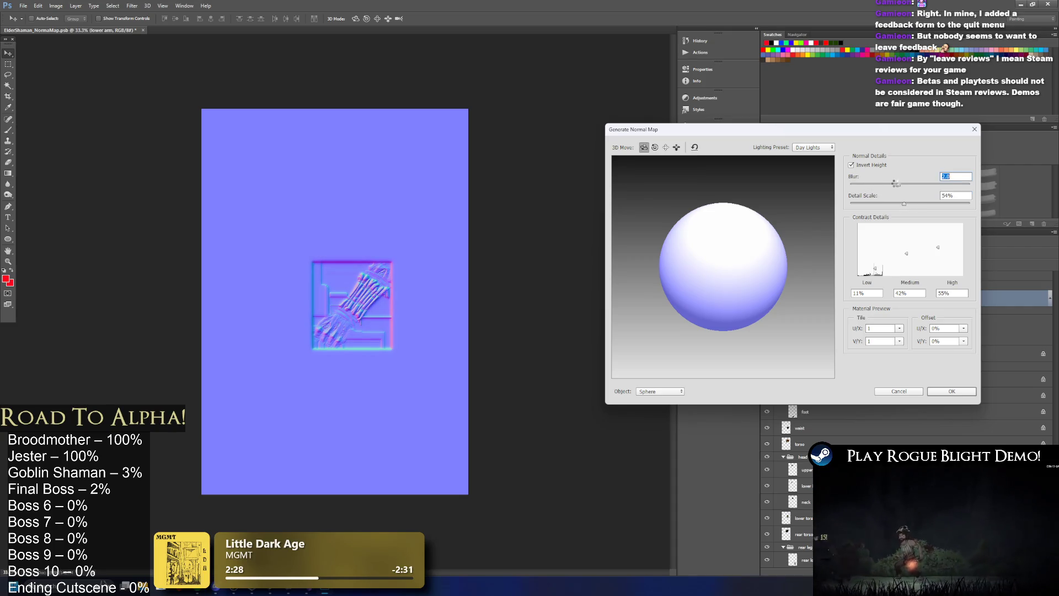
{"action": "left_click_drag", "start_coordinate": [913, 186], "coordinate": [898, 186]}
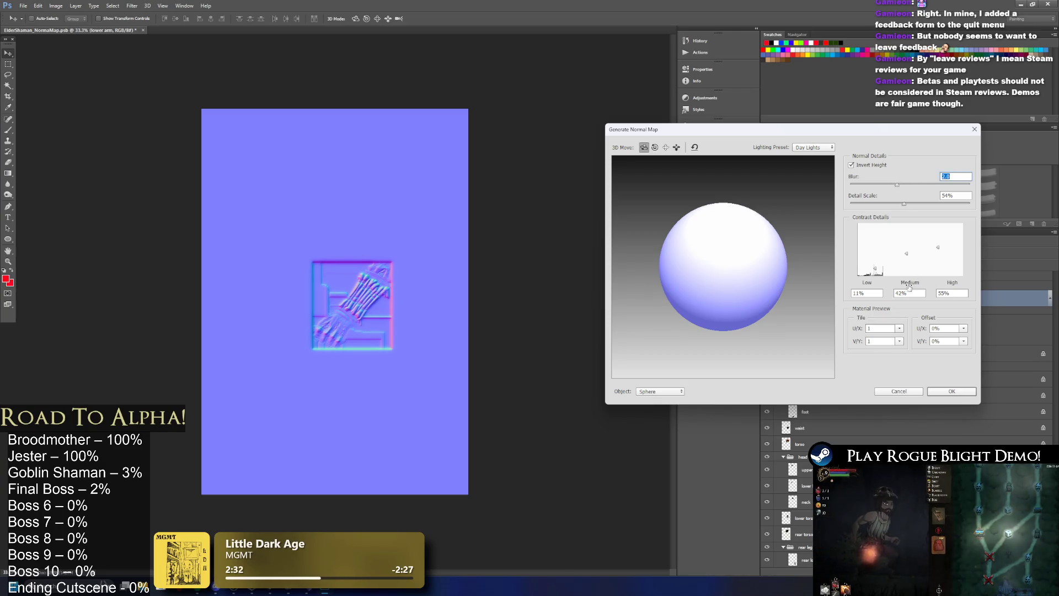
{"action": "left_click_drag", "start_coordinate": [906, 253], "coordinate": [907, 256]}
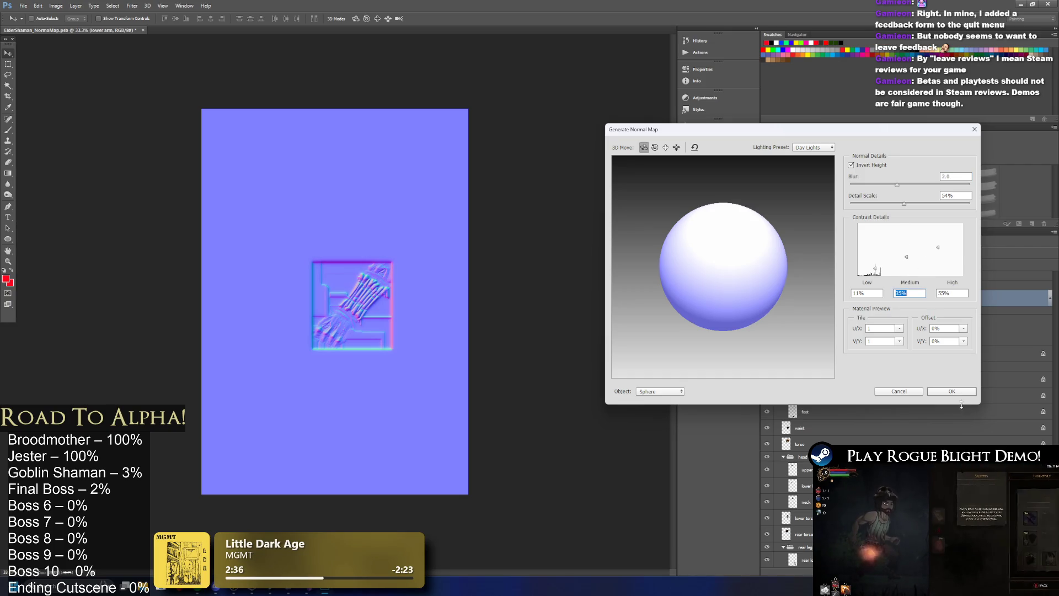
{"action": "left_click", "coordinate": [950, 391]}
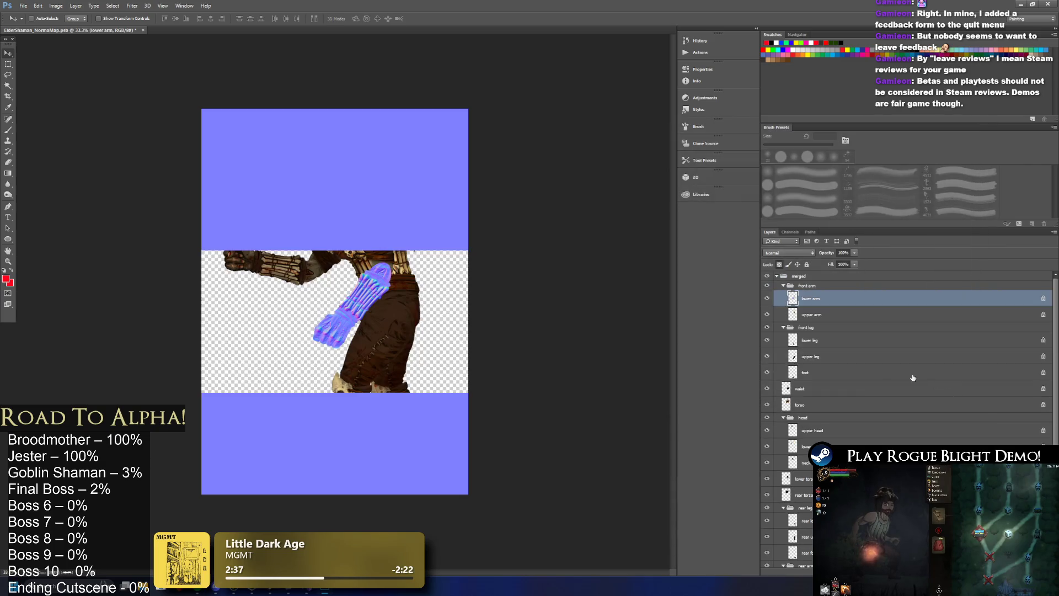
Reapply the normal map to upper arm, lower leg, upper leg, foot, waist, torso and upper head layers
{"action": "left_click", "coordinate": [826, 318]}
{"action": "key", "text": "ctrl+f"}
{"action": "left_click", "coordinate": [824, 345]}
{"action": "key", "text": "ctrl+f"}
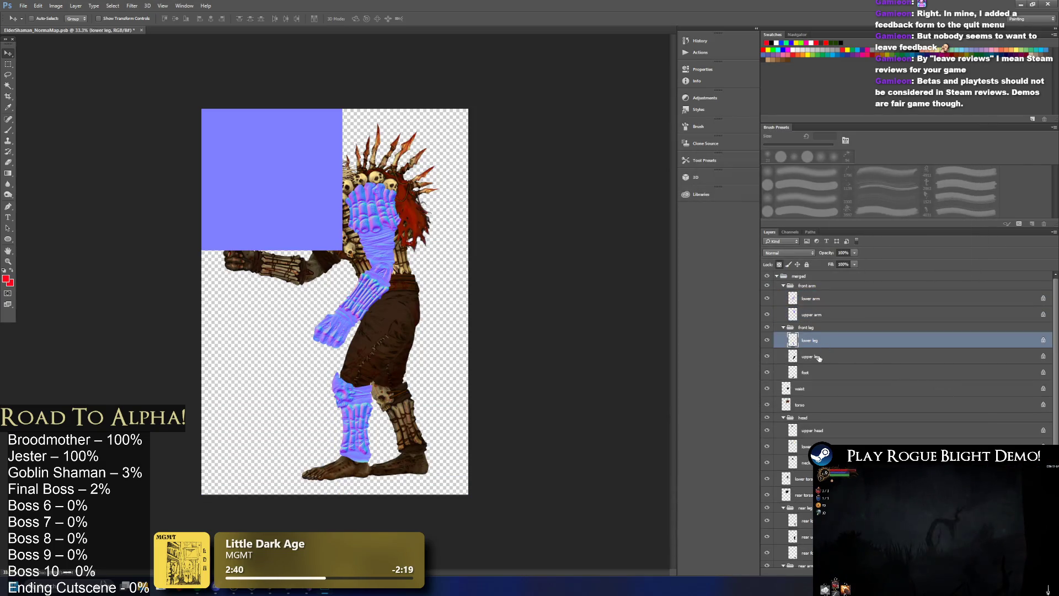
{"action": "left_click", "coordinate": [818, 357]}
{"action": "key", "text": "ctrl+f"}
{"action": "left_click", "coordinate": [821, 373]}
{"action": "key", "text": "ctrl+f"}
{"action": "scroll", "coordinate": [841, 363], "scroll_direction": "down", "scroll_amount": 1}
{"action": "left_click", "coordinate": [809, 364]}
{"action": "key", "text": "ctrl+f"}
{"action": "left_click", "coordinate": [815, 376]}
{"action": "key", "text": "ctrl+f"}
{"action": "scroll", "coordinate": [818, 377], "scroll_direction": "down", "scroll_amount": 1}
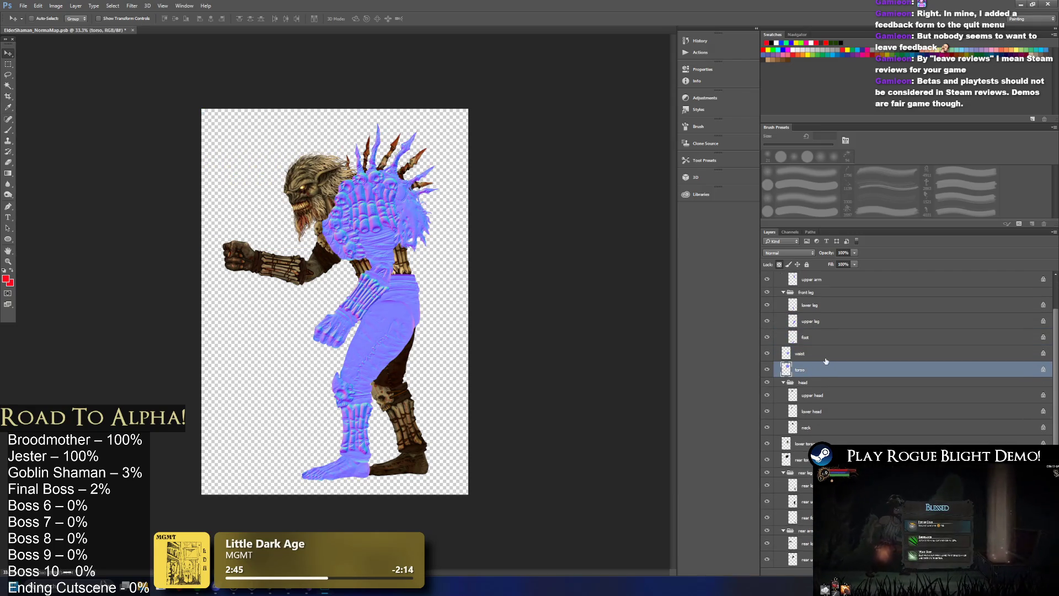
{"action": "left_click", "coordinate": [808, 395]}
{"action": "key", "text": "ctrl+f"}
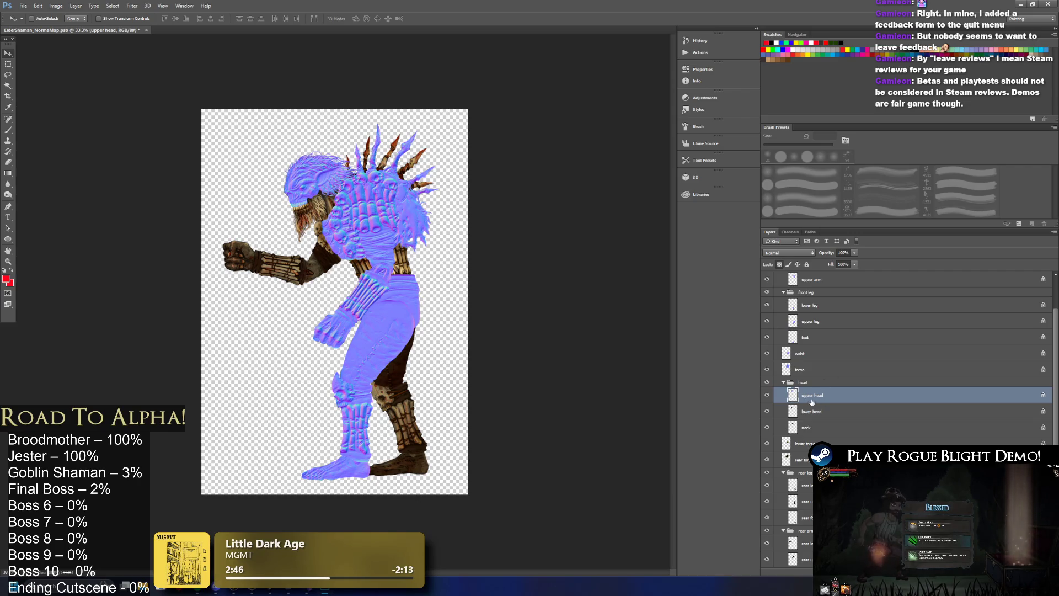
Normal-map the lower head, neck, lower torso and rear parts through the rear upper arm, then close the document
{"action": "scroll", "coordinate": [316, 141], "scroll_direction": "up", "scroll_amount": 5}
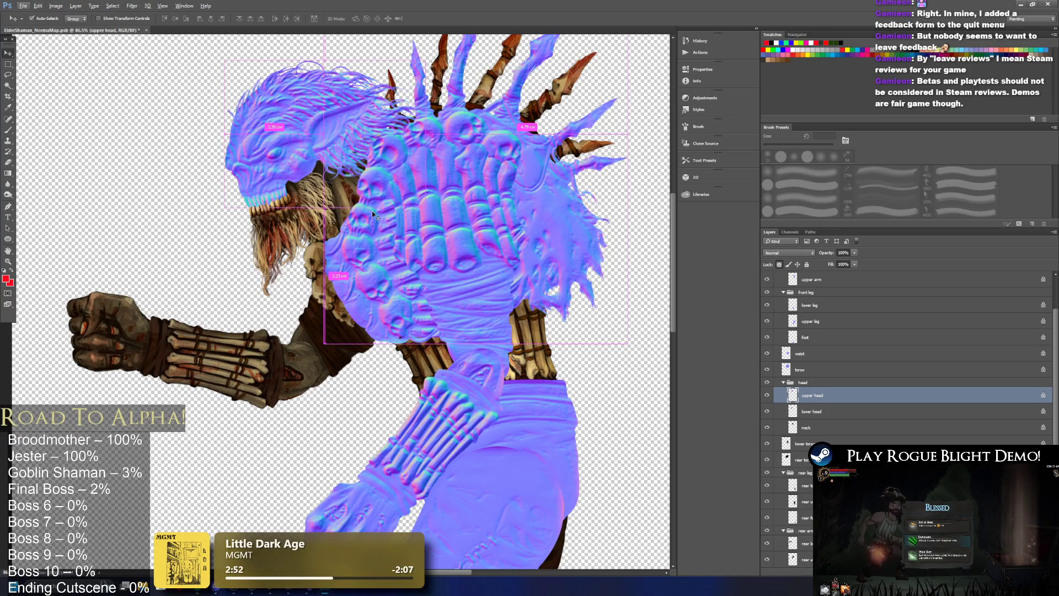
{"action": "key", "text": "ctrl+z"}
{"action": "key", "text": "ctrl+z"}
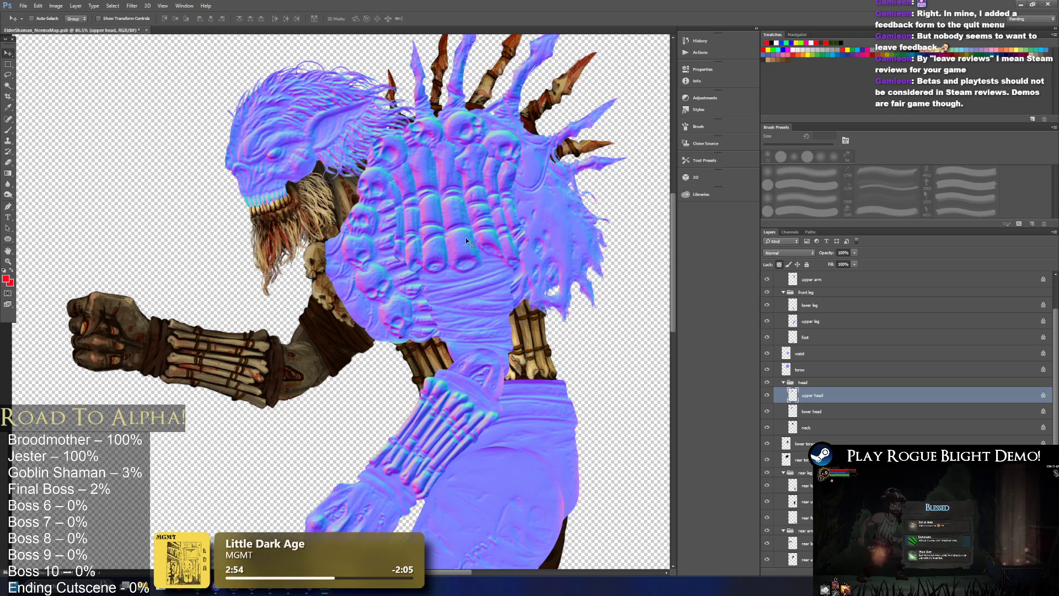
{"action": "key", "text": "ctrl+shift+z"}
{"action": "key", "text": "ctrl+shift+z"}
{"action": "key", "text": "ctrl+shift+z"}
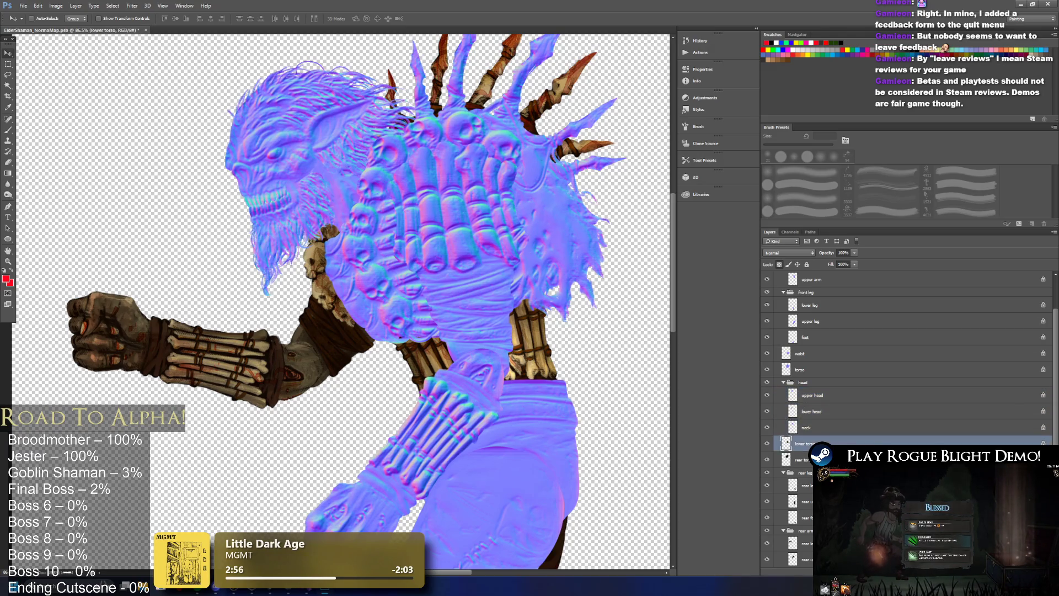
{"action": "key", "text": "ctrl+shift+z"}
{"action": "key", "text": "ctrl+shift+z"}
{"action": "key", "text": "ctrl+shift+z"}
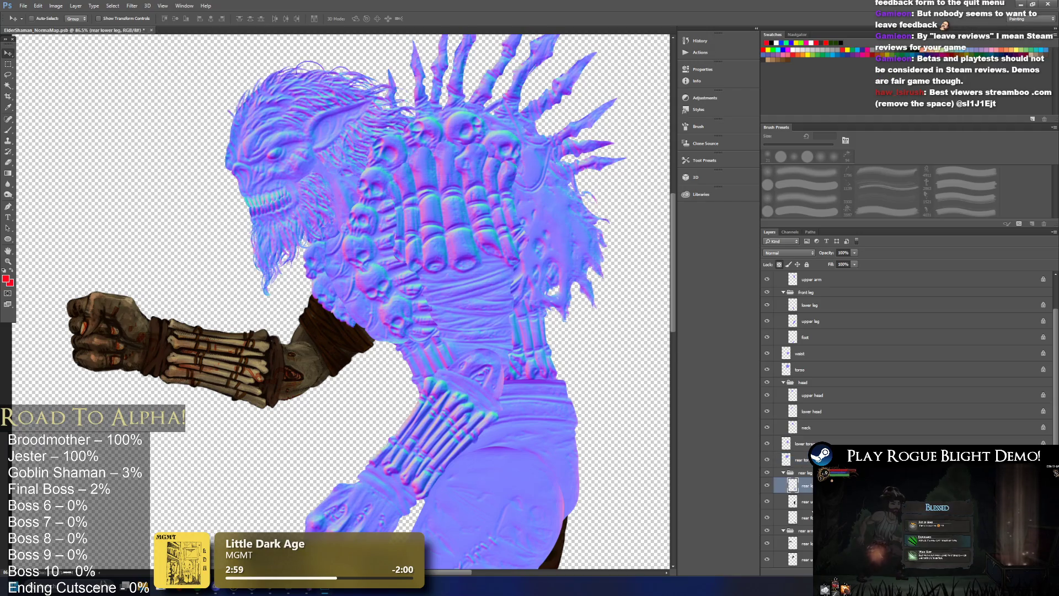
{"action": "key", "text": "ctrl+shift+z"}
{"action": "key", "text": "ctrl+shift+z"}
{"action": "key", "text": "ctrl+shift+z"}
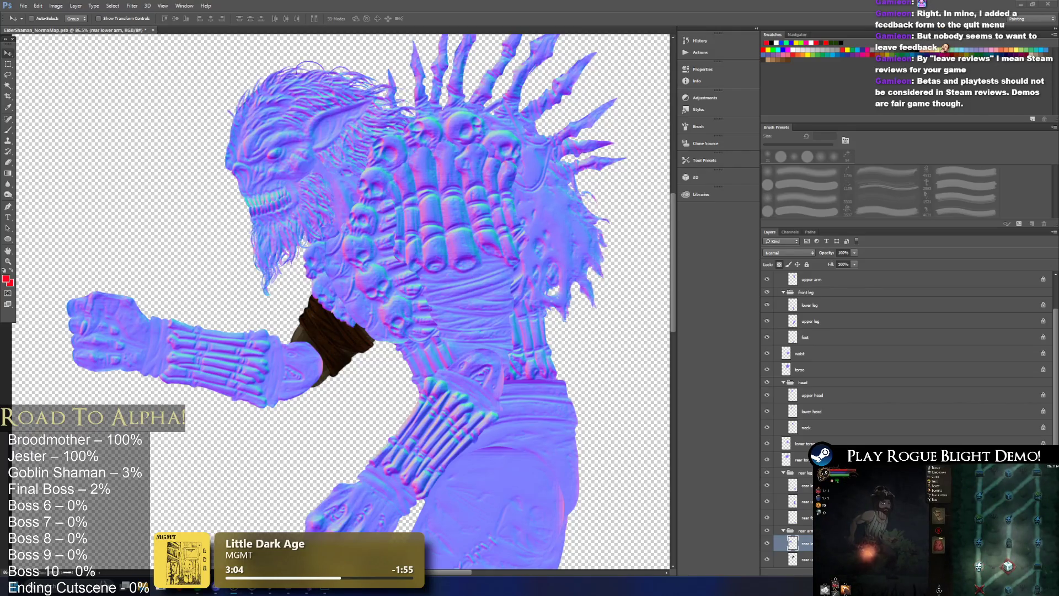
{"action": "key", "text": "ctrl+shift+z"}
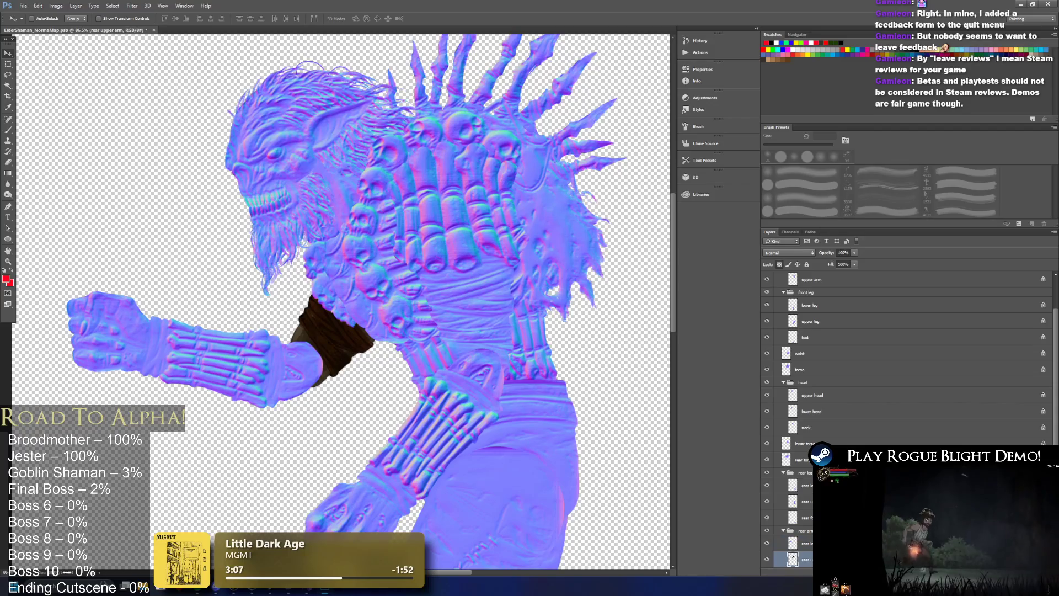
{"action": "key", "text": "ctrl+shift+z"}
{"action": "scroll", "coordinate": [384, 298], "scroll_direction": "down", "scroll_amount": 5}
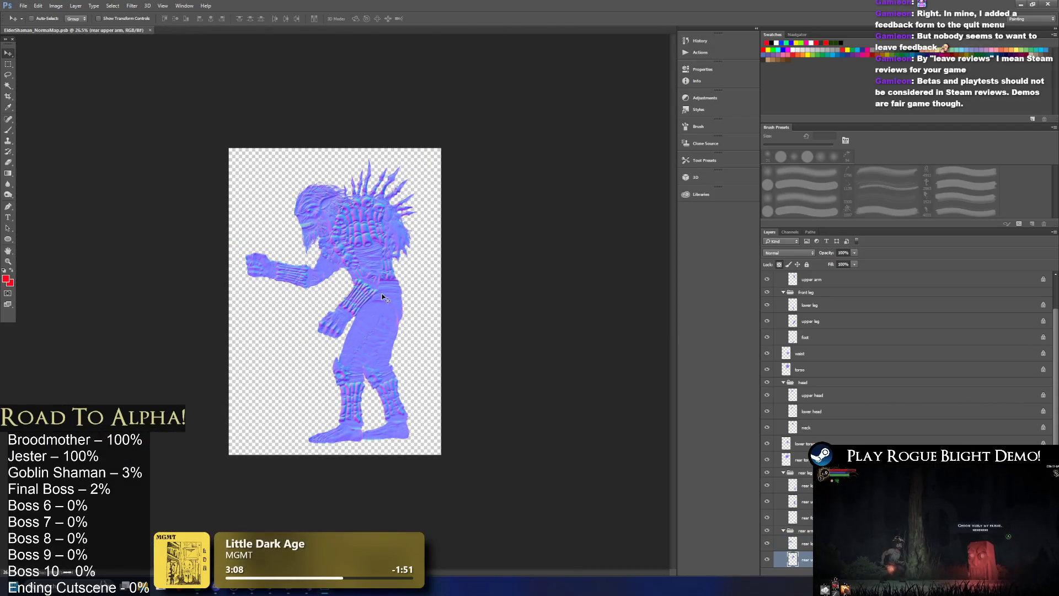
{"action": "left_click", "coordinate": [150, 31]}
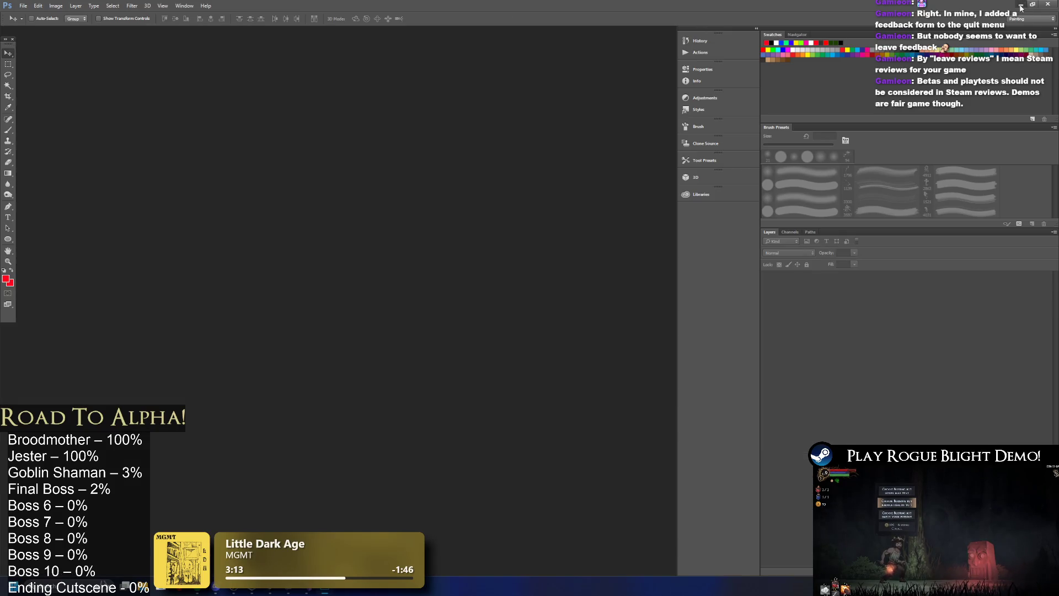
Back in Unity, look up ForestSkeletonMaterial, then clear the search and enlarge the asset area
{"action": "left_click", "coordinate": [1020, 6]}
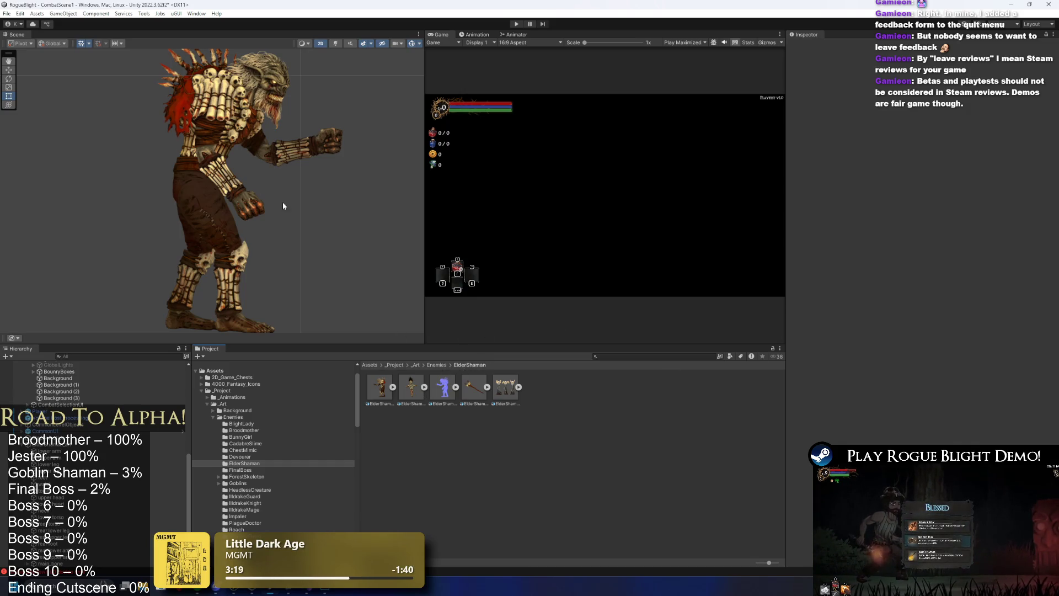
{"action": "left_click", "coordinate": [674, 358]}
{"action": "type", "text": "sk"}
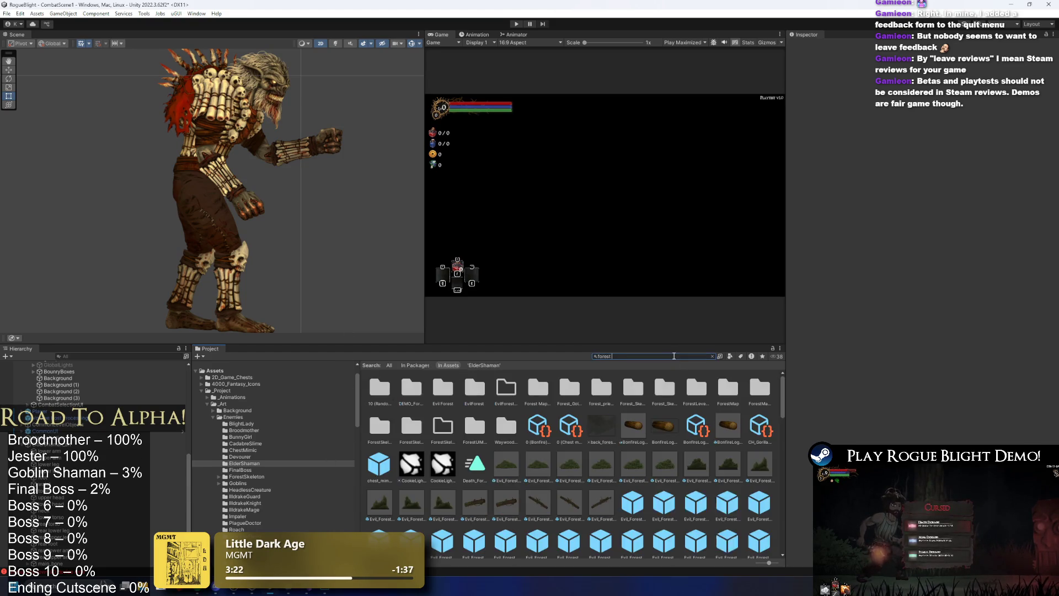
{"action": "type", "text": "e ma"}
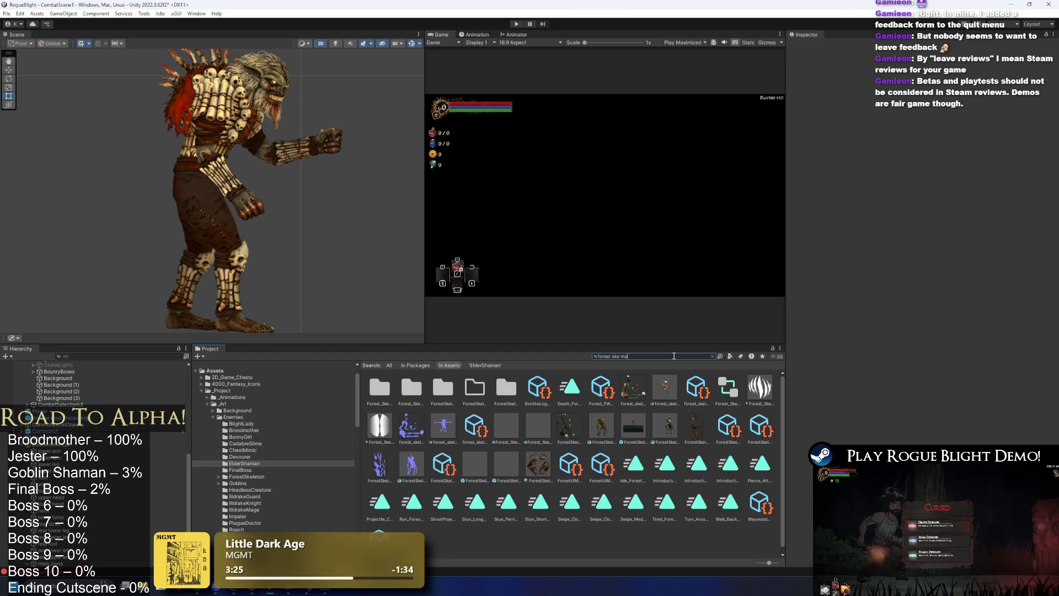
{"action": "type", "text": "t"}
{"action": "left_click", "coordinate": [411, 387]}
{"action": "left_click", "coordinate": [661, 356]}
{"action": "key", "text": "BackSpace"}
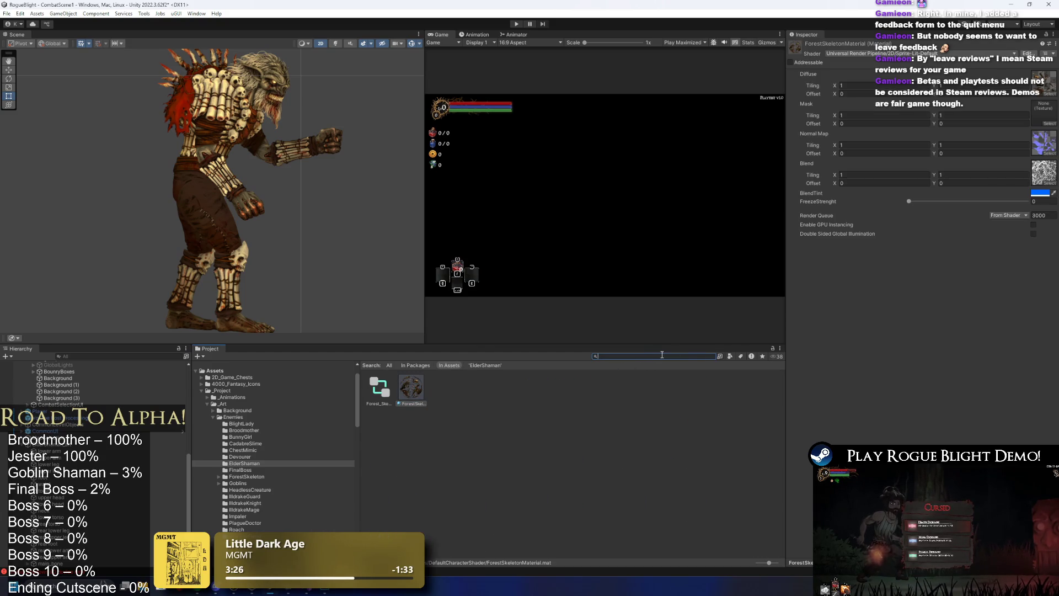
{"action": "scroll", "coordinate": [710, 462], "scroll_direction": "down", "scroll_amount": 1}
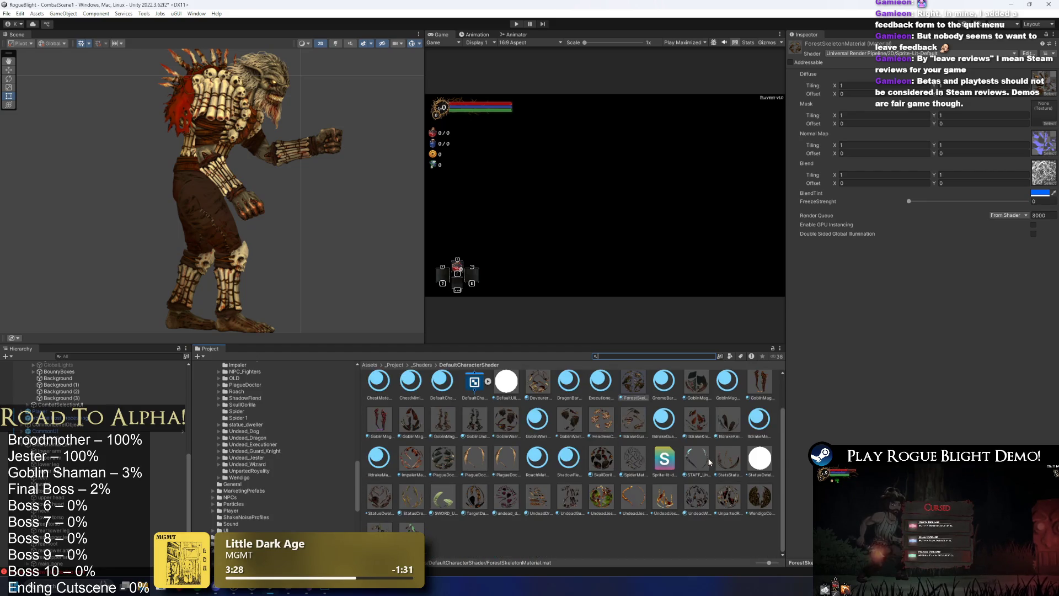
{"action": "left_click_drag", "start_coordinate": [587, 345], "coordinate": [587, 270]}
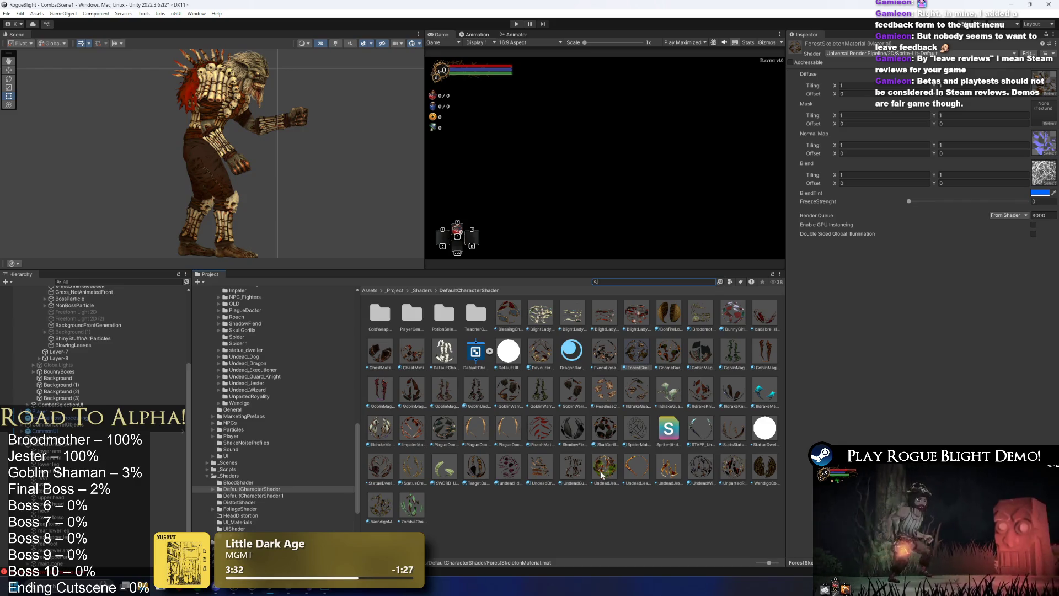
Duplicate undead_dog_Material and name the copy elderShaman_Material
{"action": "left_click", "coordinate": [507, 466]}
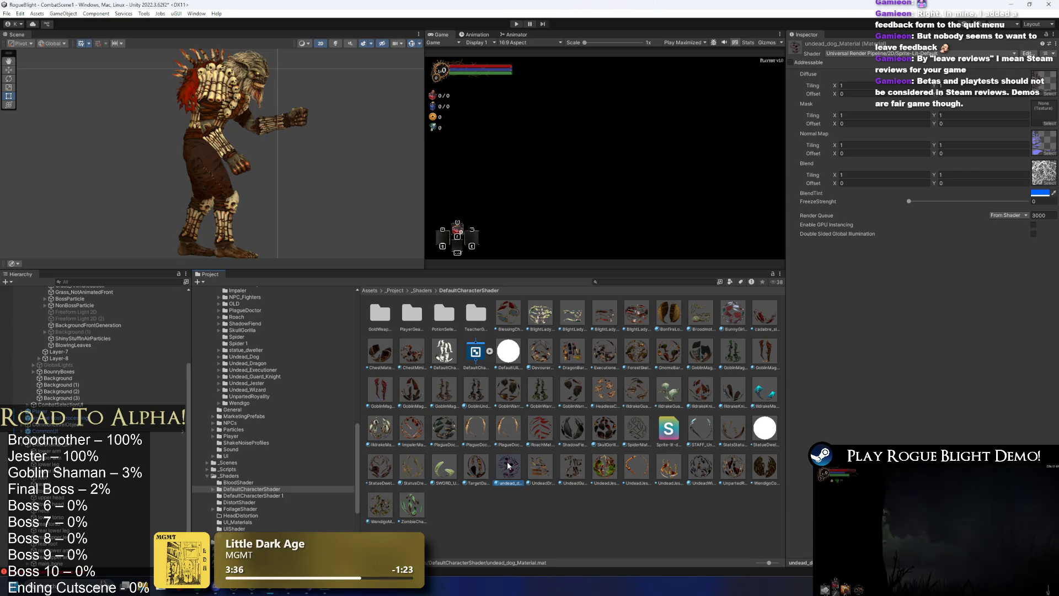
{"action": "right_click", "coordinate": [508, 466]}
{"action": "left_click", "coordinate": [595, 241]}
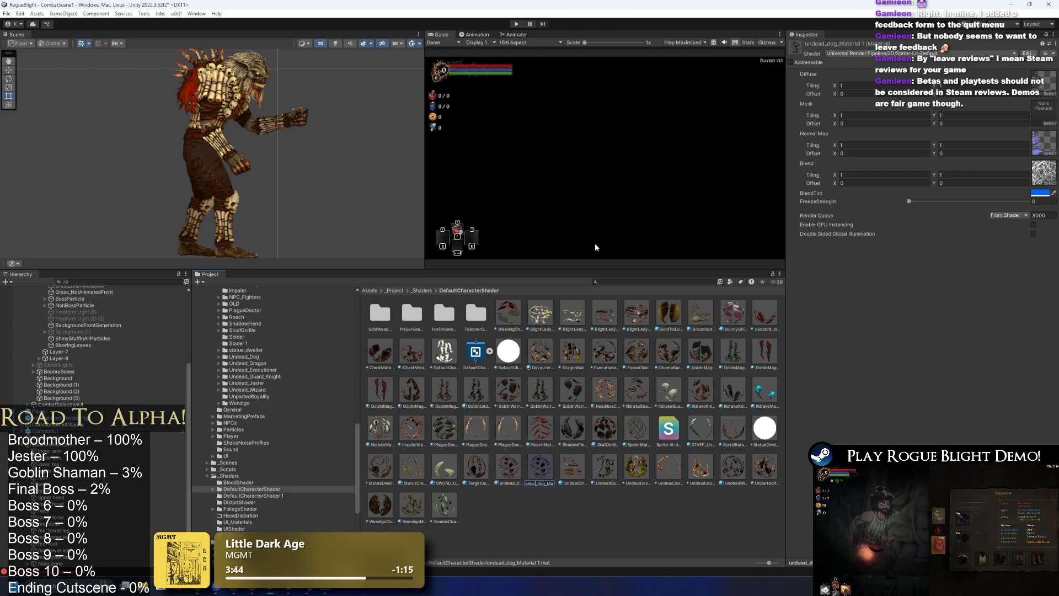
{"action": "type", "text": "Shaman"}
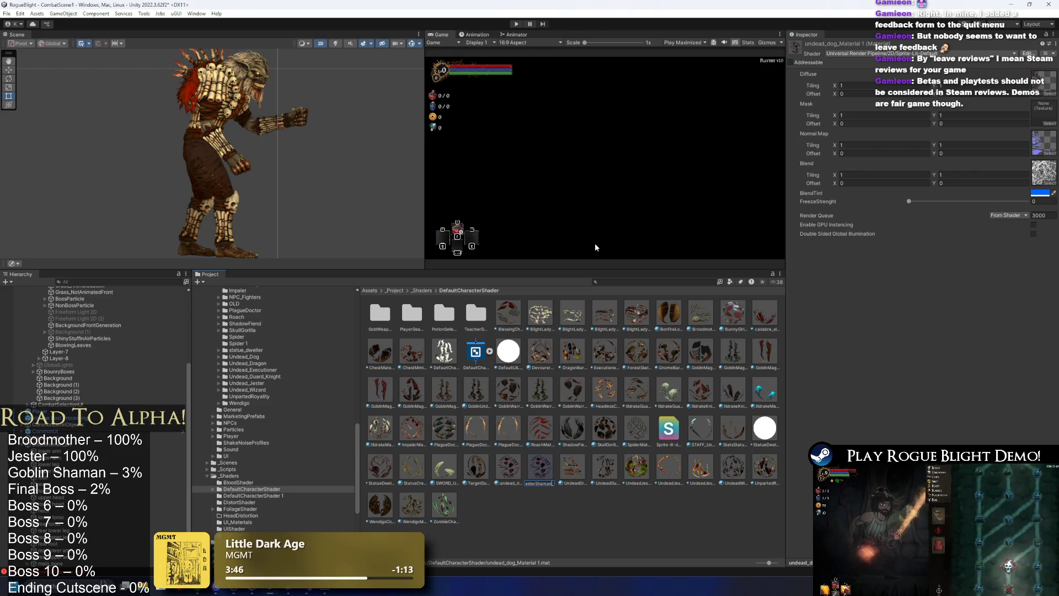
{"action": "key", "text": "BackSpace"}
{"action": "key", "text": "BackSpace"}
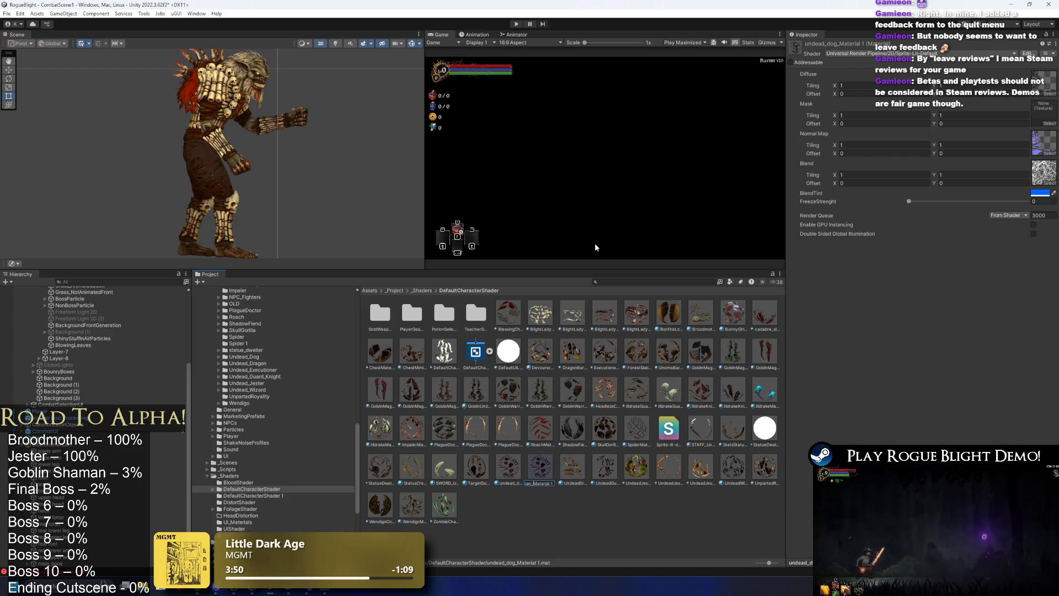
{"action": "type", "text": "elderShaman"}
{"action": "key", "text": "Return"}
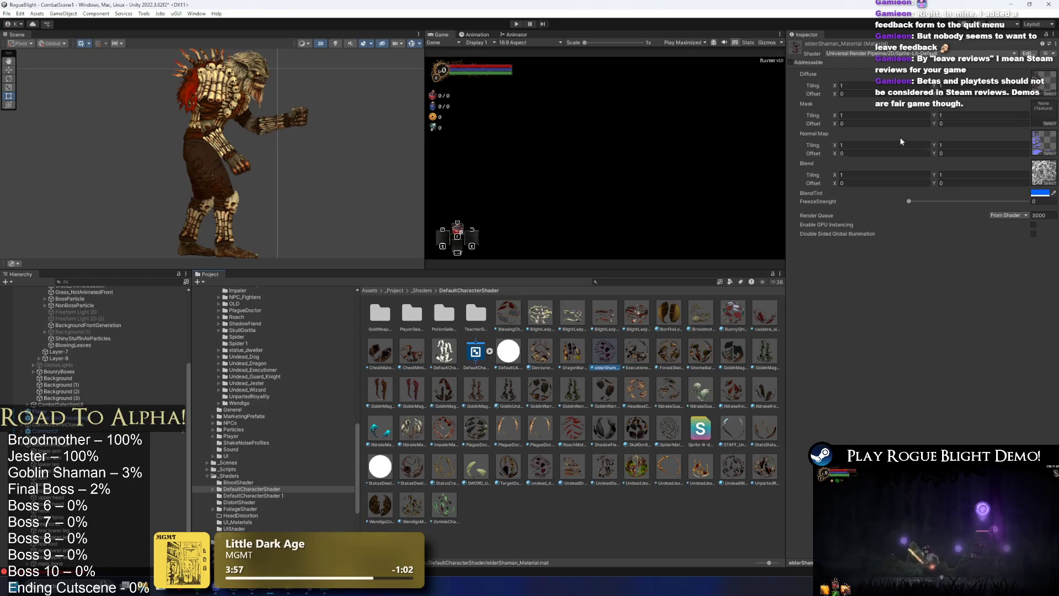
Assign the ElderShaman texture as Diffuse and the blue ElderShaman normal map as Normal Map
{"action": "left_click", "coordinate": [1045, 95]}
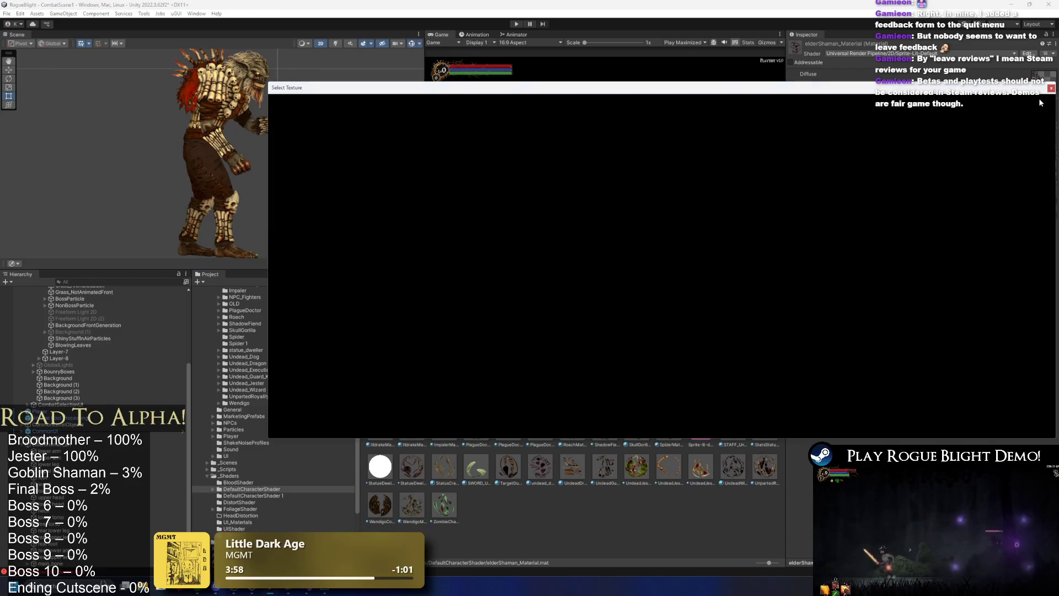
{"action": "type", "text": "elder"}
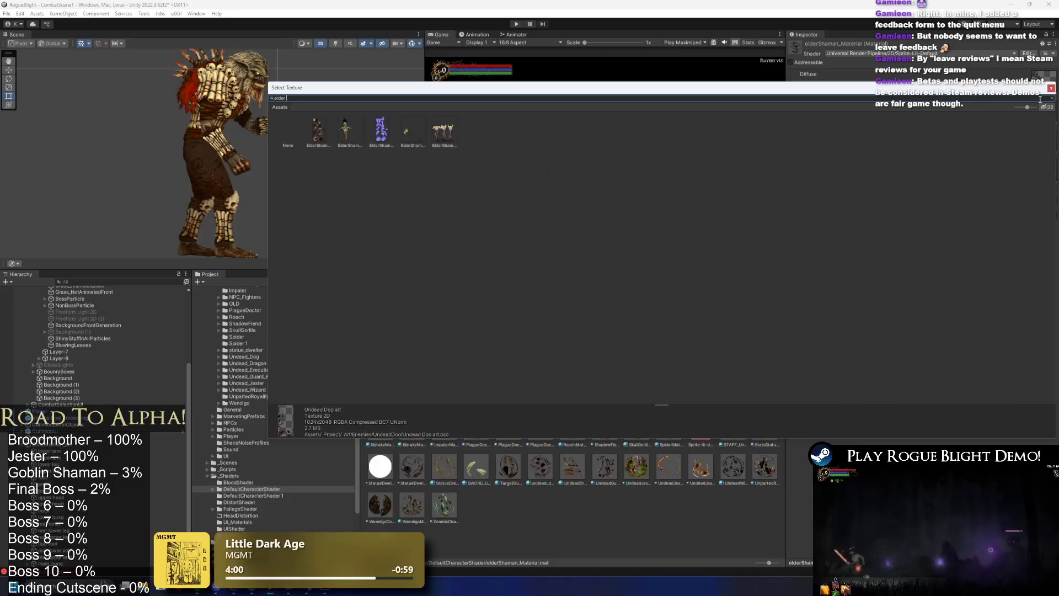
{"action": "double_click", "coordinate": [317, 131]}
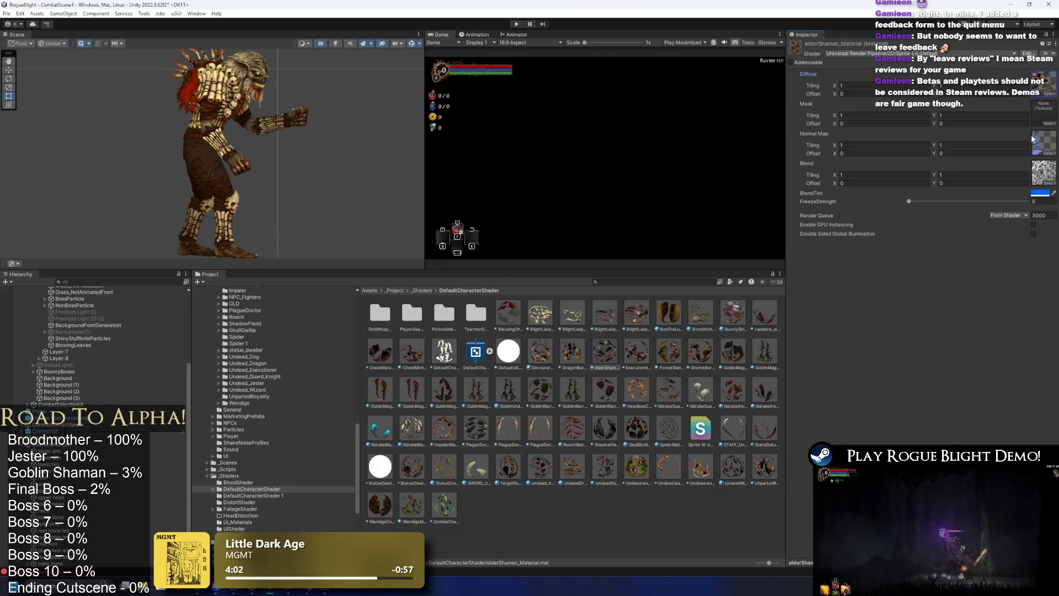
{"action": "left_click", "coordinate": [1050, 154]}
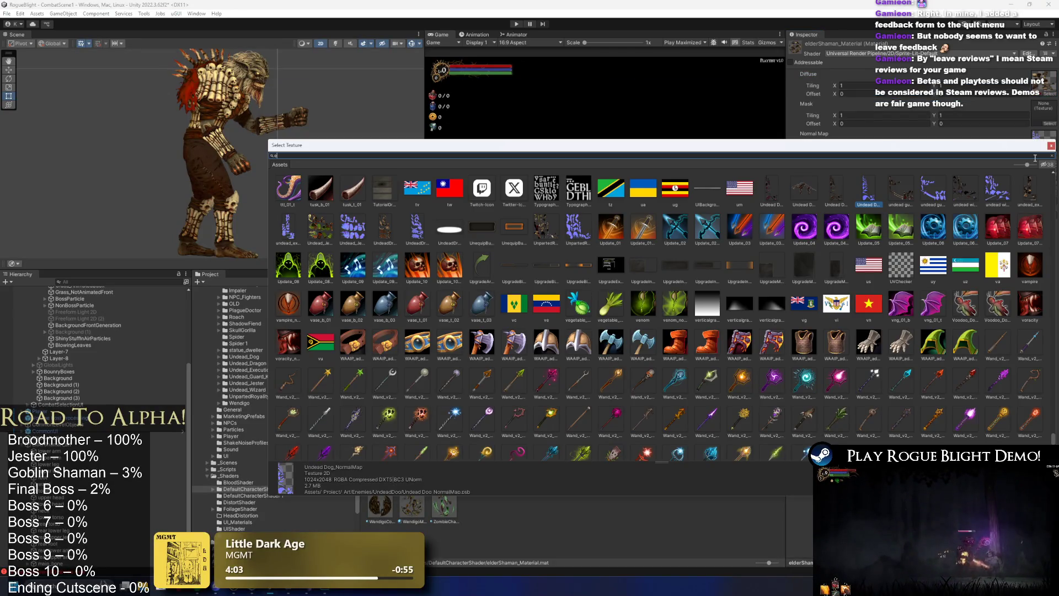
{"action": "type", "text": "l"}
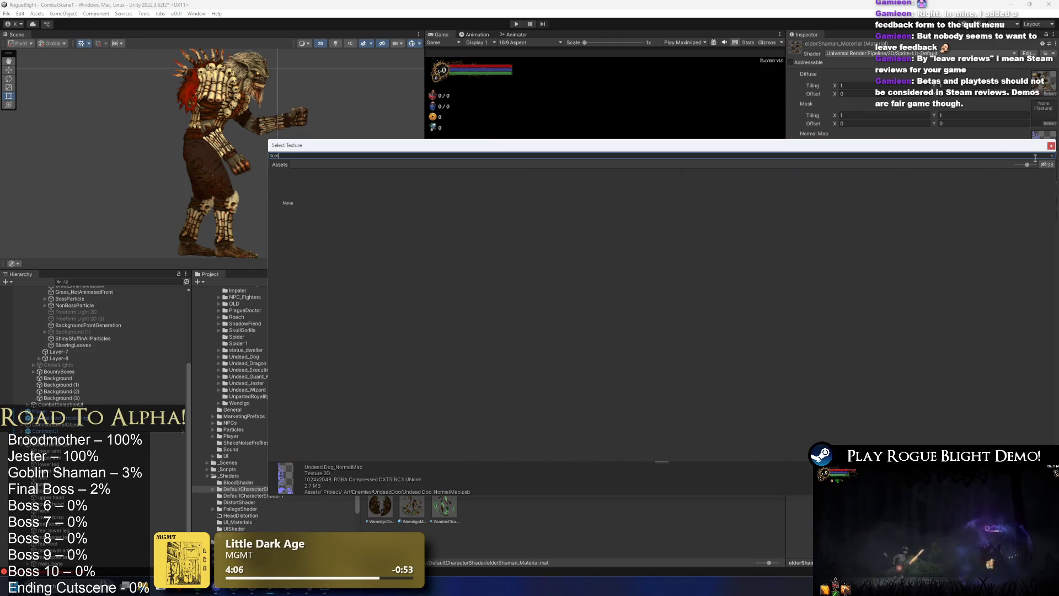
{"action": "type", "text": "kder sha"}
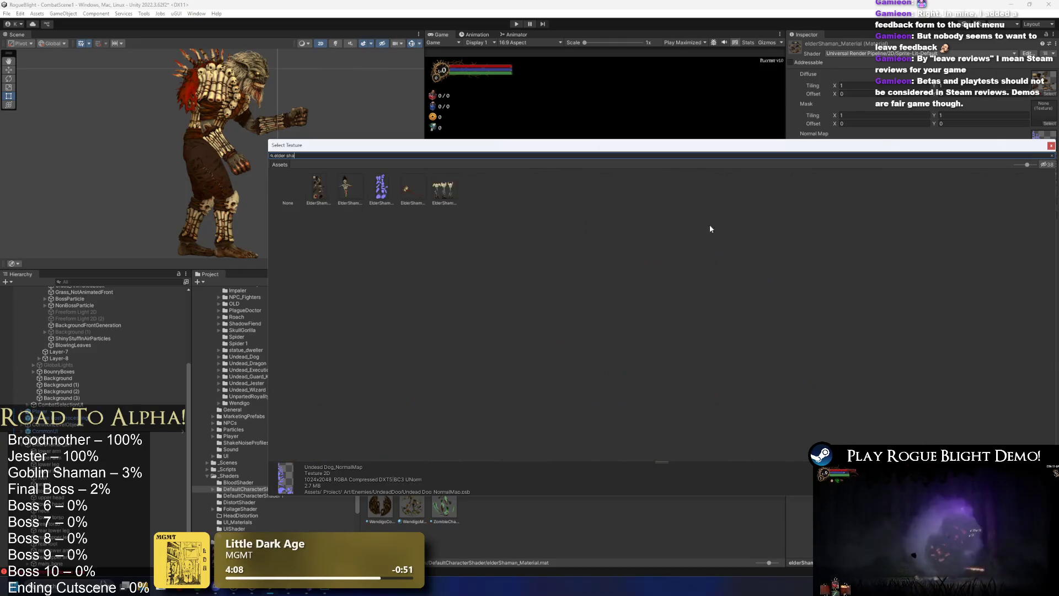
{"action": "double_click", "coordinate": [381, 188]}
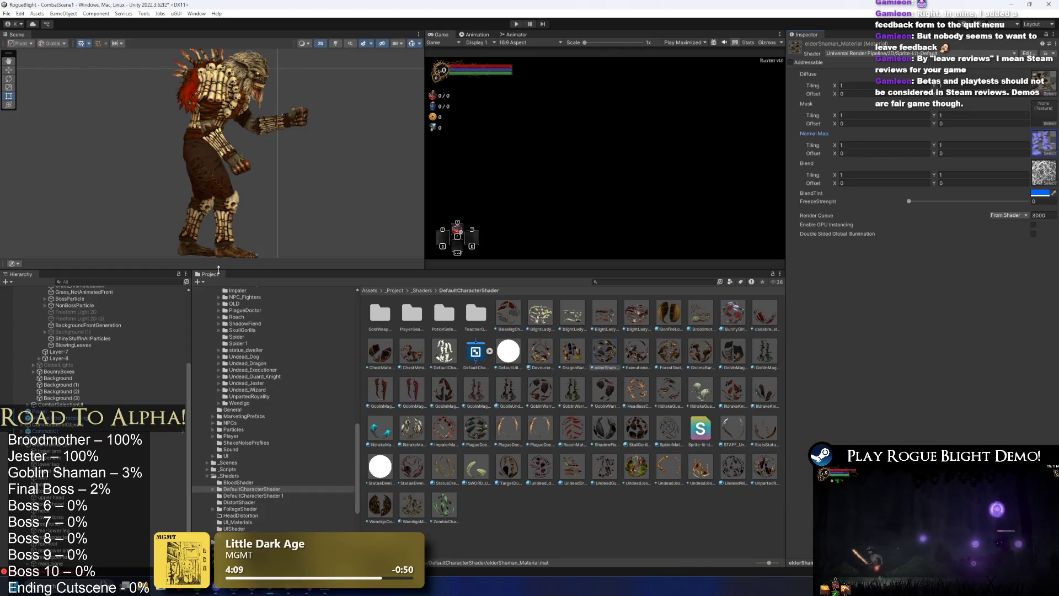
{"action": "left_click", "coordinate": [55, 451]}
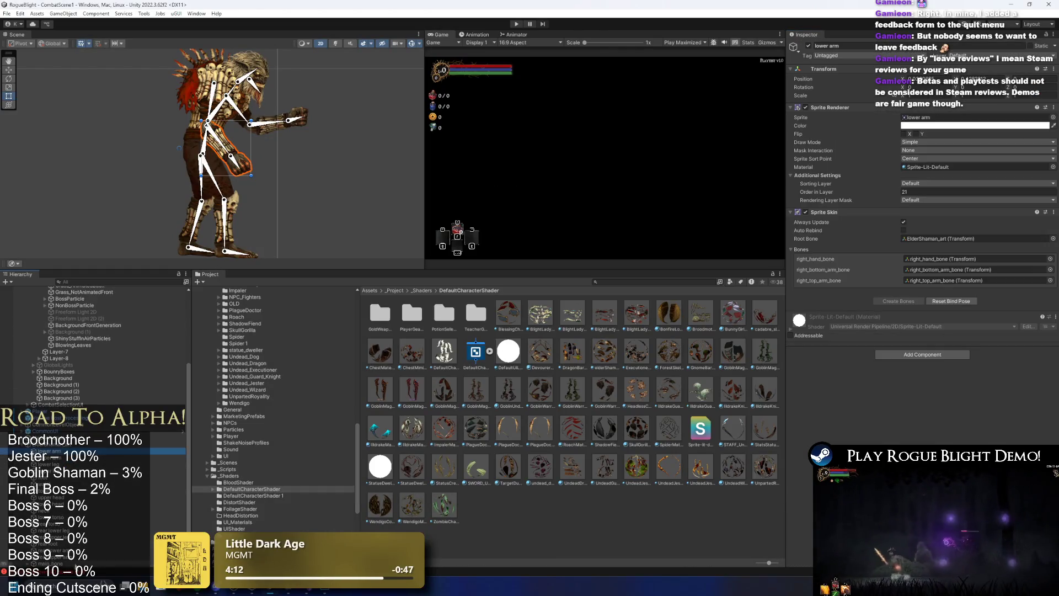
Assign elderShaman_Material to all the selected shaman sprite parts
{"action": "left_click", "coordinate": [55, 563], "text": "shift"}
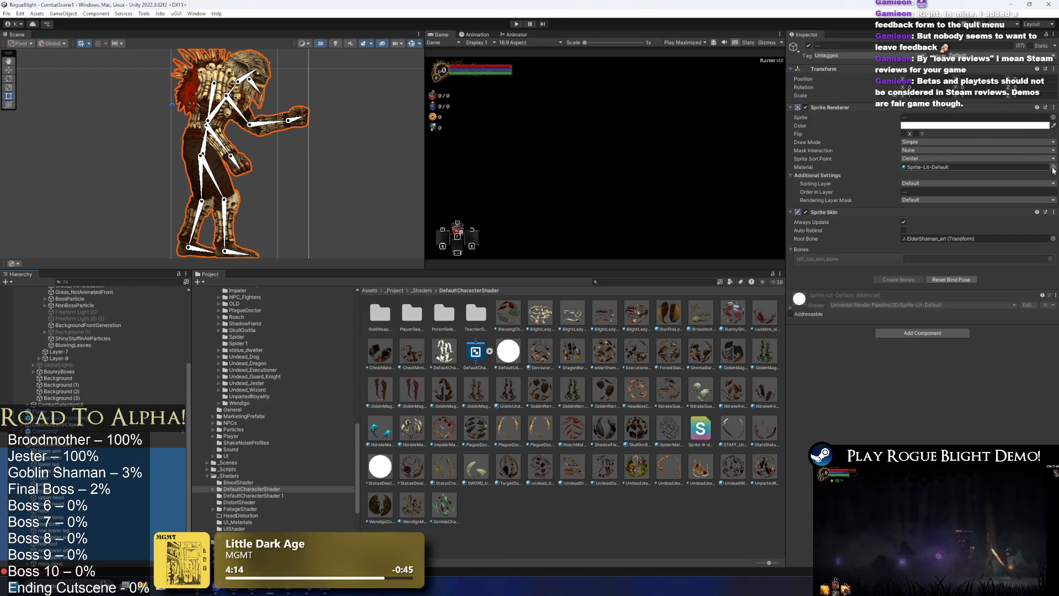
{"action": "left_click", "coordinate": [1053, 167]}
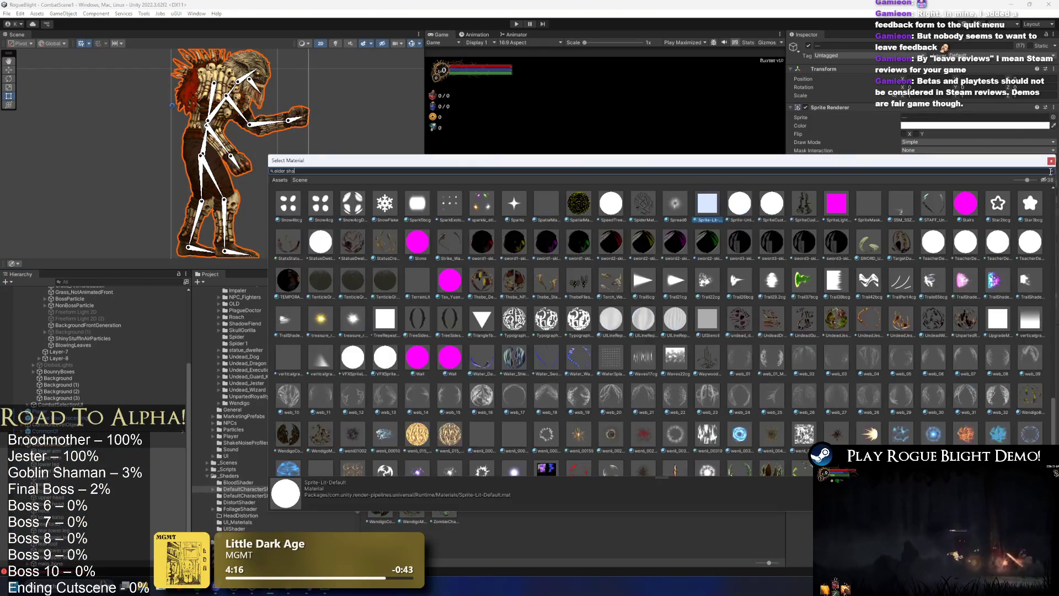
{"action": "type", "text": "elder sha"}
{"action": "double_click", "coordinate": [319, 203]}
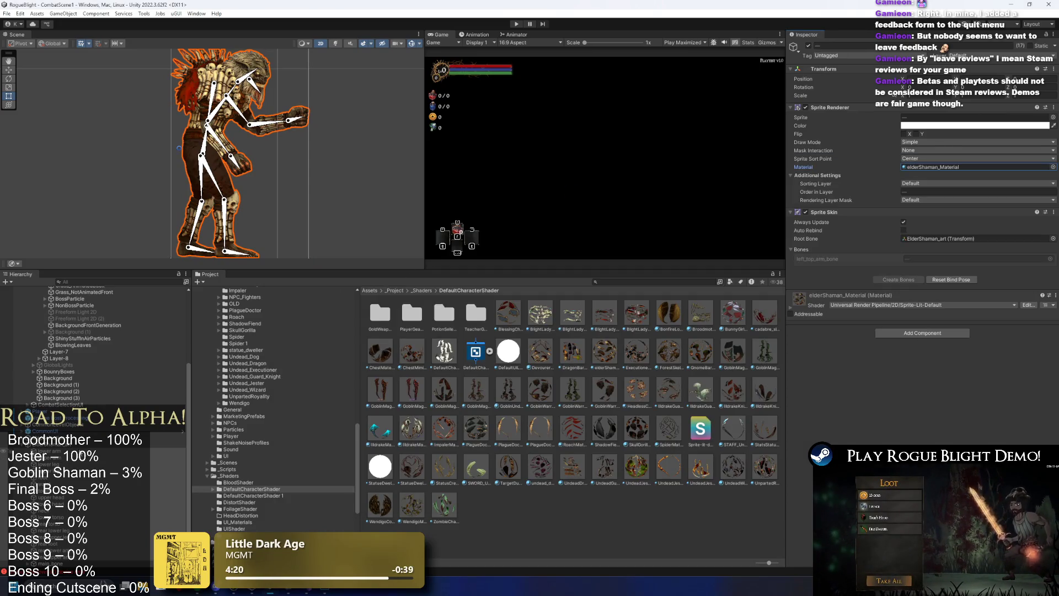
Rename the ElderShaman_art root object to ElderShaman_Prefab
{"action": "right_click", "coordinate": [79, 104]}
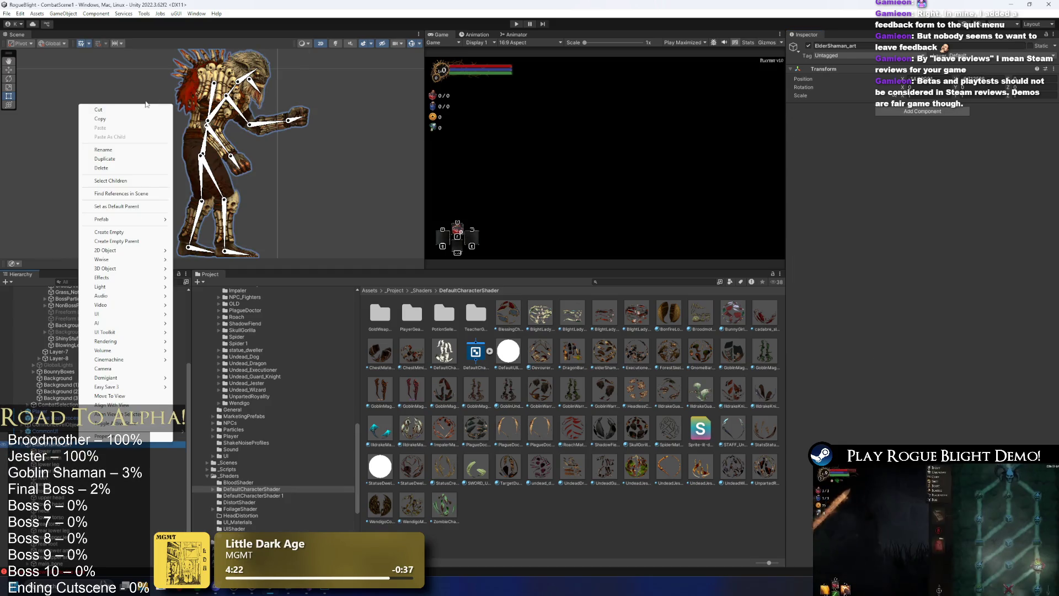
{"action": "left_click", "coordinate": [125, 161]}
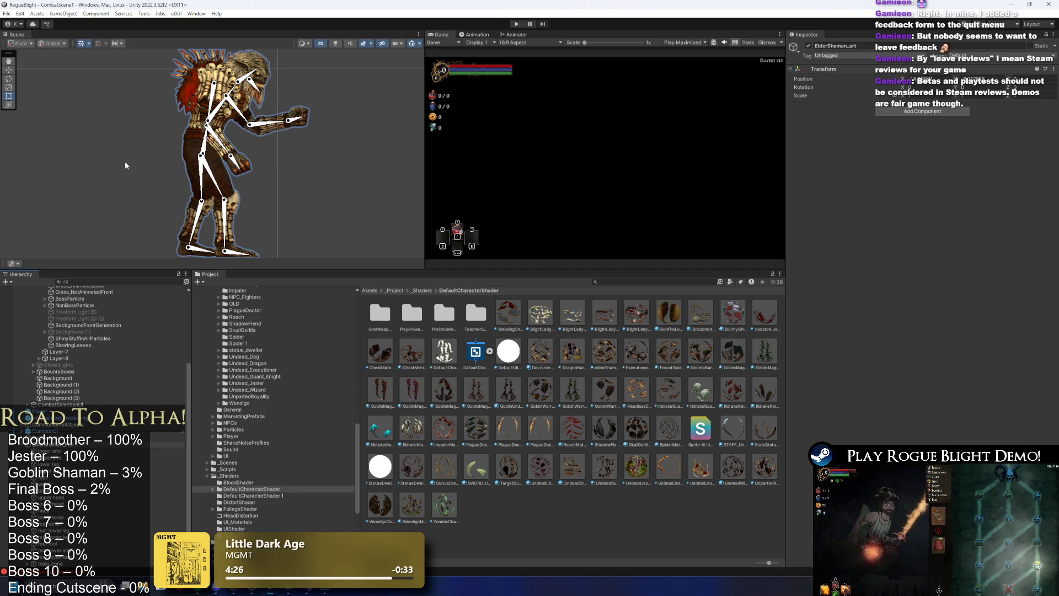
{"action": "key", "text": "ctrl+z"}
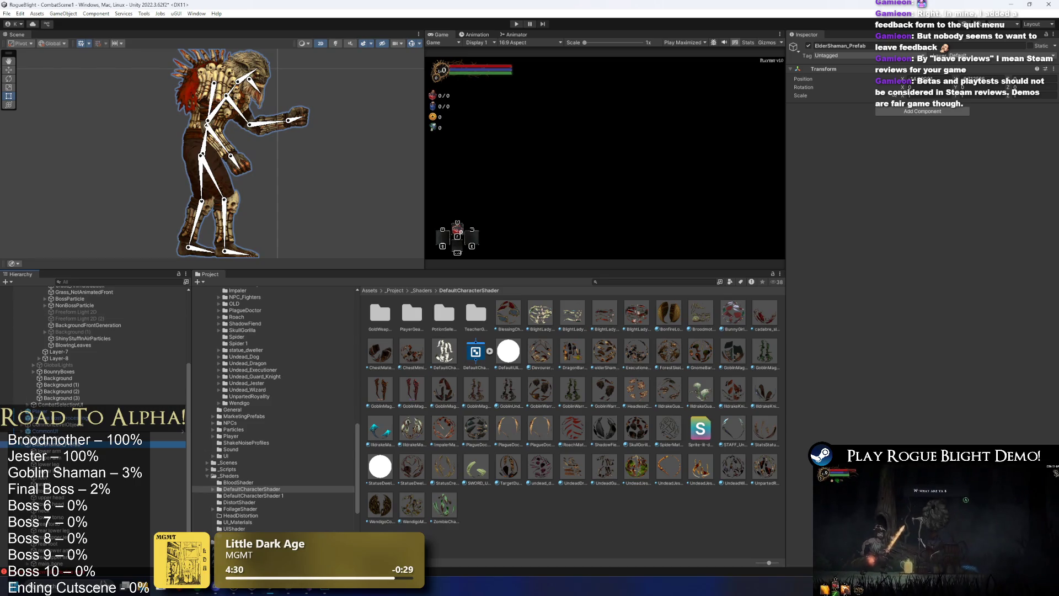
Create a new empty game object, then reselect the arm sprite parts and the Sprites object
{"action": "right_click", "coordinate": [59, 444]}
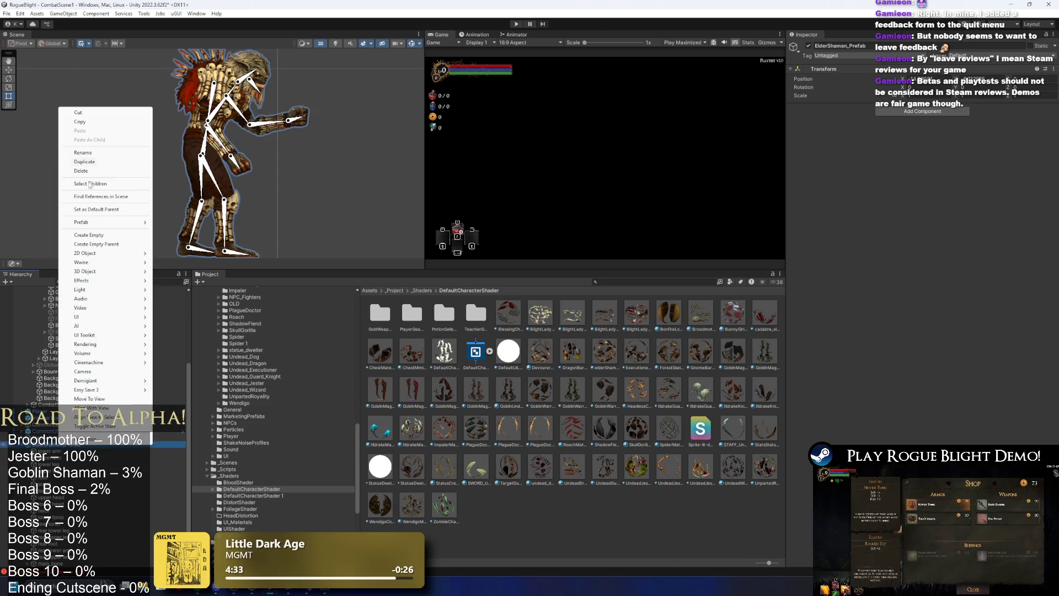
{"action": "left_click", "coordinate": [96, 236]}
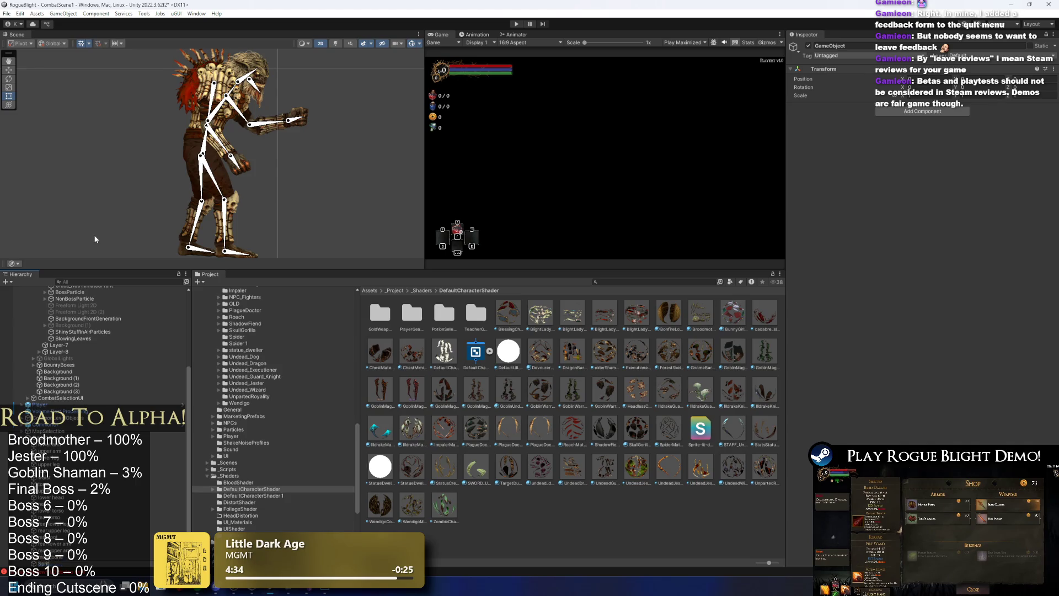
{"action": "left_click", "coordinate": [55, 447]}
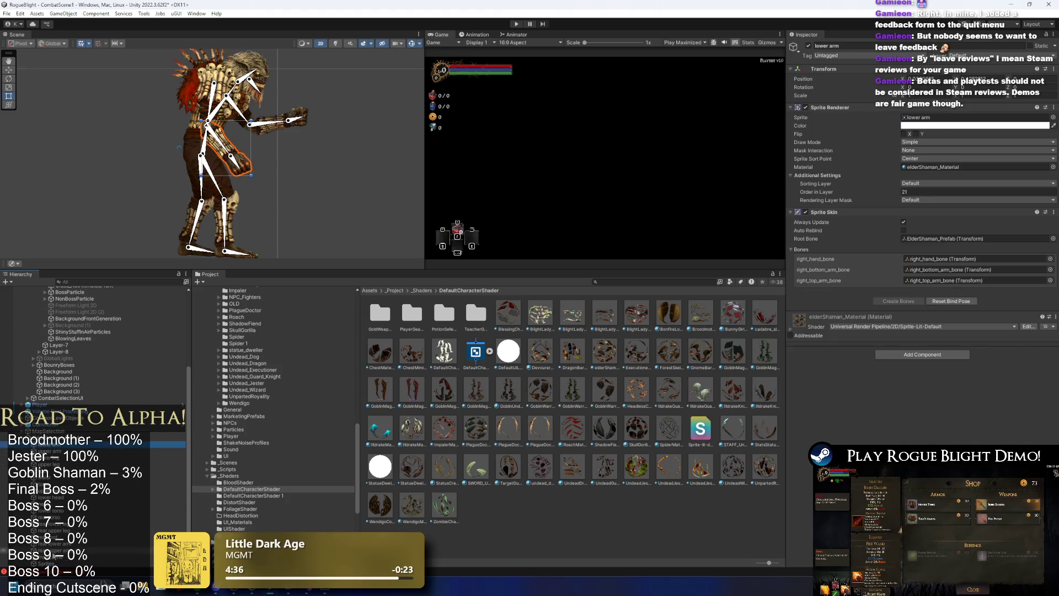
{"action": "left_click", "coordinate": [60, 563], "text": "shift"}
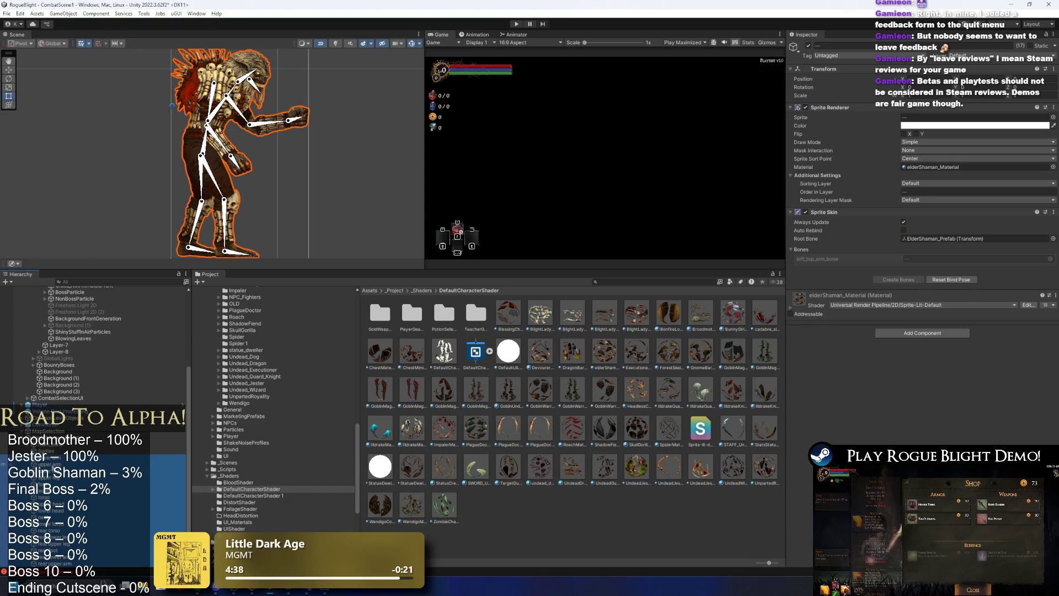
{"action": "left_click", "coordinate": [47, 450]}
{"action": "scroll", "coordinate": [94, 386], "scroll_direction": "up", "scroll_amount": 3}
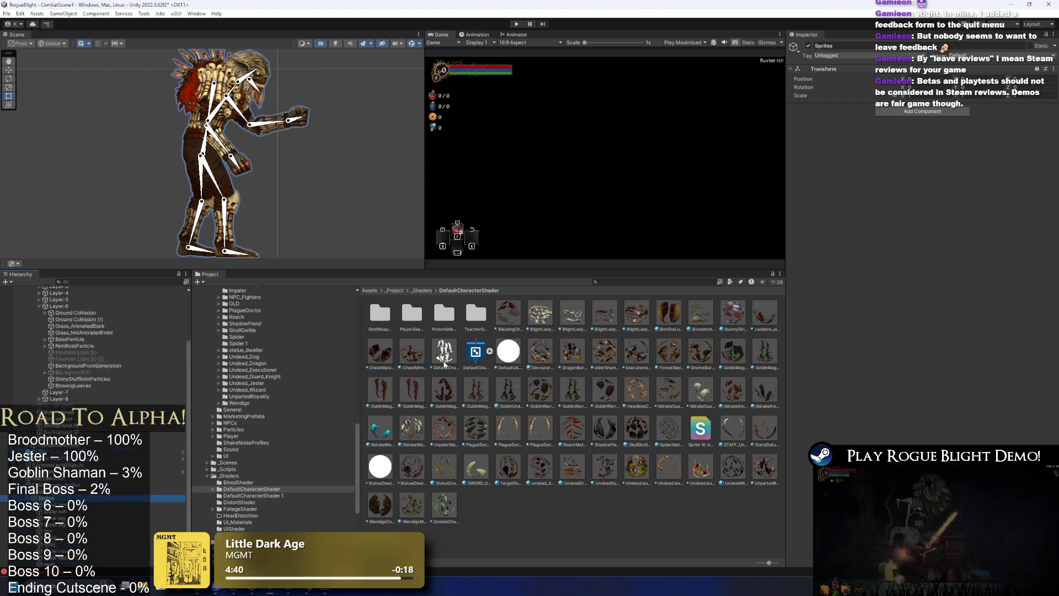
Search the project for DOLL and frame the ElderShaman_doll object in the scene
{"action": "left_click", "coordinate": [642, 282]}
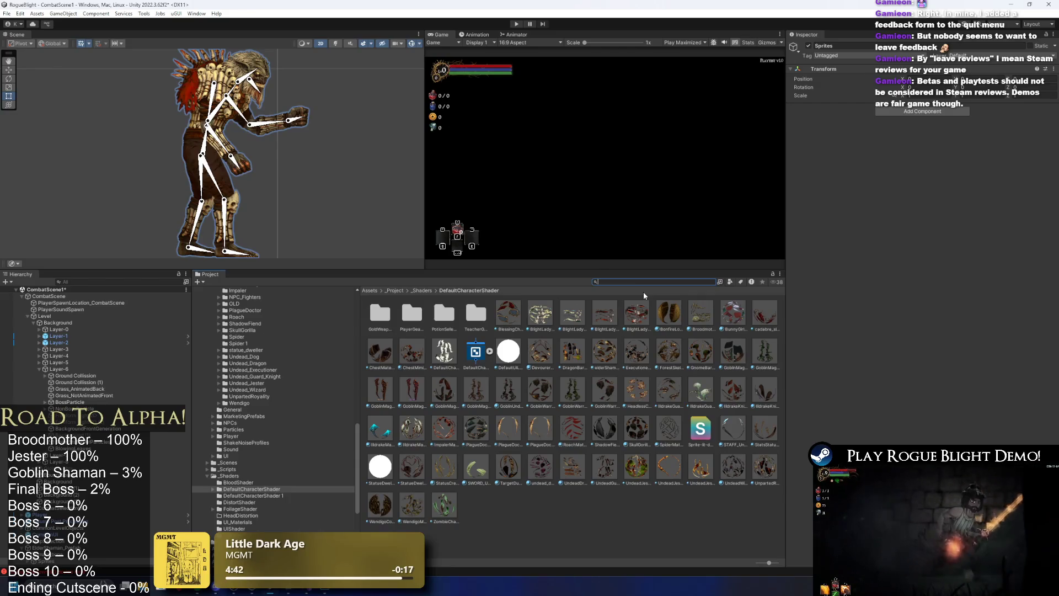
{"action": "type", "text": "DOLL"}
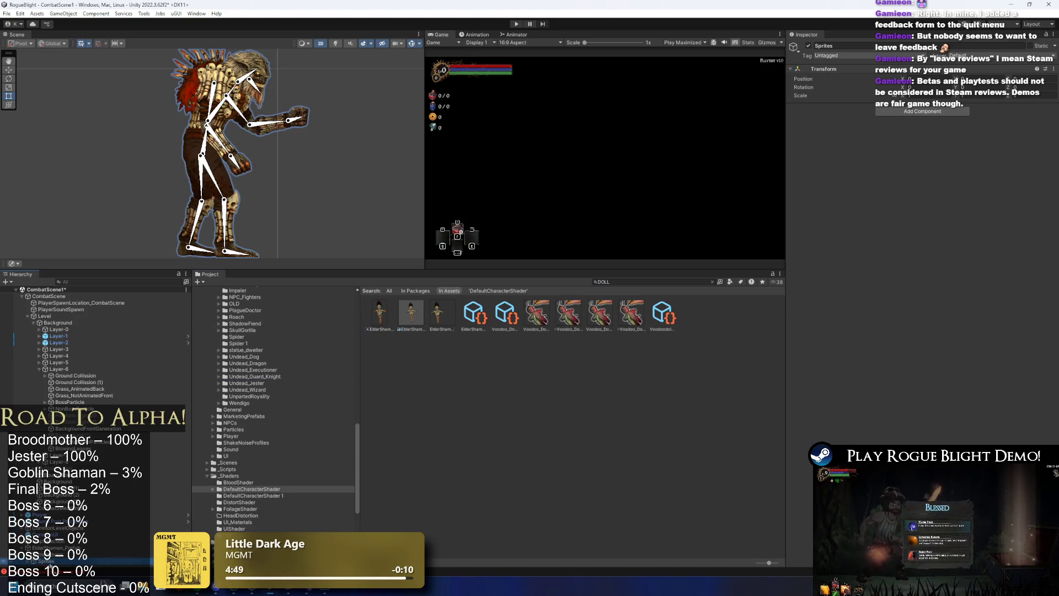
{"action": "left_click", "coordinate": [49, 554]}
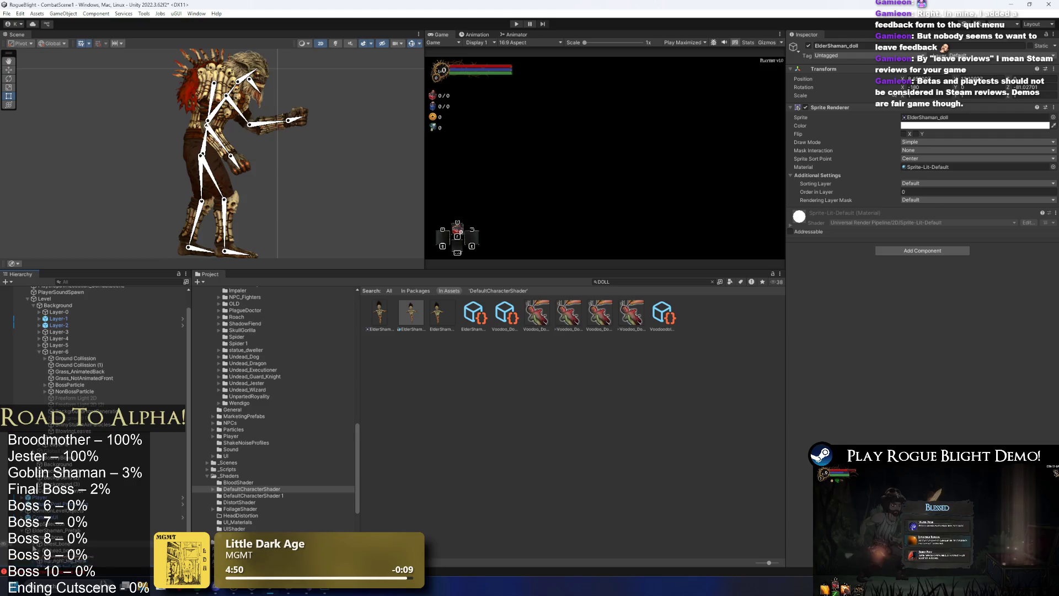
{"action": "scroll", "coordinate": [55, 529], "scroll_direction": "down", "scroll_amount": 2}
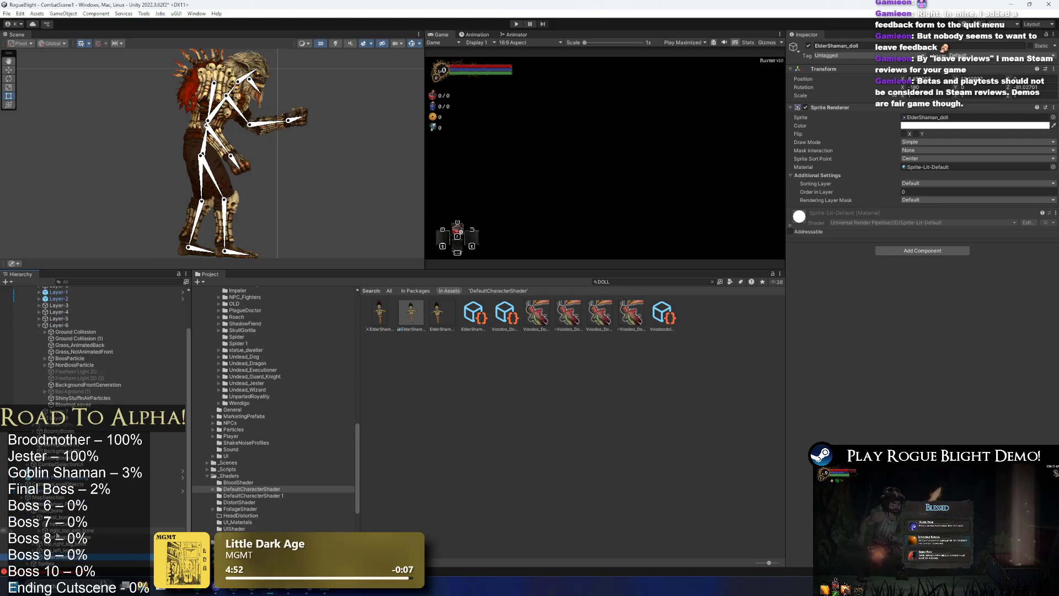
{"action": "scroll", "coordinate": [58, 535], "scroll_direction": "up", "scroll_amount": 1}
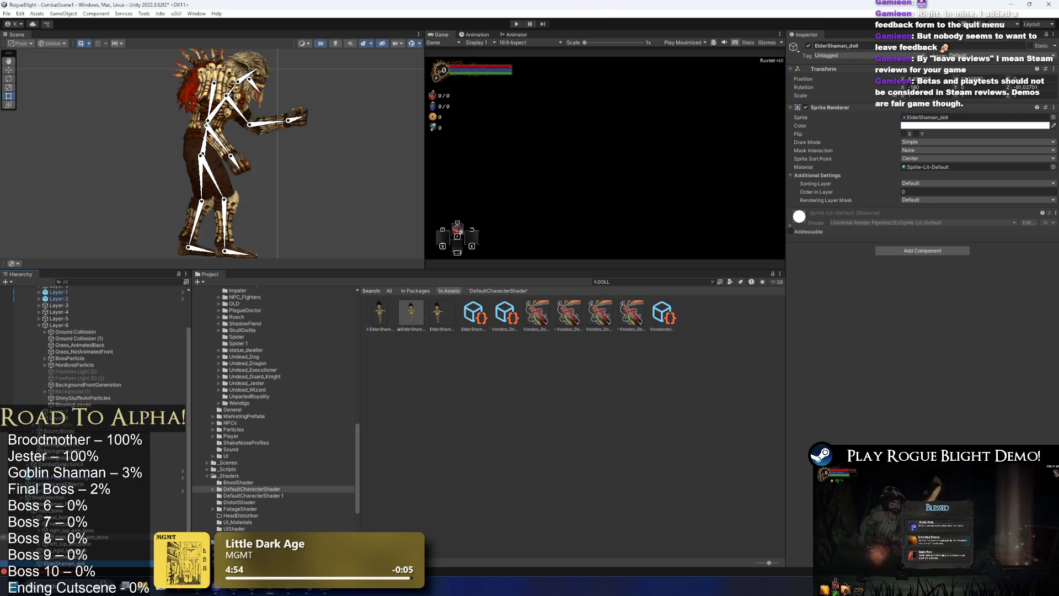
{"action": "scroll", "coordinate": [83, 535], "scroll_direction": "down", "scroll_amount": 1}
{"action": "left_click", "coordinate": [80, 530]}
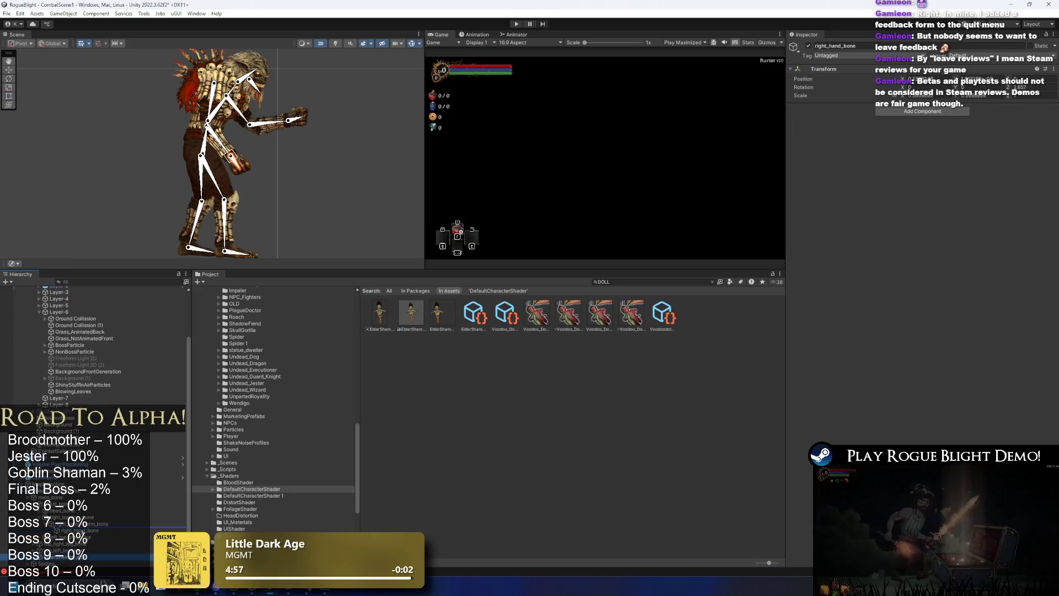
{"action": "left_click", "coordinate": [82, 536]}
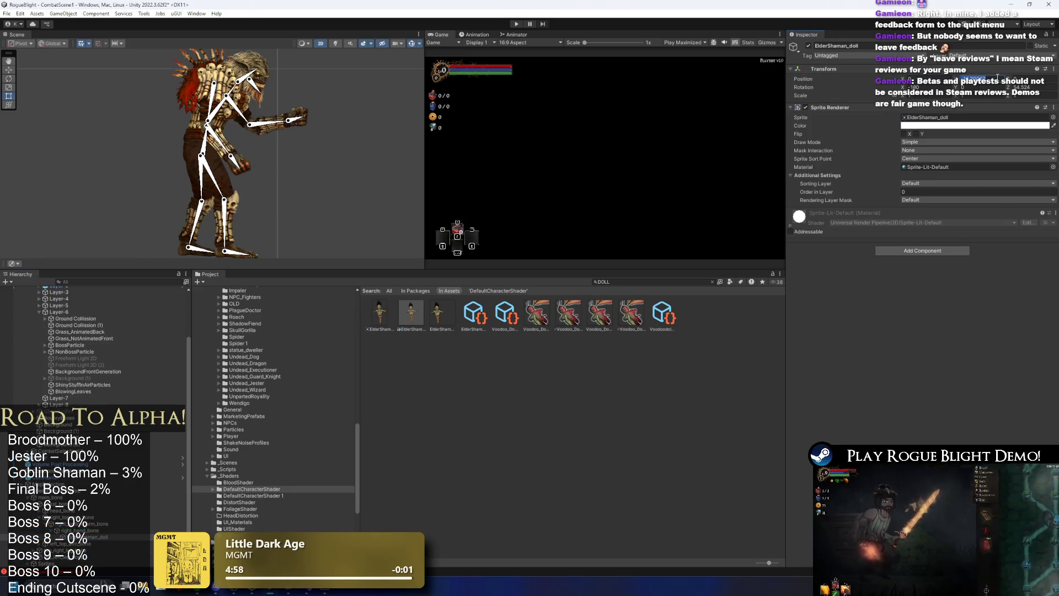
{"action": "double_click", "coordinate": [83, 536]}
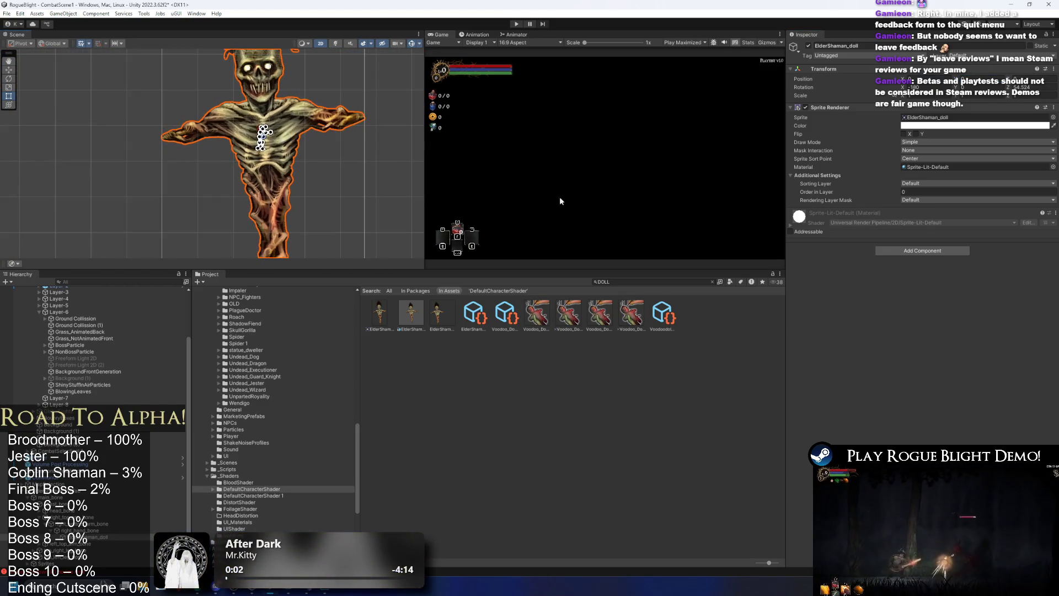
Apply 3200 pixels per unit to the ElderShaman_Doll_art import and select the resized doll sprite
{"action": "left_click", "coordinate": [379, 314]}
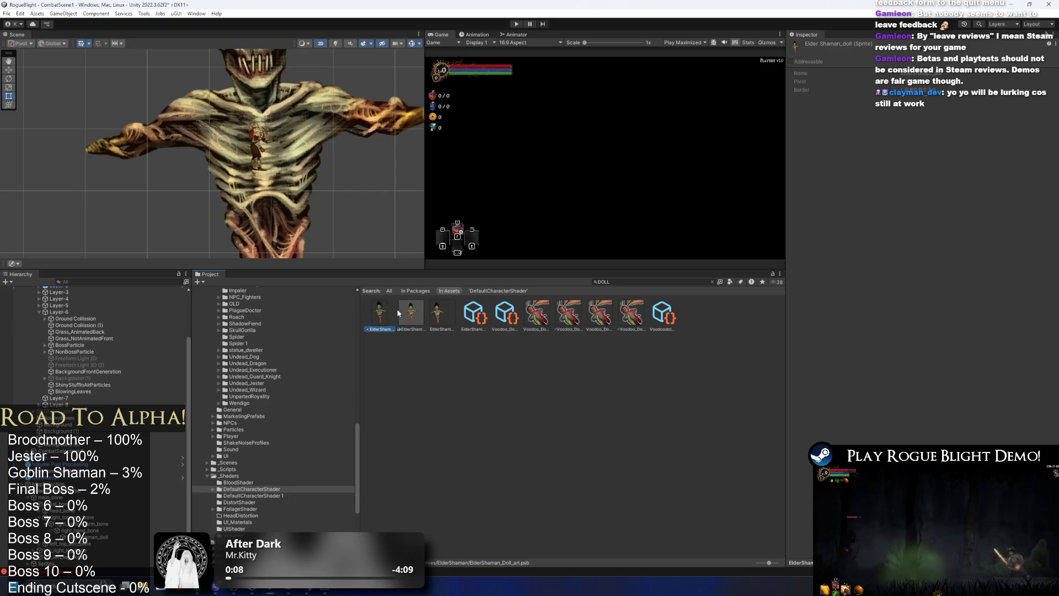
{"action": "key", "text": "ctrl+f"}
{"action": "key", "text": "BackSpace"}
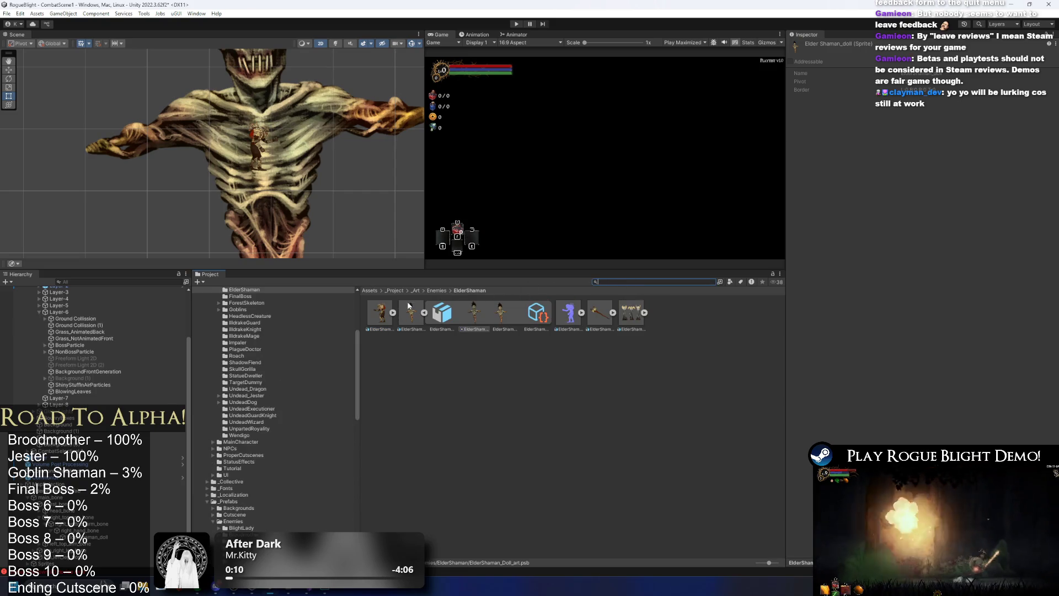
{"action": "left_click", "coordinate": [373, 315]}
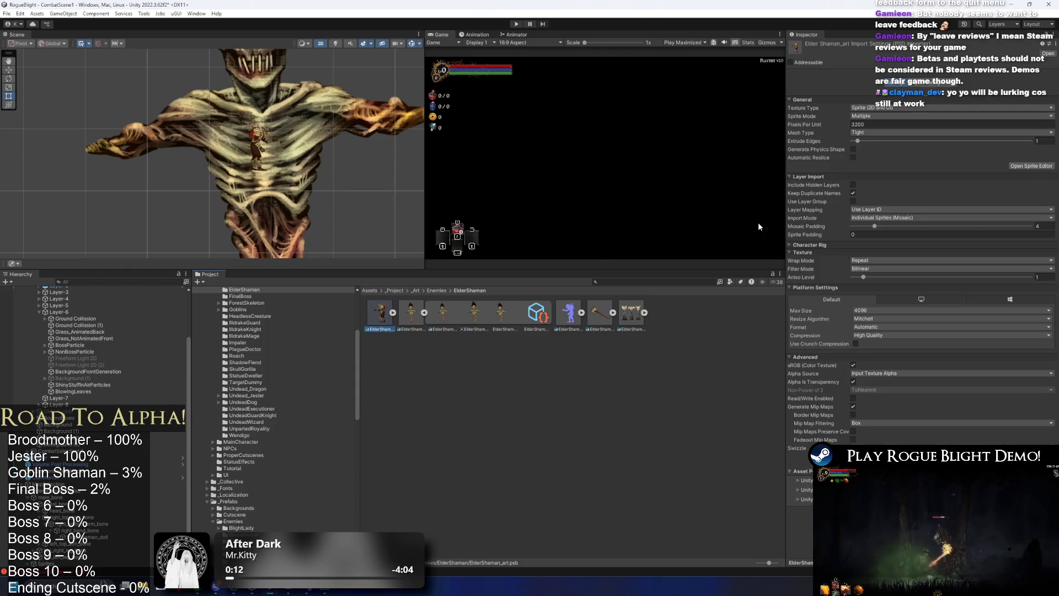
{"action": "left_click", "coordinate": [866, 124]}
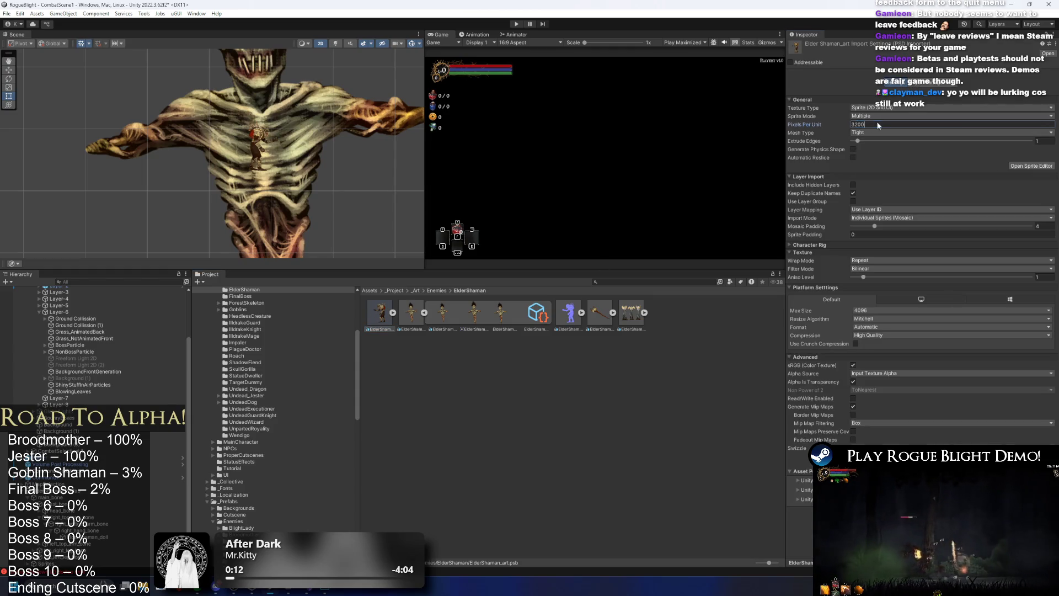
{"action": "left_click", "coordinate": [412, 313]}
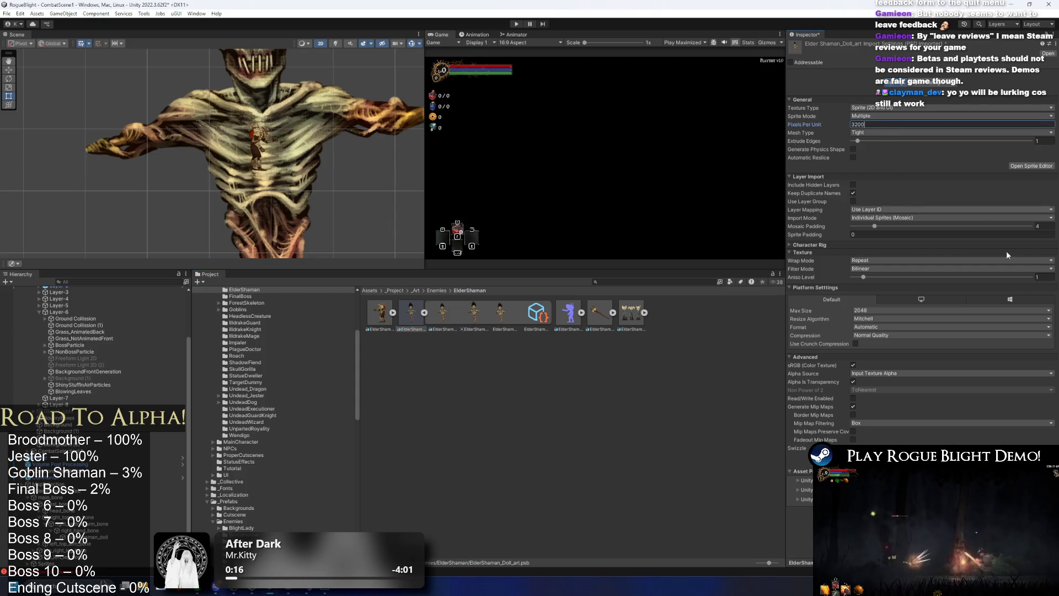
{"action": "key", "text": "Return"}
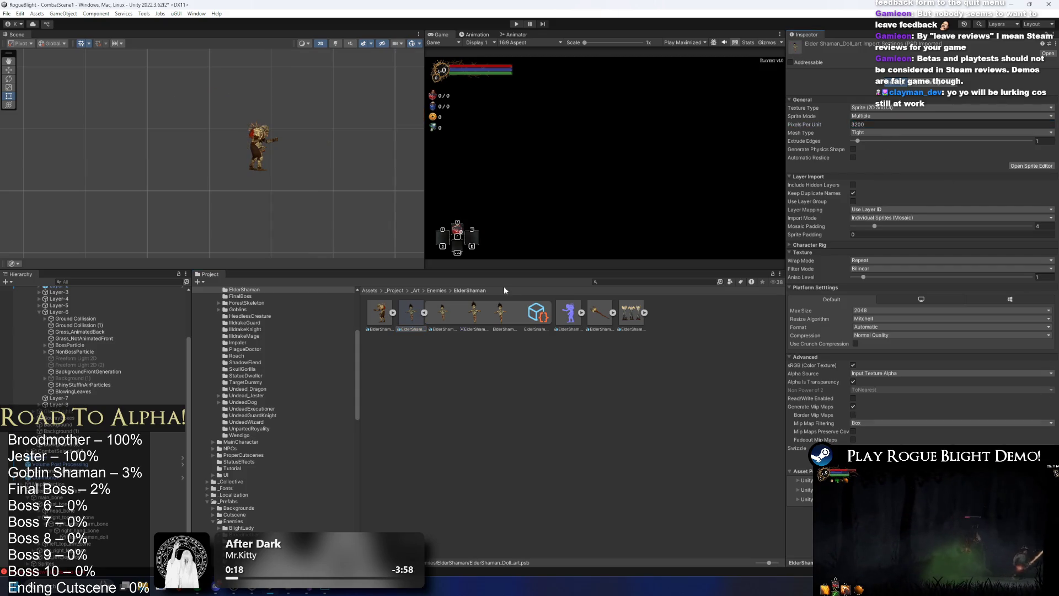
{"action": "scroll", "coordinate": [254, 164], "scroll_direction": "up", "scroll_amount": 10}
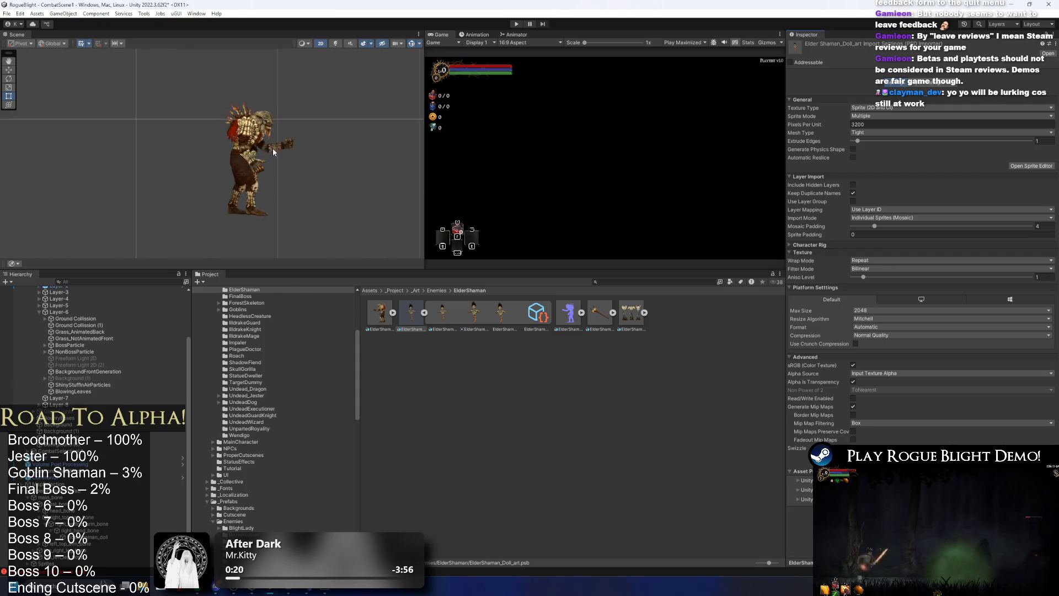
{"action": "scroll", "coordinate": [254, 164], "scroll_direction": "up", "scroll_amount": 8}
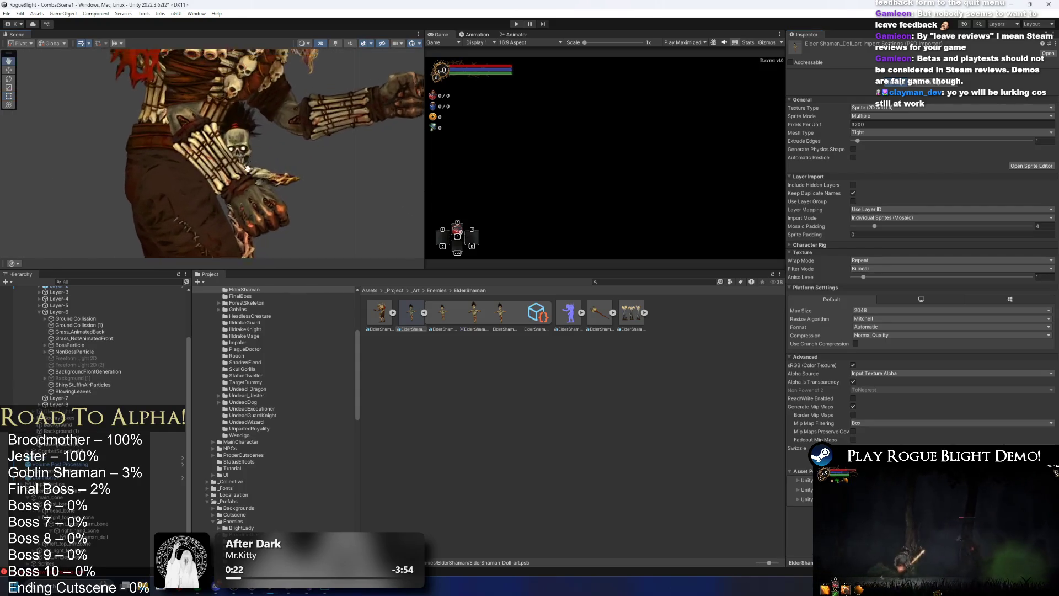
{"action": "left_click", "coordinate": [186, 193]}
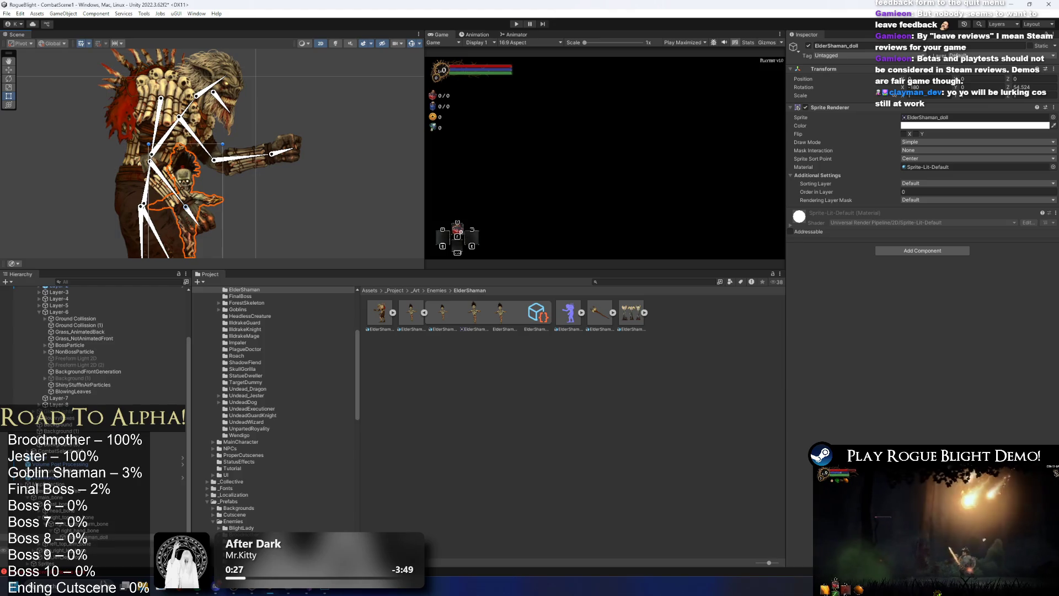
Step through the left arm bone chain down to the left hand bone
{"action": "left_click", "coordinate": [83, 543]}
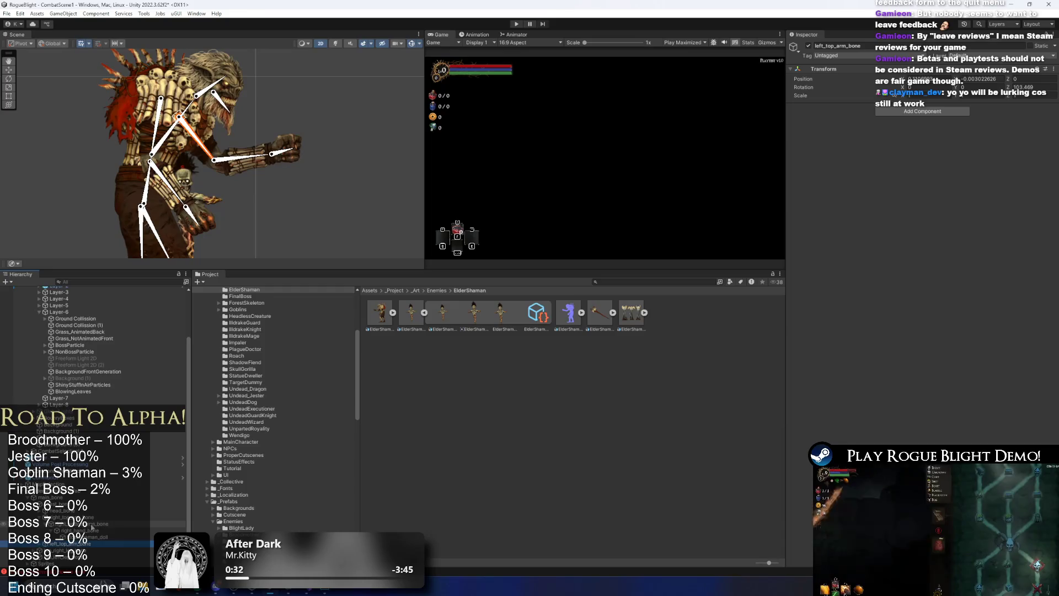
{"action": "key", "text": "Right"}
{"action": "key", "text": "Down"}
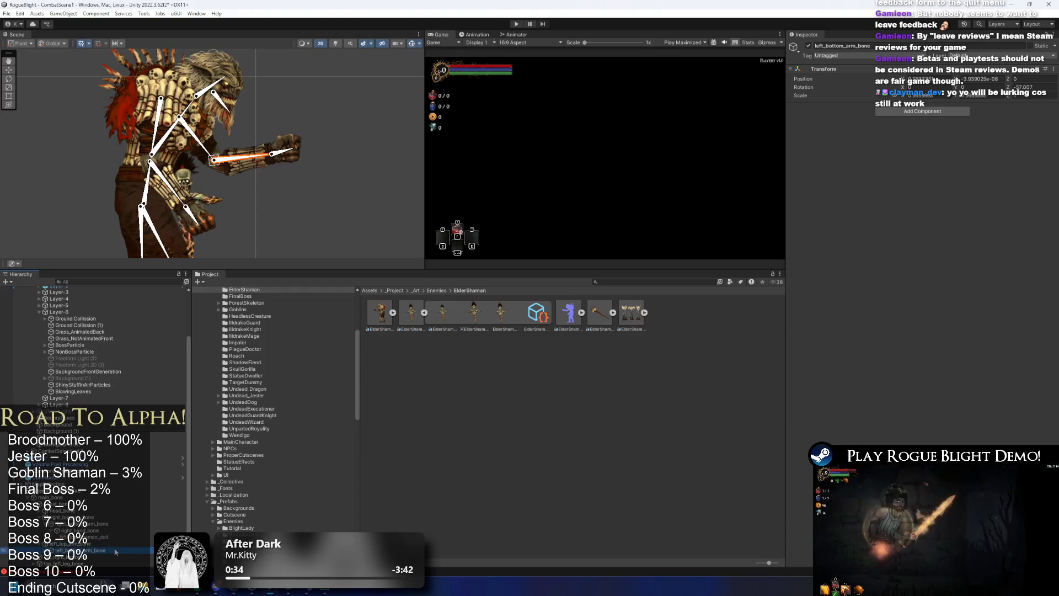
{"action": "key", "text": "Right"}
{"action": "key", "text": "Down"}
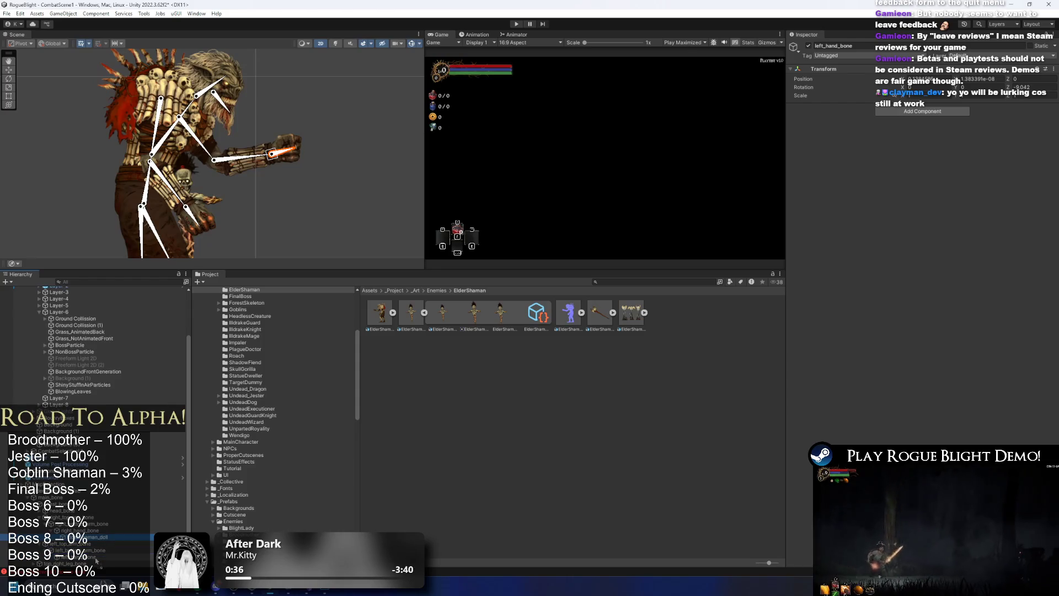
Move the ElderShaman_doll up and right so it sits on the shaman's left hand
{"action": "left_click", "coordinate": [95, 557]}
{"action": "left_click_drag", "start_coordinate": [182, 198], "coordinate": [270, 157]}
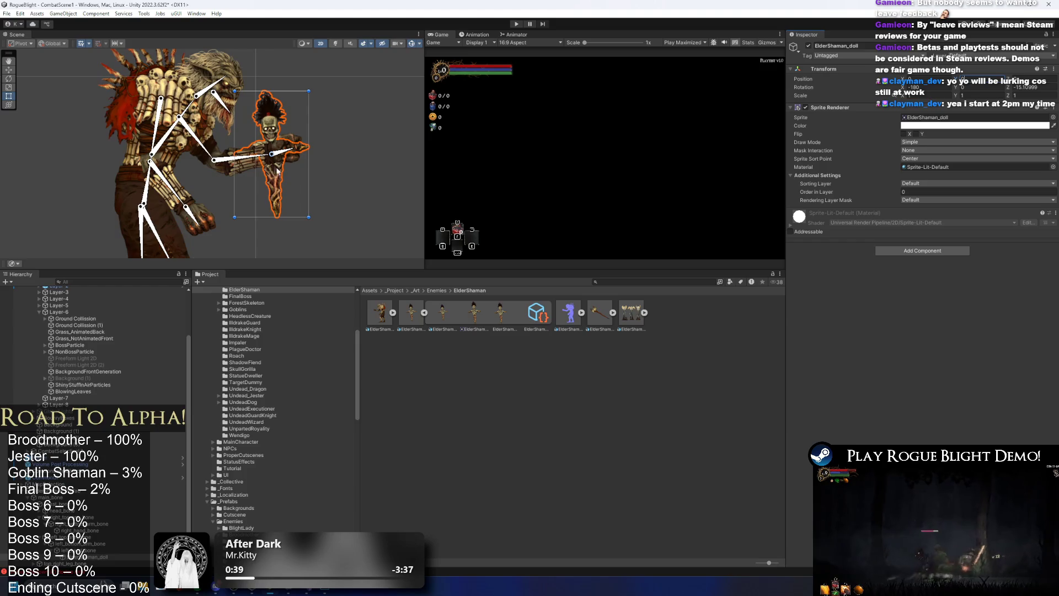
{"action": "scroll", "coordinate": [279, 168], "scroll_direction": "up", "scroll_amount": 4}
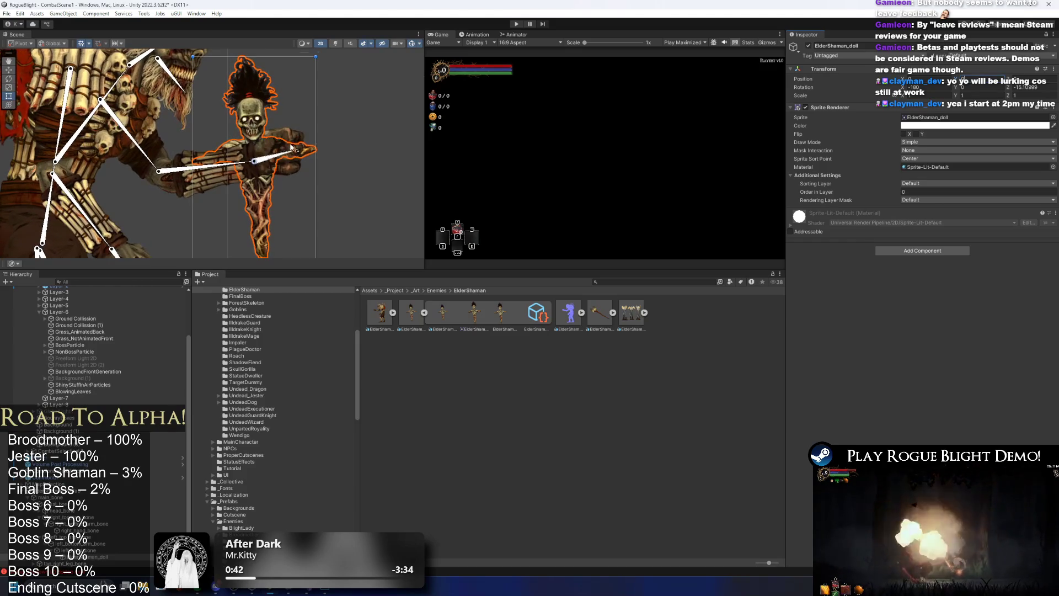
{"action": "scroll", "coordinate": [292, 148], "scroll_direction": "up", "scroll_amount": 2}
{"action": "key", "text": "w"}
{"action": "mouse_move", "coordinate": [250, 170]}
{"action": "left_mouse_down"}
{"action": "mouse_move", "coordinate": [290, 118]}
{"action": "mouse_move", "coordinate": [286, 107]}
{"action": "left_mouse_up"}
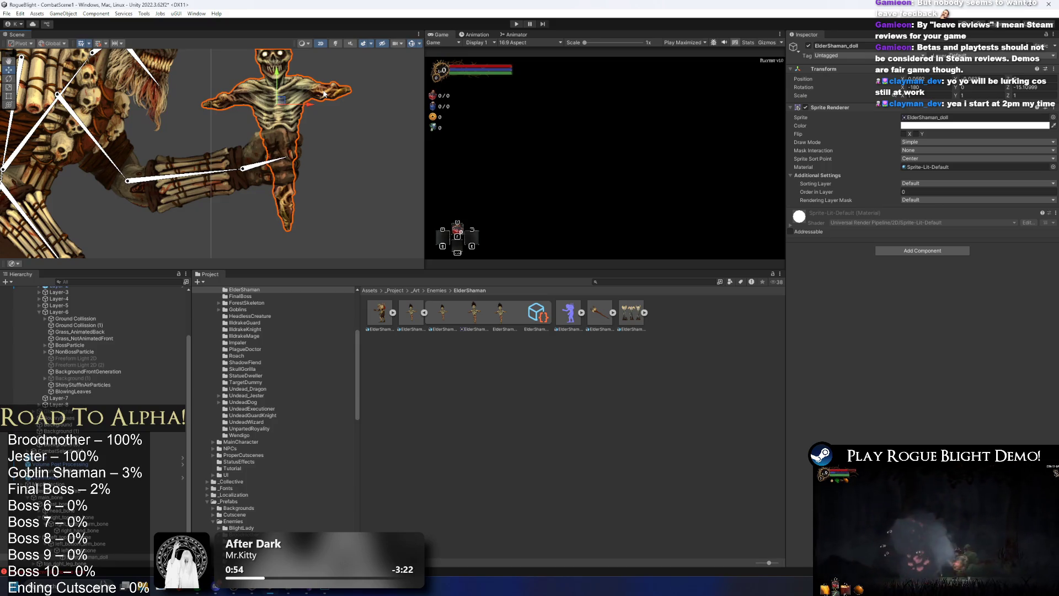
{"action": "left_click_drag", "start_coordinate": [282, 73], "coordinate": [284, 113]}
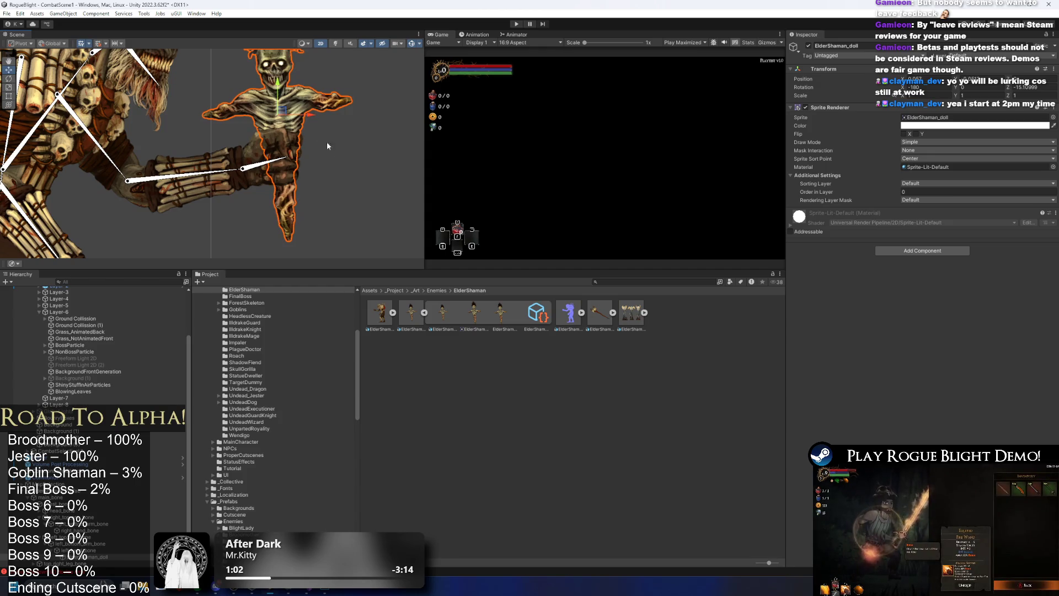
{"action": "left_click", "coordinate": [342, 154]}
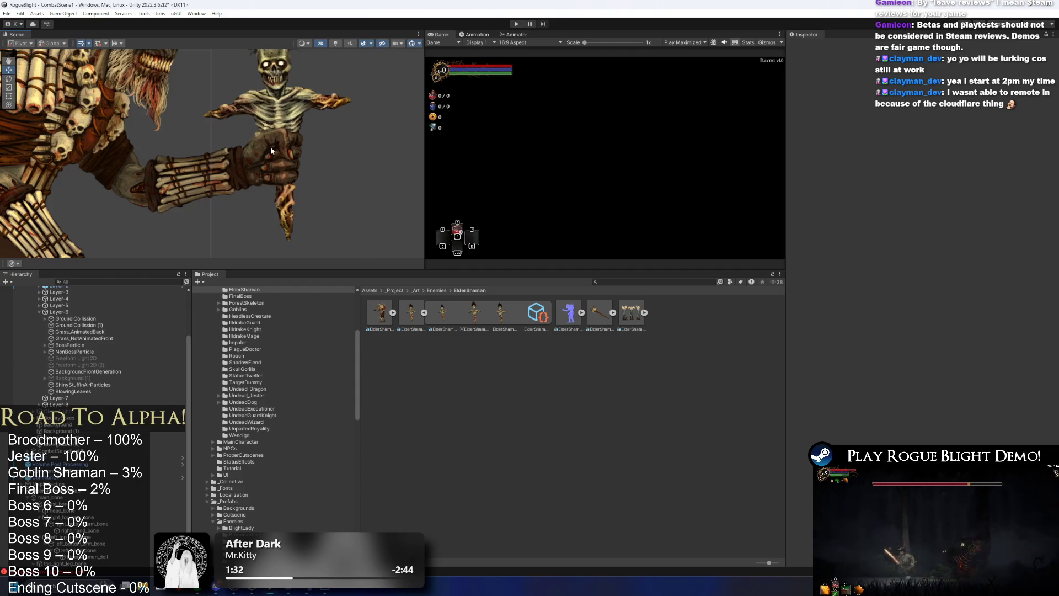
{"action": "left_click", "coordinate": [295, 92]}
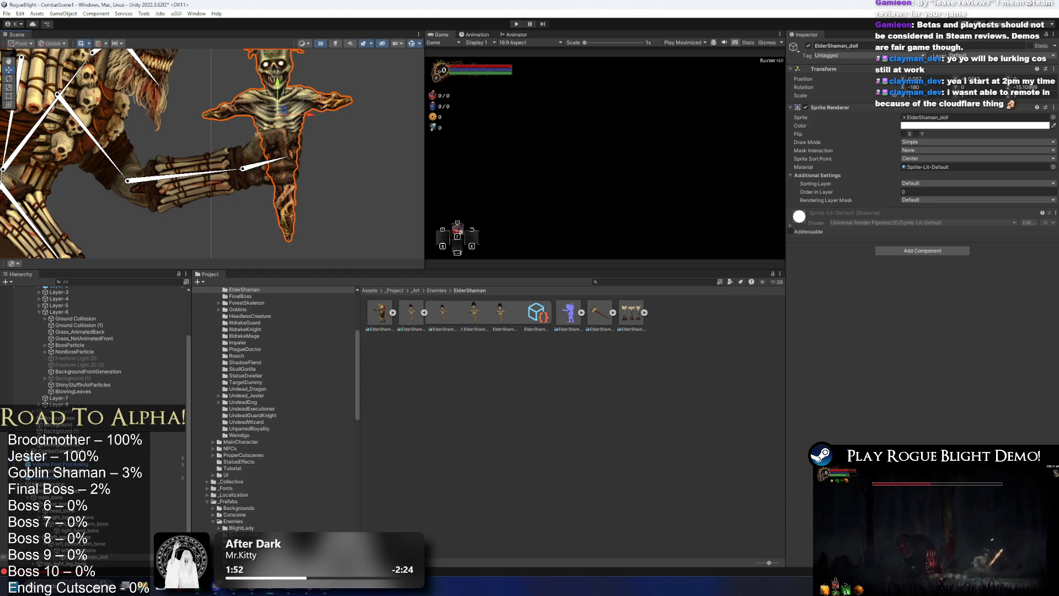
{"action": "mouse_move", "coordinate": [216, 586]}
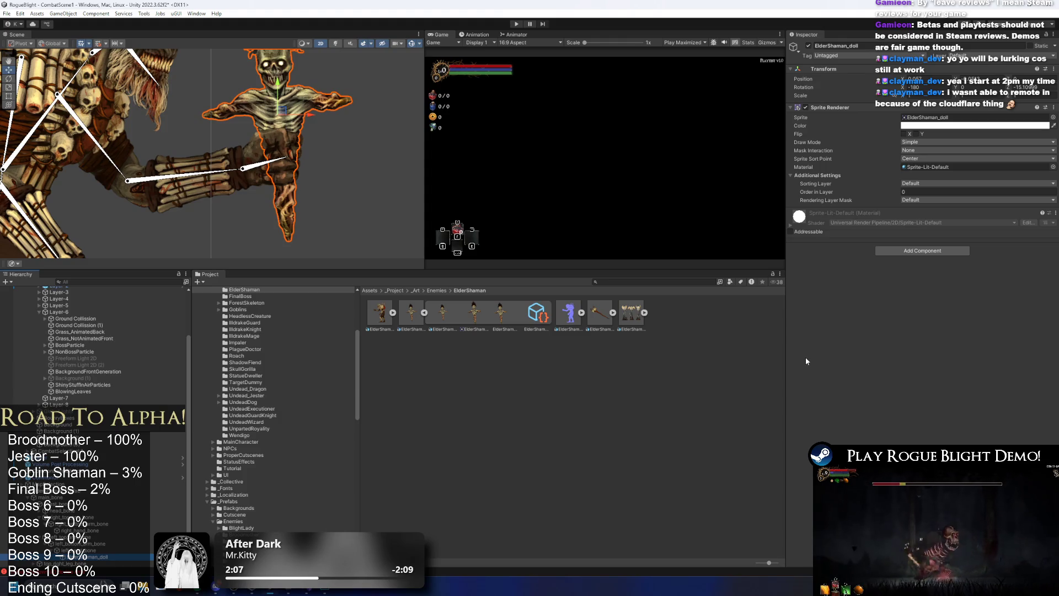
{"action": "left_click", "coordinate": [96, 557]}
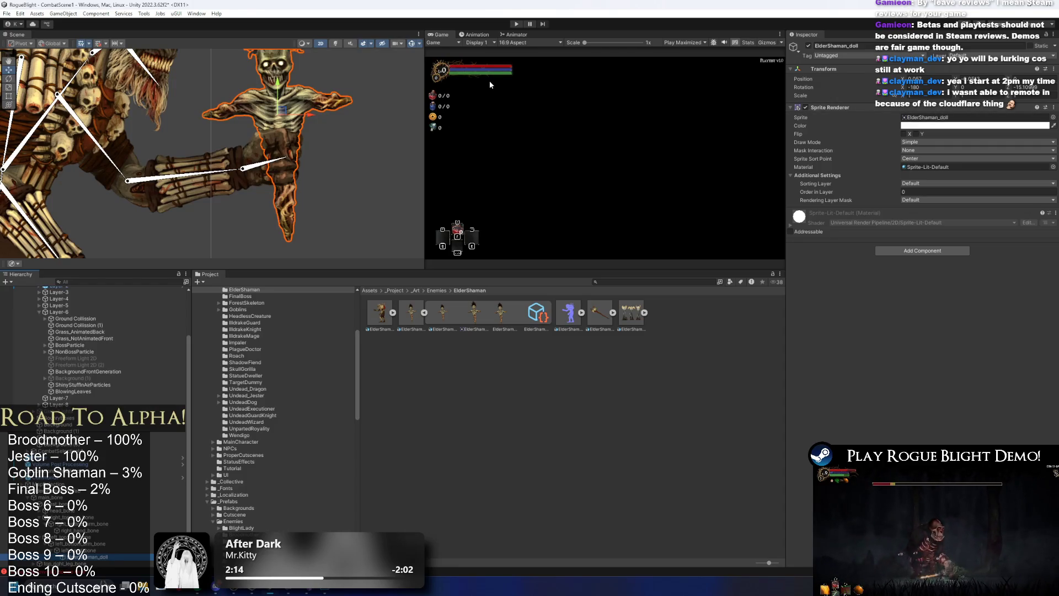
{"action": "left_click", "coordinate": [292, 128]}
{"action": "scroll", "coordinate": [293, 128], "scroll_direction": "down", "scroll_amount": 5}
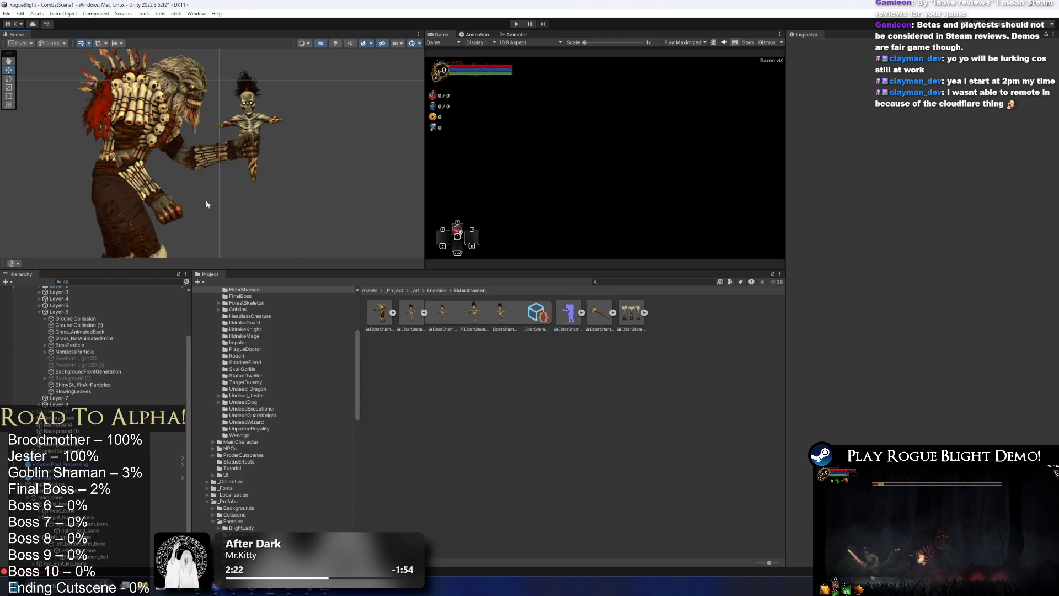
{"action": "left_click", "coordinate": [157, 211]}
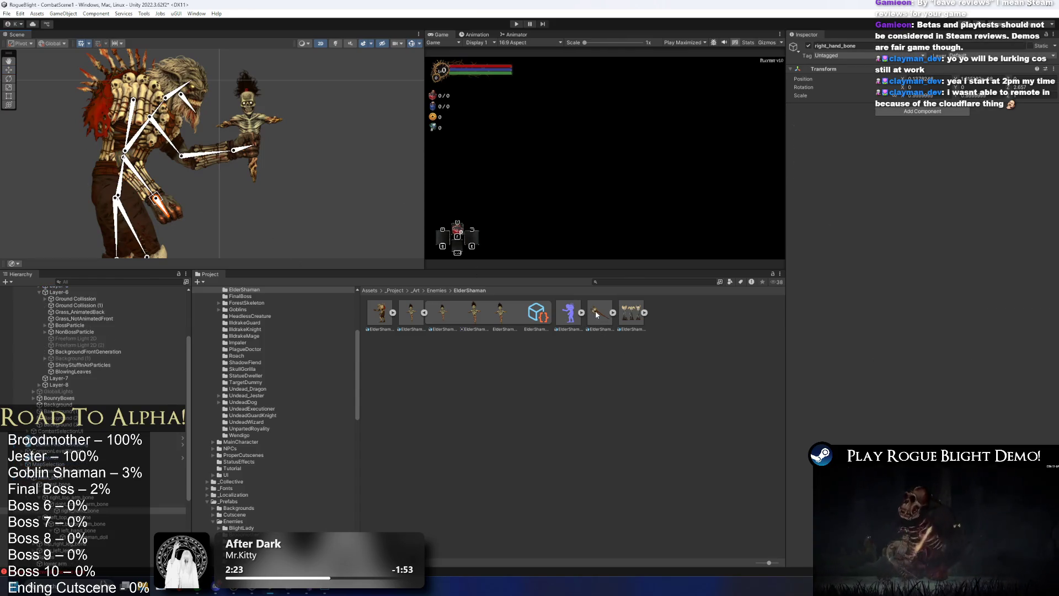
Unpack the ElderShaman_Staff_art prefab instance and delete the selected staff entry
{"action": "left_click", "coordinate": [160, 196]}
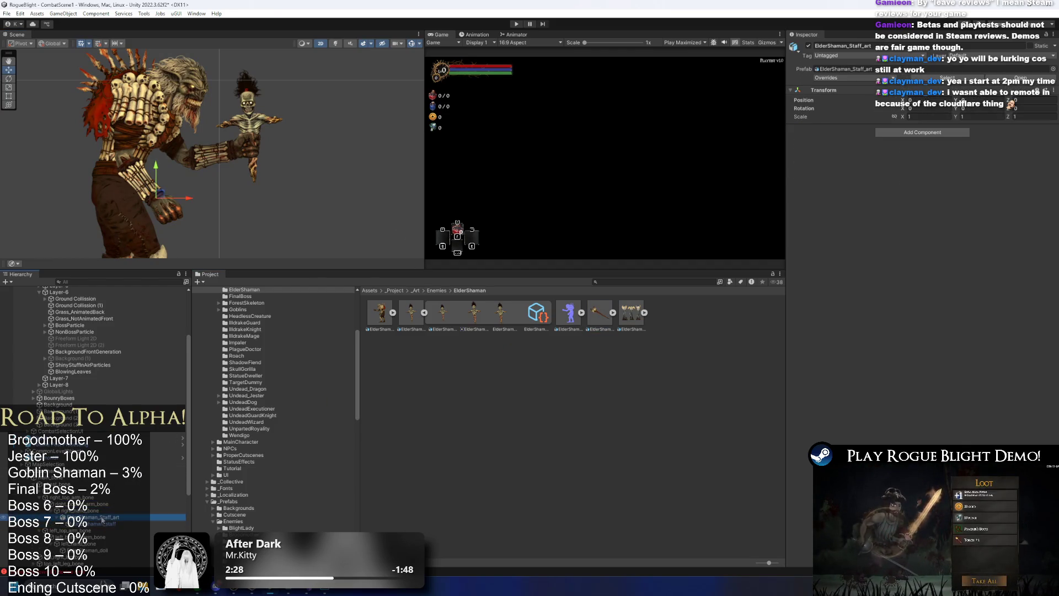
{"action": "right_click", "coordinate": [104, 517]}
{"action": "mouse_move", "coordinate": [188, 284]}
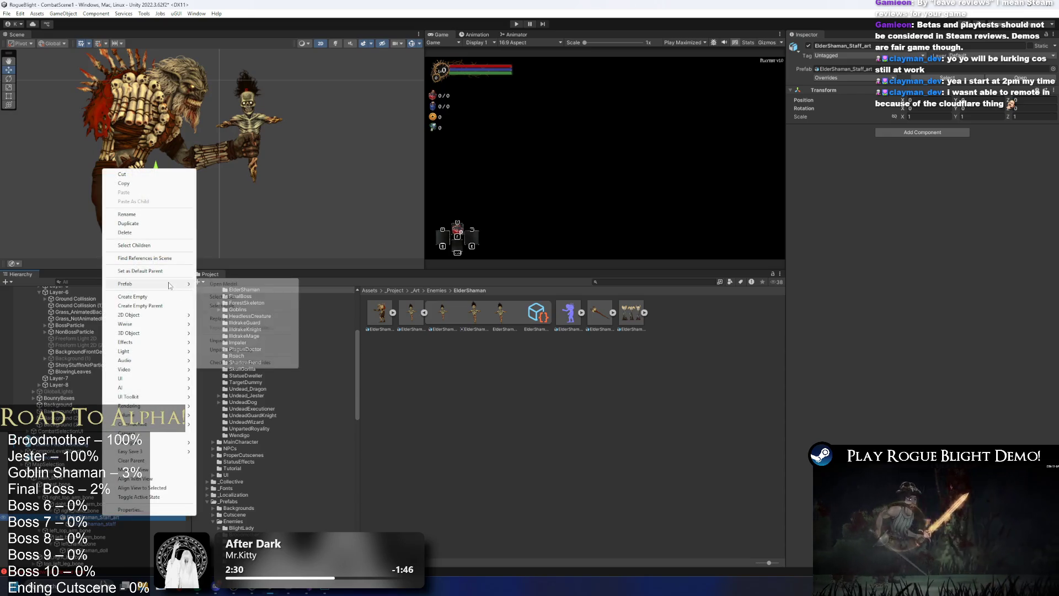
{"action": "left_click", "coordinate": [254, 351]}
{"action": "left_click", "coordinate": [105, 524]}
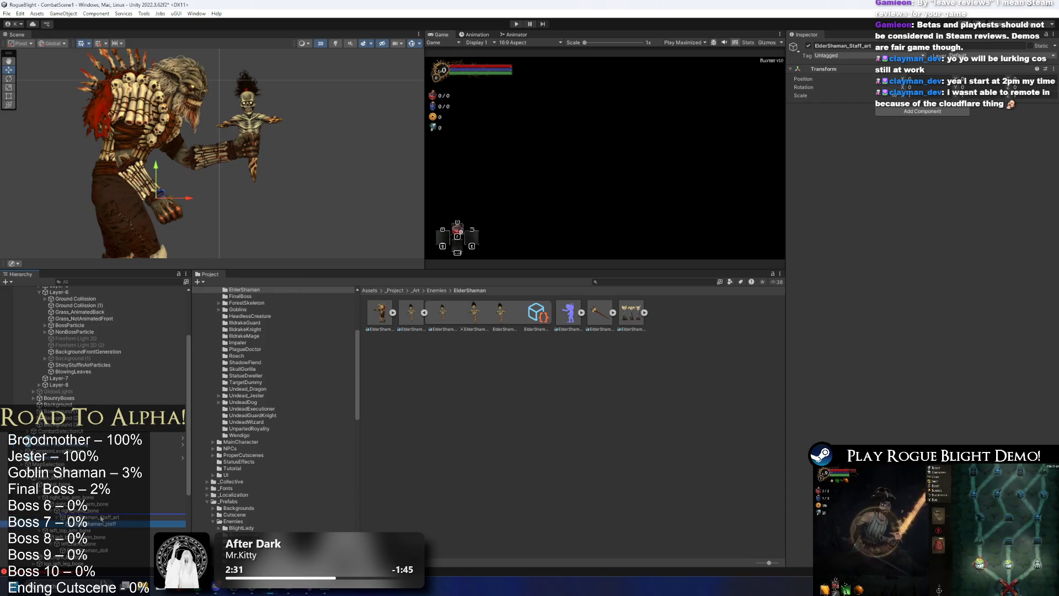
{"action": "left_click", "coordinate": [111, 518]}
{"action": "key", "text": "Delete"}
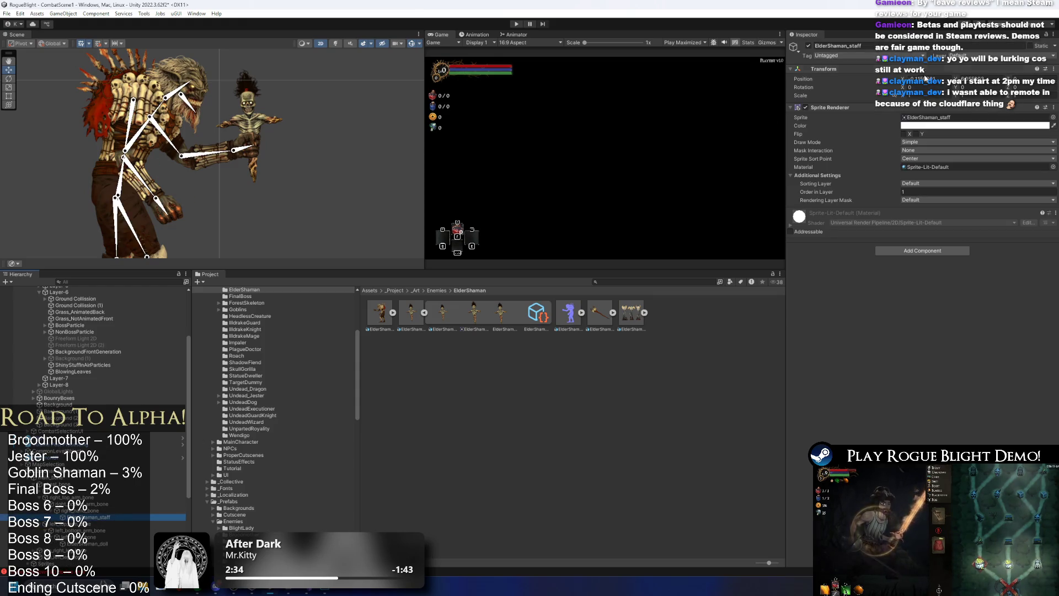
Set the staff art's import compression to High Quality
{"action": "left_click", "coordinate": [987, 83]}
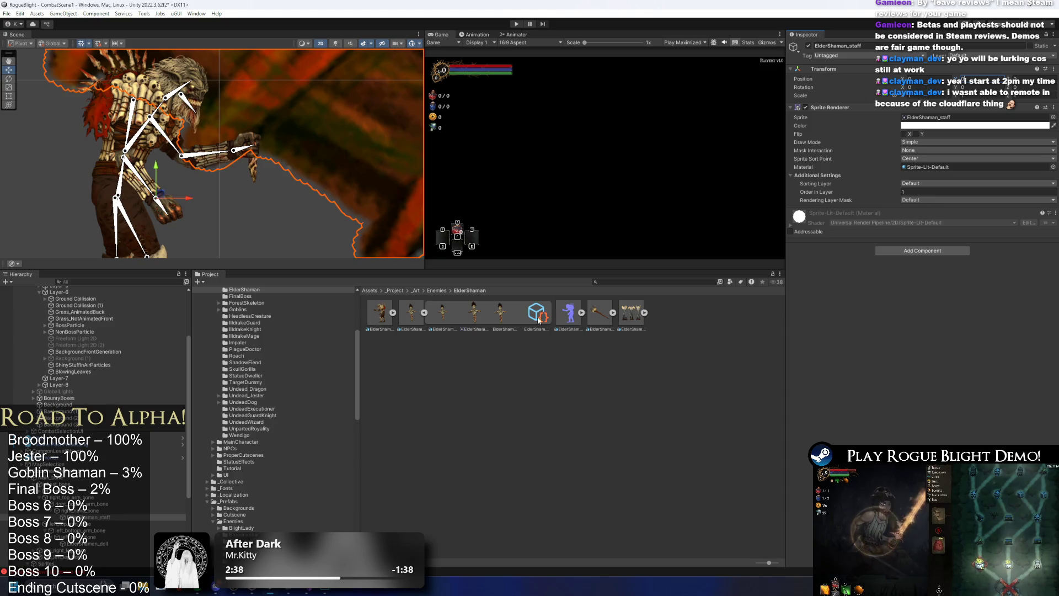
{"action": "left_click", "coordinate": [599, 313]}
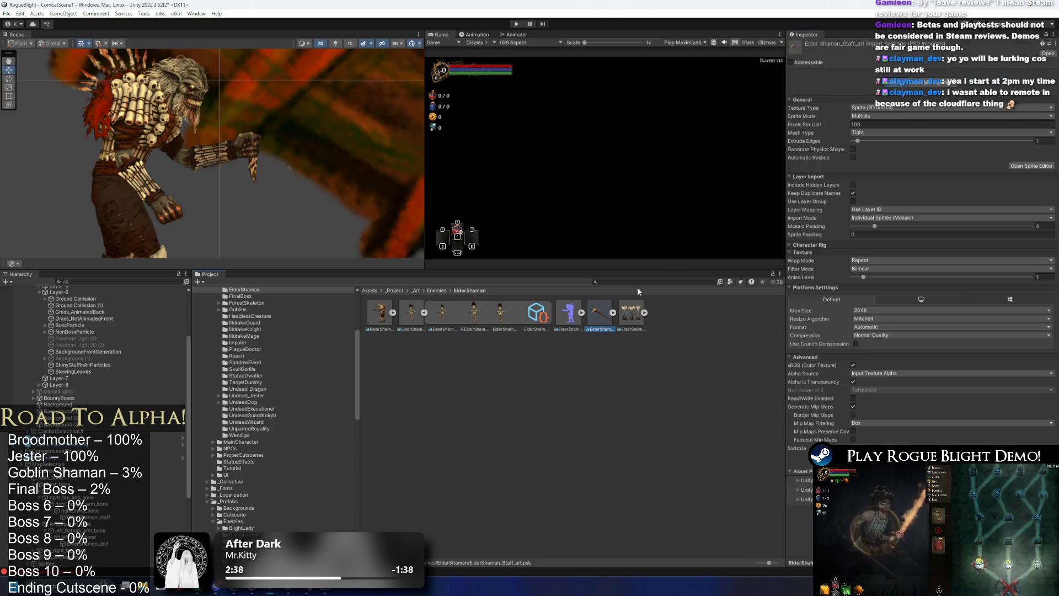
{"action": "left_click", "coordinate": [424, 313]}
{"action": "left_click", "coordinate": [410, 313]}
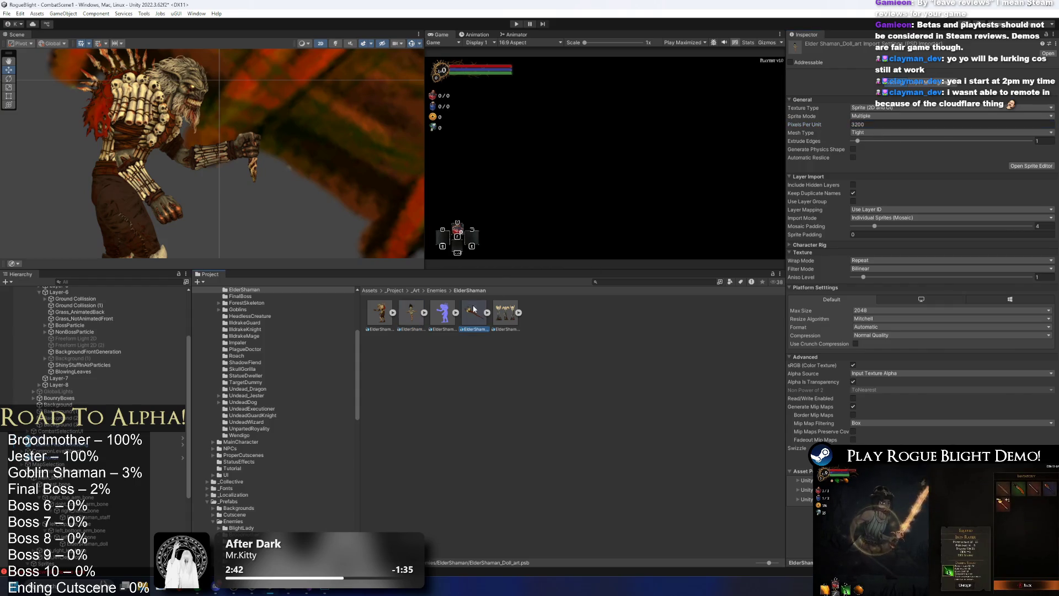
{"action": "left_click", "coordinate": [474, 312]}
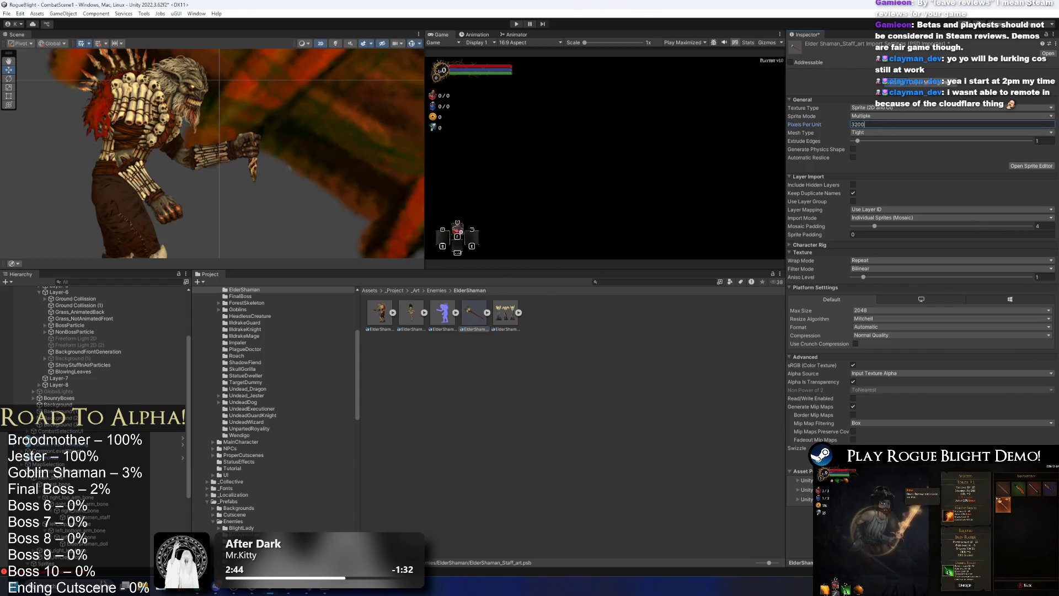
{"action": "left_click", "coordinate": [893, 335]}
{"action": "left_click", "coordinate": [883, 374]}
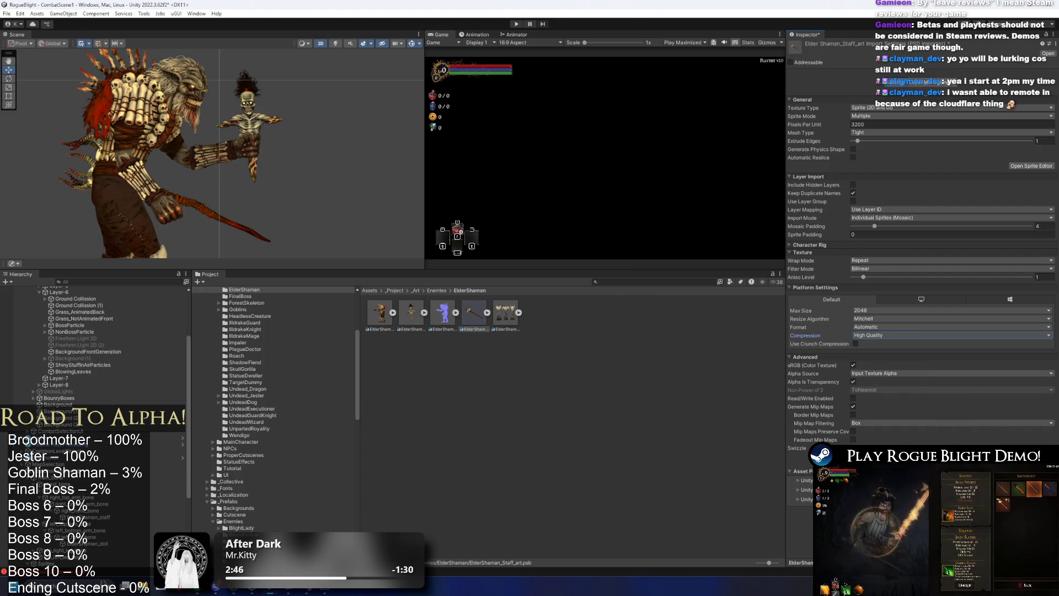
Set the doll art's compression to High Quality and select the staff sprite in the scene
{"action": "left_click", "coordinate": [417, 316]}
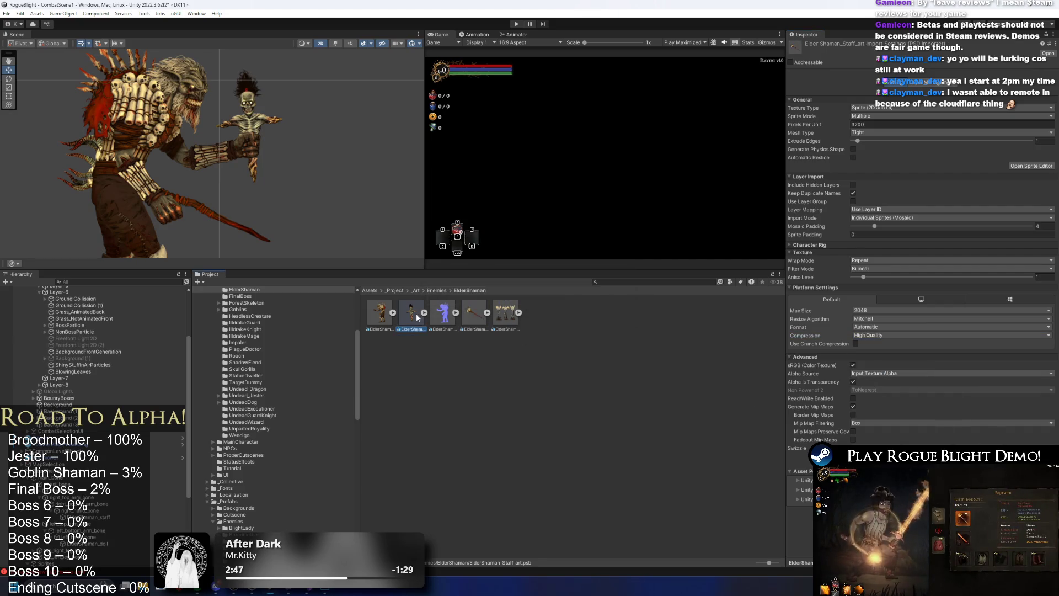
{"action": "left_click", "coordinate": [877, 335]}
{"action": "left_click", "coordinate": [882, 368]}
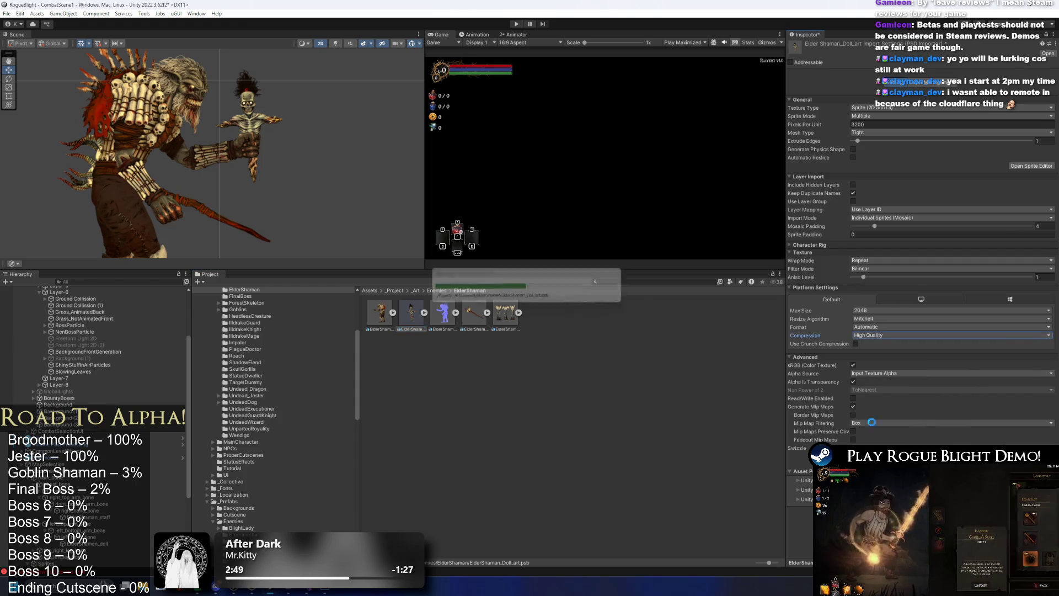
{"action": "left_click", "coordinate": [223, 224]}
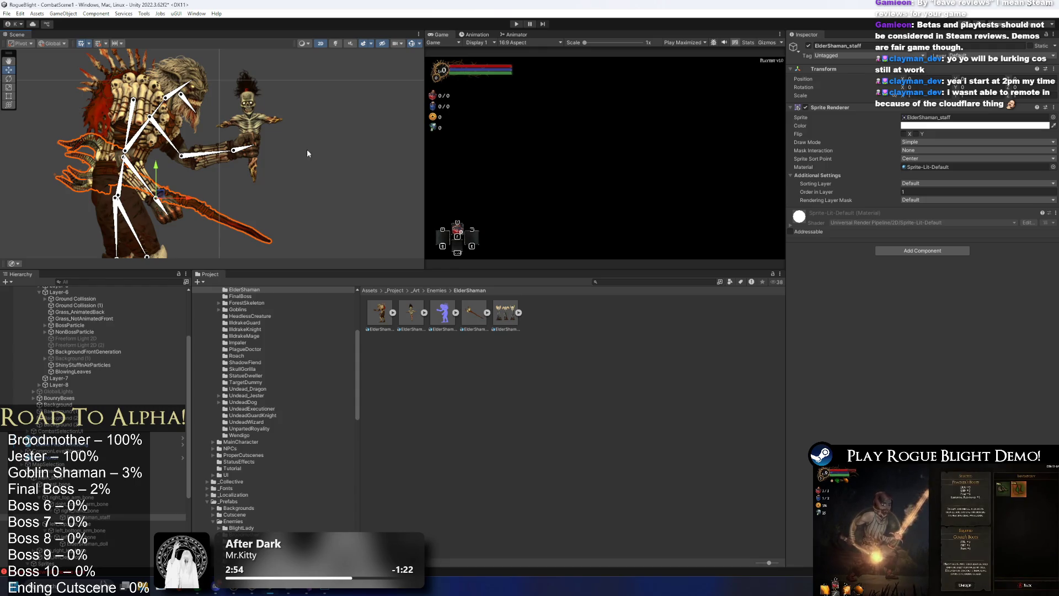
{"action": "key", "text": "e"}
{"action": "mouse_move", "coordinate": [195, 183]}
{"action": "left_mouse_down"}
{"action": "mouse_move", "coordinate": [190, 216]}
{"action": "mouse_move", "coordinate": [182, 171]}
{"action": "mouse_move", "coordinate": [175, 204]}
{"action": "mouse_move", "coordinate": [176, 176]}
{"action": "mouse_move", "coordinate": [158, 190]}
{"action": "mouse_move", "coordinate": [218, 182]}
{"action": "mouse_move", "coordinate": [230, 193]}
{"action": "left_mouse_up"}
{"action": "key", "text": "w"}
{"action": "key", "text": "e"}
{"action": "key", "text": "w"}
{"action": "left_click", "coordinate": [310, 188]}
{"action": "left_click_drag", "start_coordinate": [310, 189], "coordinate": [324, 205]}
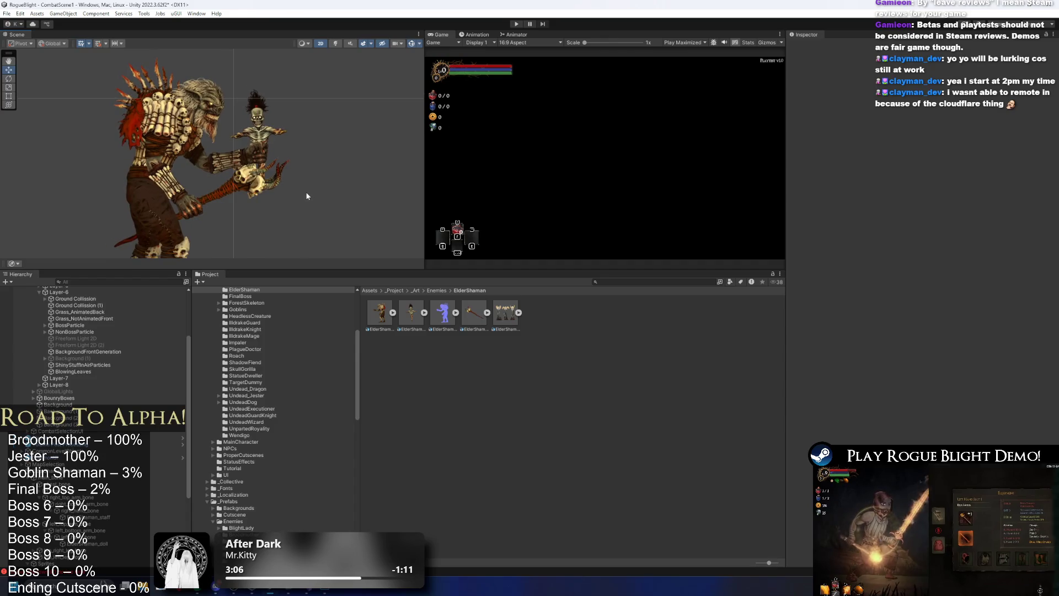
{"action": "left_click", "coordinate": [210, 199]}
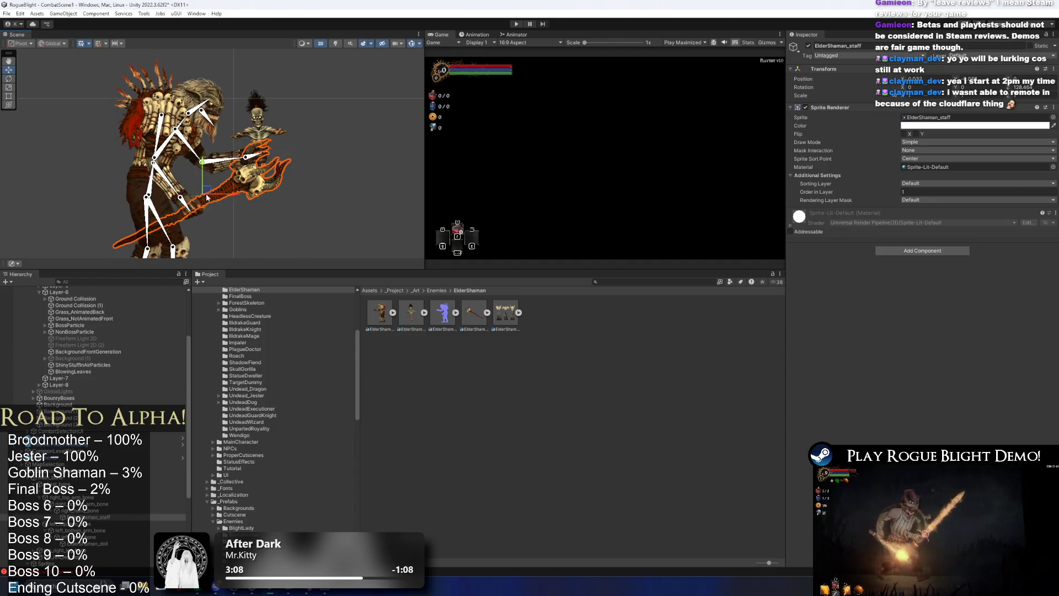
{"action": "left_click", "coordinate": [503, 314]}
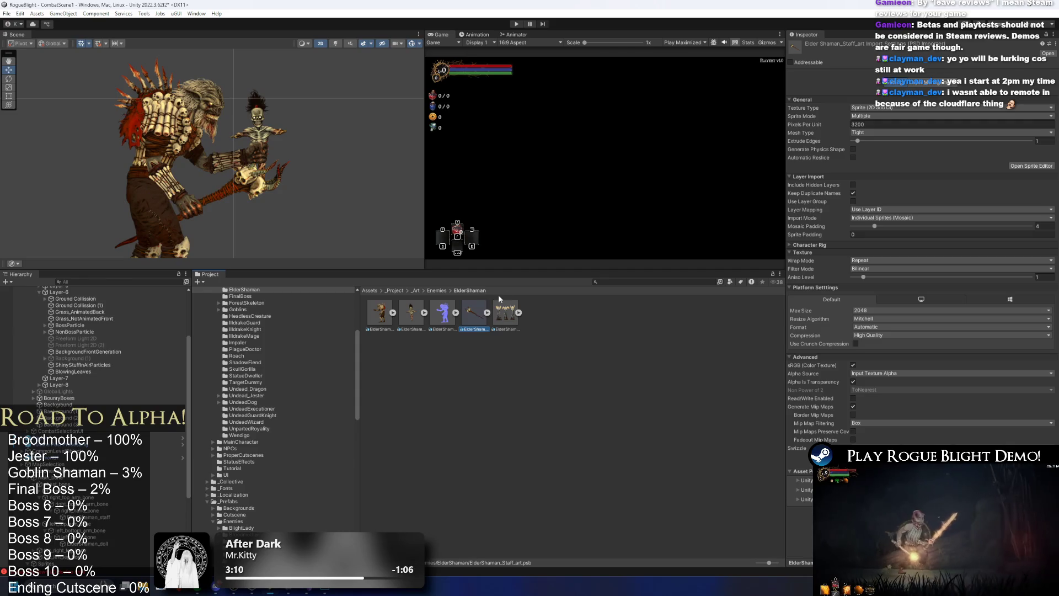
{"action": "left_click", "coordinate": [260, 190]}
{"action": "left_click_drag", "start_coordinate": [205, 194], "coordinate": [241, 219]}
{"action": "left_click", "coordinate": [241, 219]}
{"action": "scroll", "coordinate": [220, 203], "scroll_direction": "down", "scroll_amount": 4}
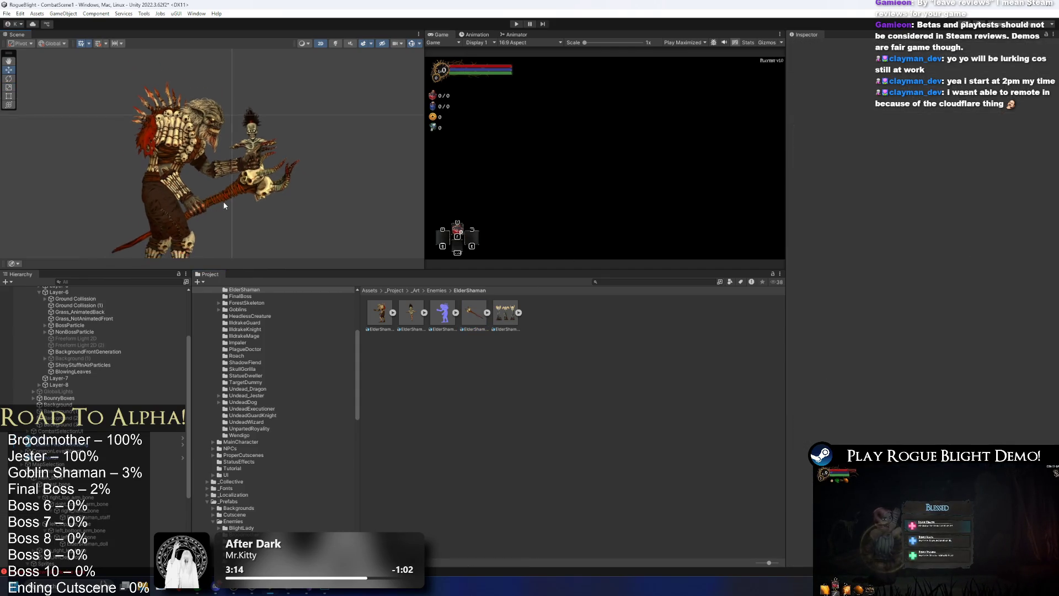
{"action": "left_click", "coordinate": [222, 208]}
{"action": "scroll", "coordinate": [223, 208], "scroll_direction": "up", "scroll_amount": 2}
{"action": "key", "text": "r"}
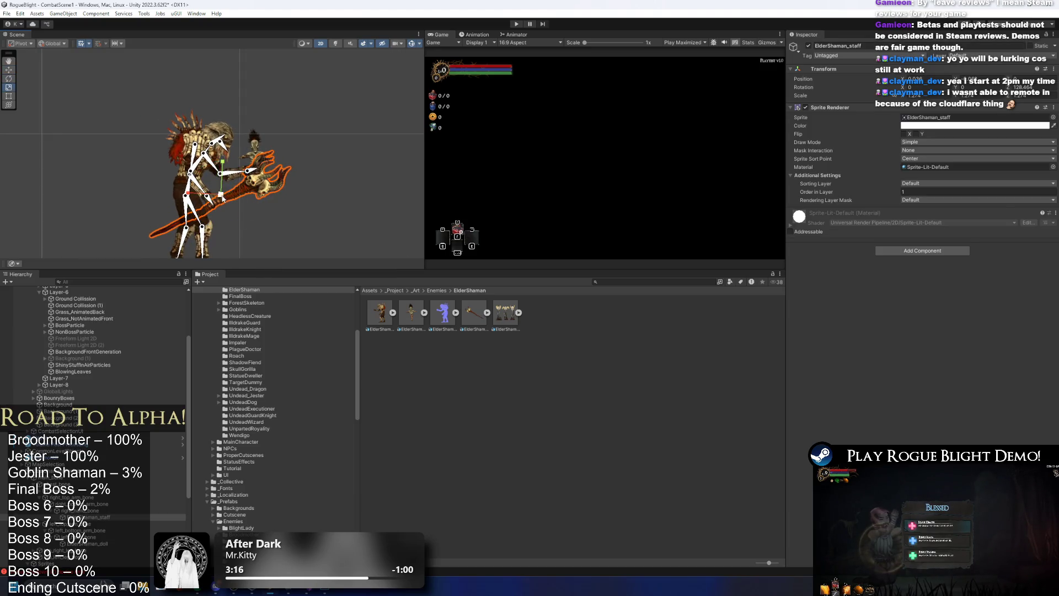
{"action": "mouse_move", "coordinate": [225, 196]}
{"action": "left_mouse_down"}
{"action": "mouse_move", "coordinate": [246, 183]}
{"action": "mouse_move", "coordinate": [233, 187]}
{"action": "left_mouse_up"}
{"action": "key", "text": "w"}
{"action": "key", "text": "ctrl+z"}
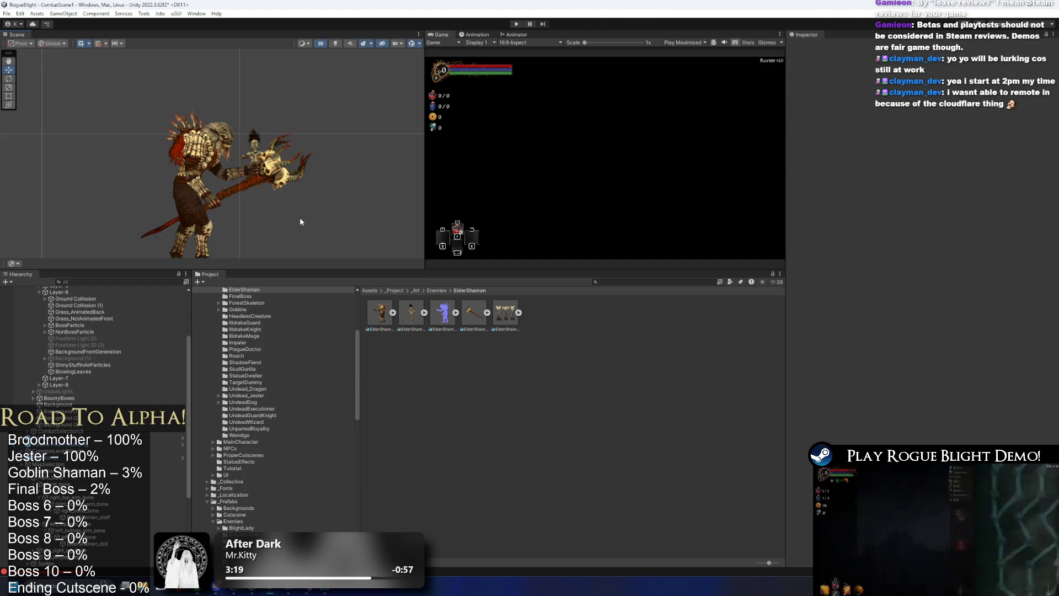
{"action": "key", "text": "ctrl+z"}
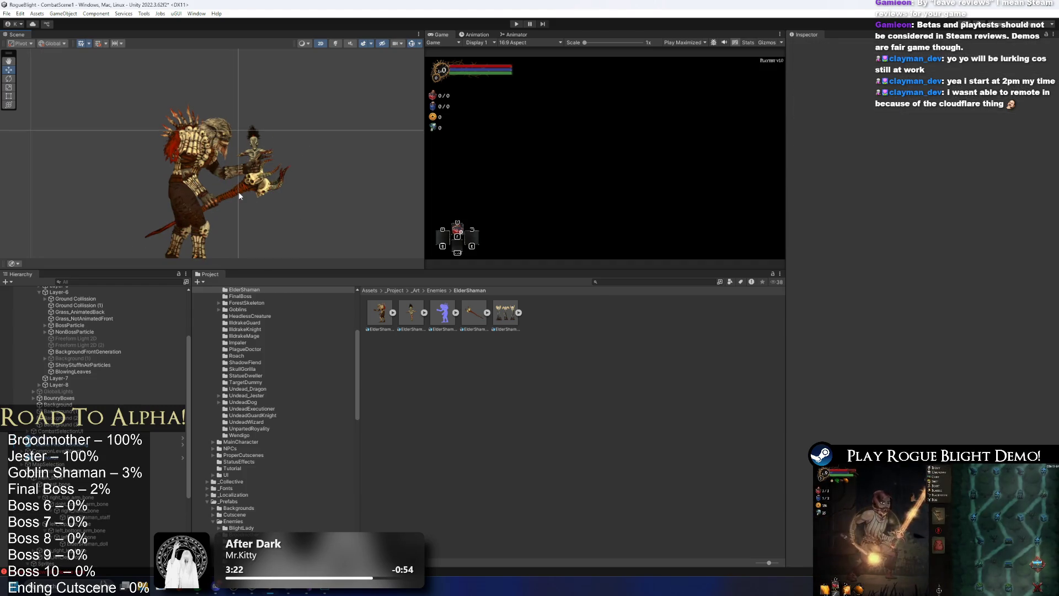
{"action": "scroll", "coordinate": [252, 188], "scroll_direction": "up", "scroll_amount": 1}
{"action": "key", "text": "r"}
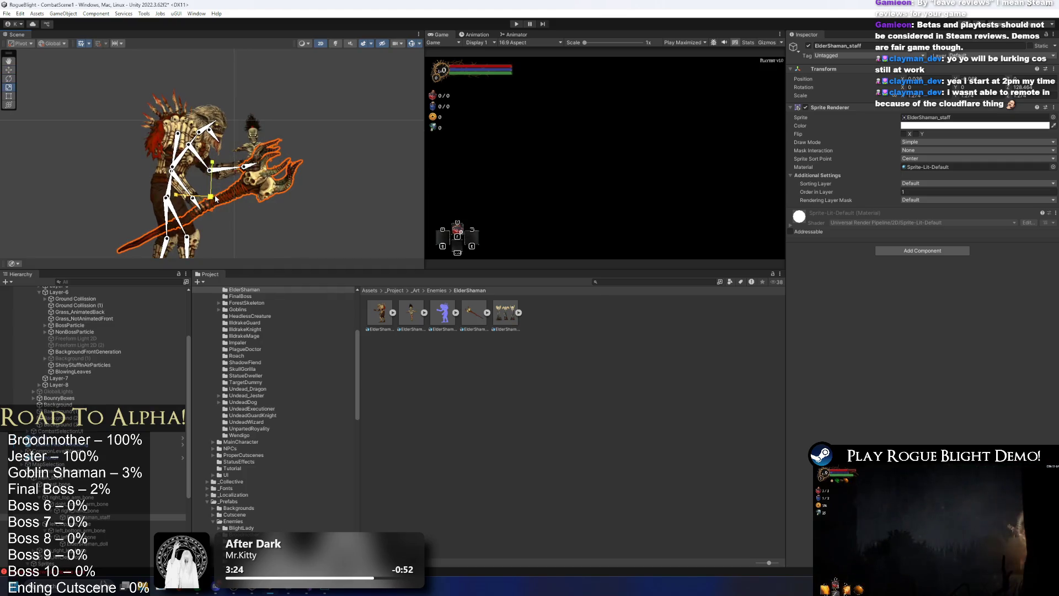
{"action": "left_click", "coordinate": [297, 165]}
{"action": "scroll", "coordinate": [220, 182], "scroll_direction": "up", "scroll_amount": 1}
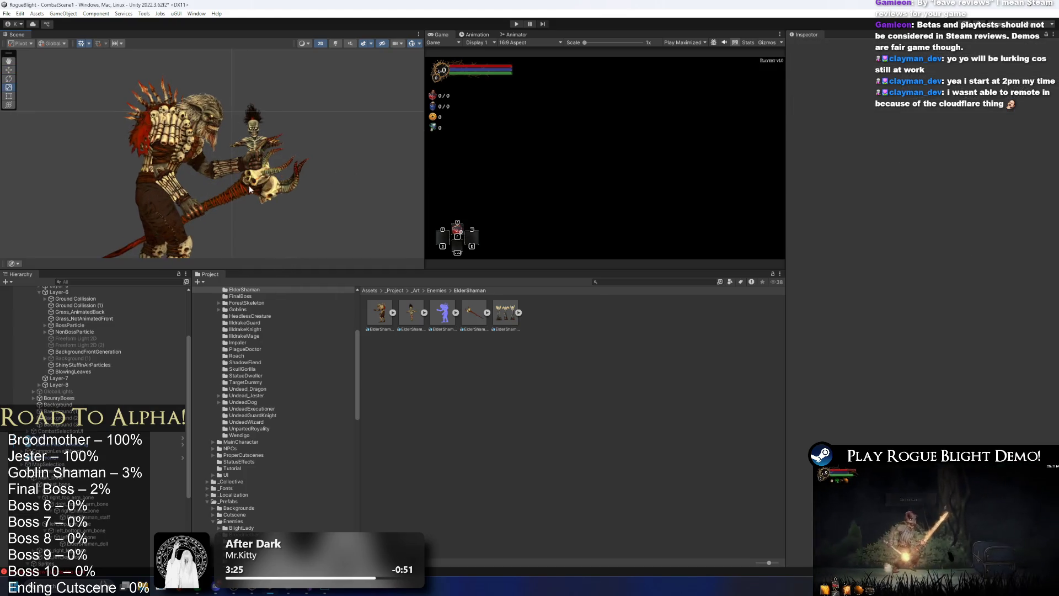
{"action": "left_click", "coordinate": [200, 209]}
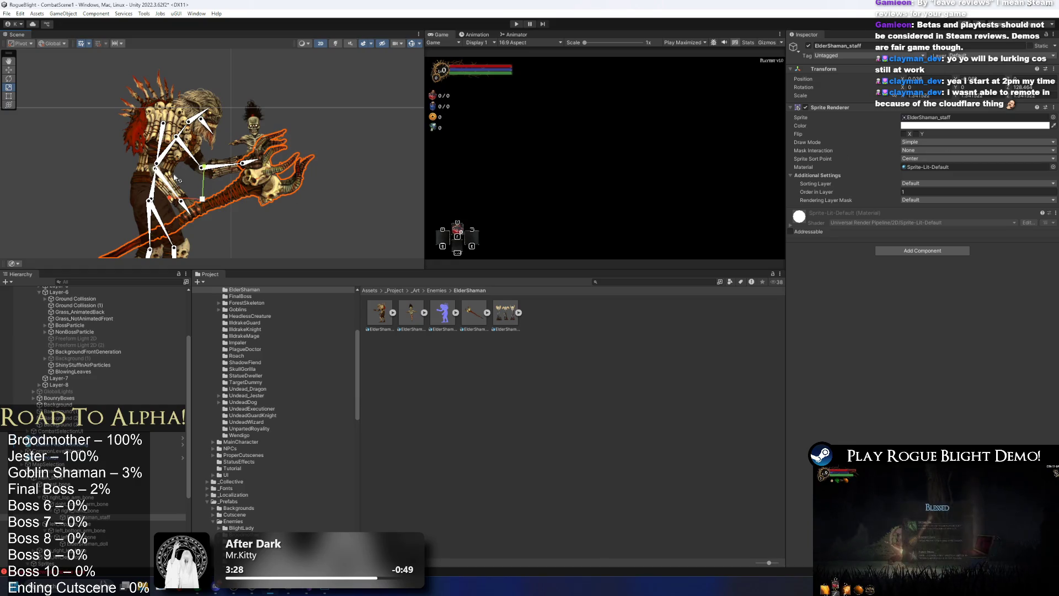
{"action": "scroll", "coordinate": [176, 177], "scroll_direction": "up", "scroll_amount": 1}
{"action": "left_click", "coordinate": [142, 171]}
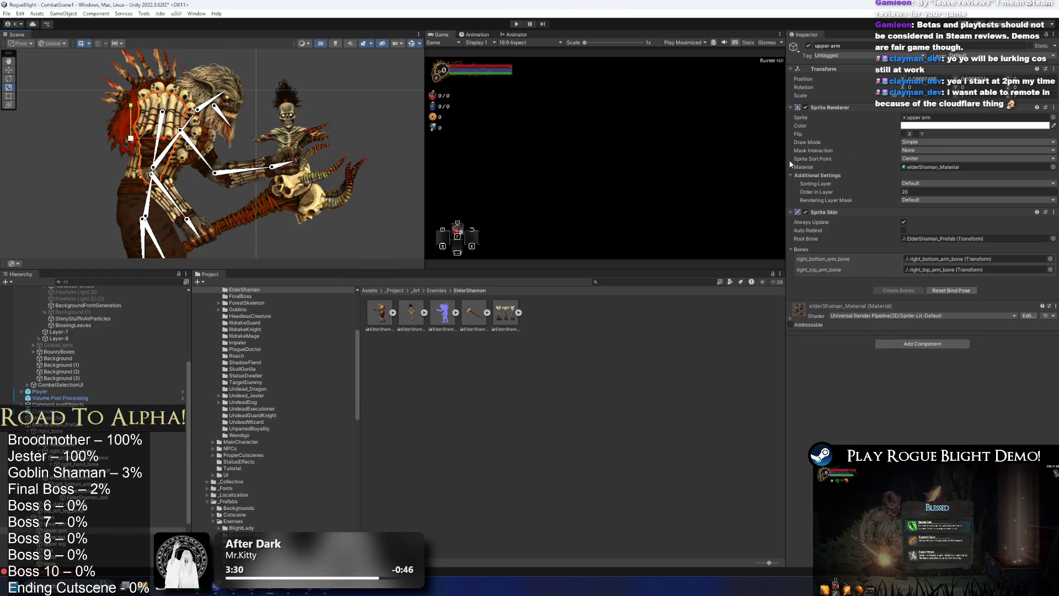
Select the arm sprites and review their sorting layer options
{"action": "scroll", "coordinate": [100, 483], "scroll_direction": "down", "scroll_amount": 3}
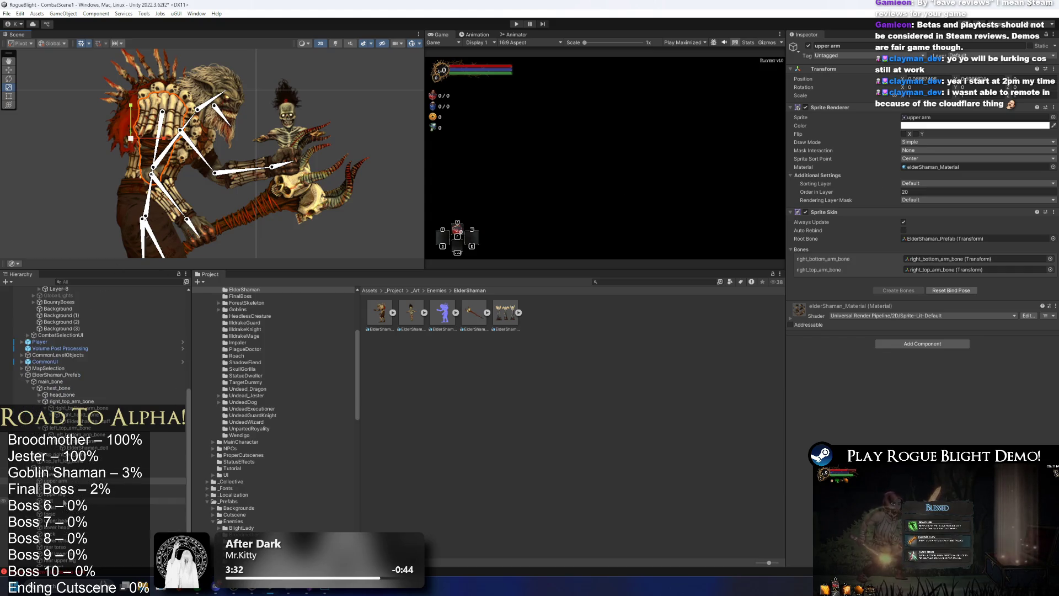
{"action": "left_click", "coordinate": [101, 483]}
{"action": "left_click", "coordinate": [83, 568], "text": "shift"}
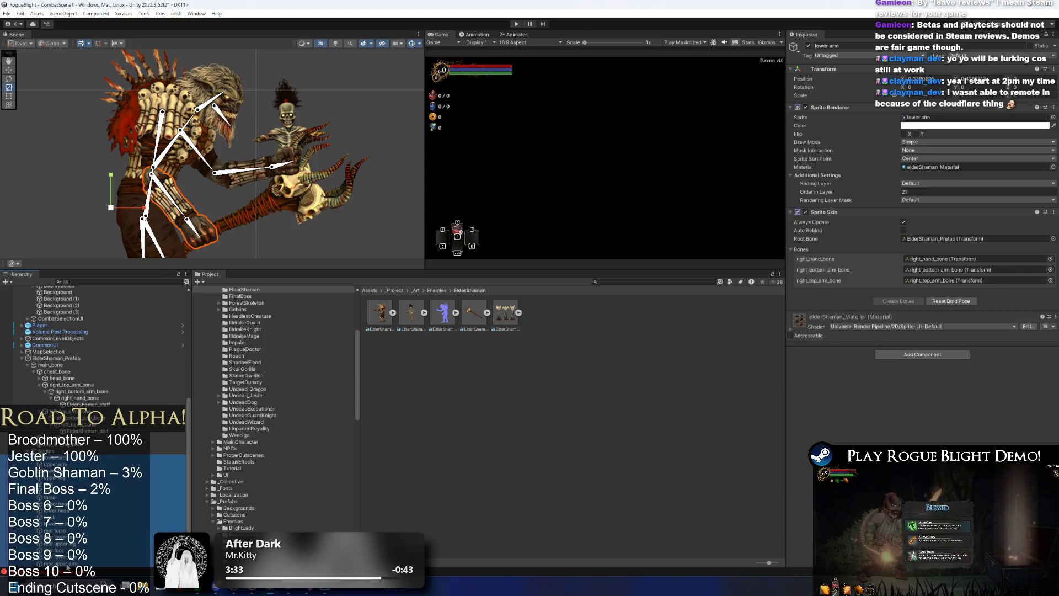
{"action": "left_click", "coordinate": [931, 183]}
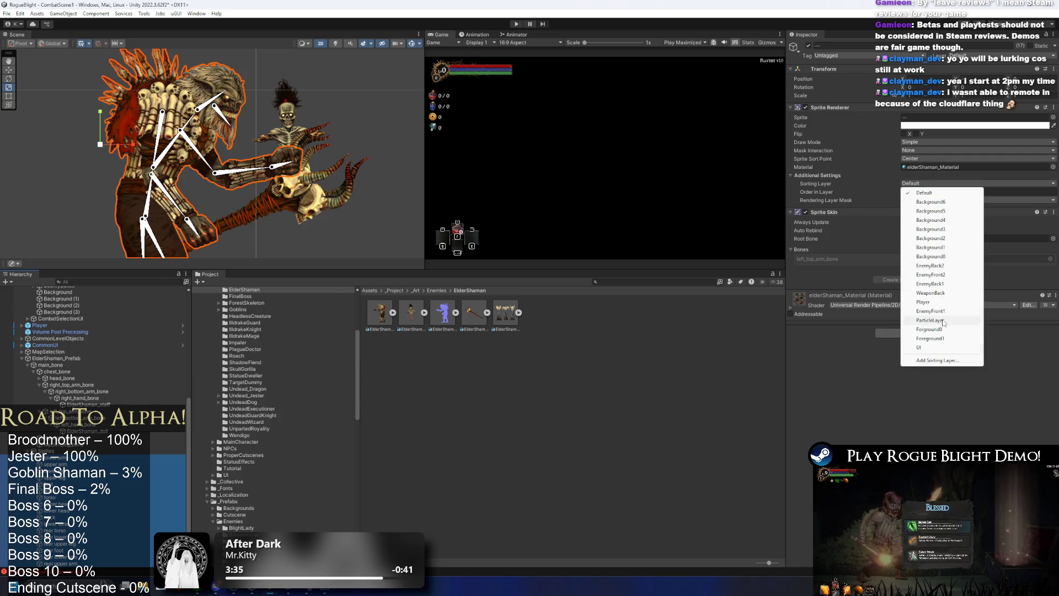
{"action": "left_click", "coordinate": [286, 118]}
Set Order in Layer to 15 for the lower head and 16 for the upper head
{"action": "scroll", "coordinate": [237, 117], "scroll_direction": "up", "scroll_amount": 3}
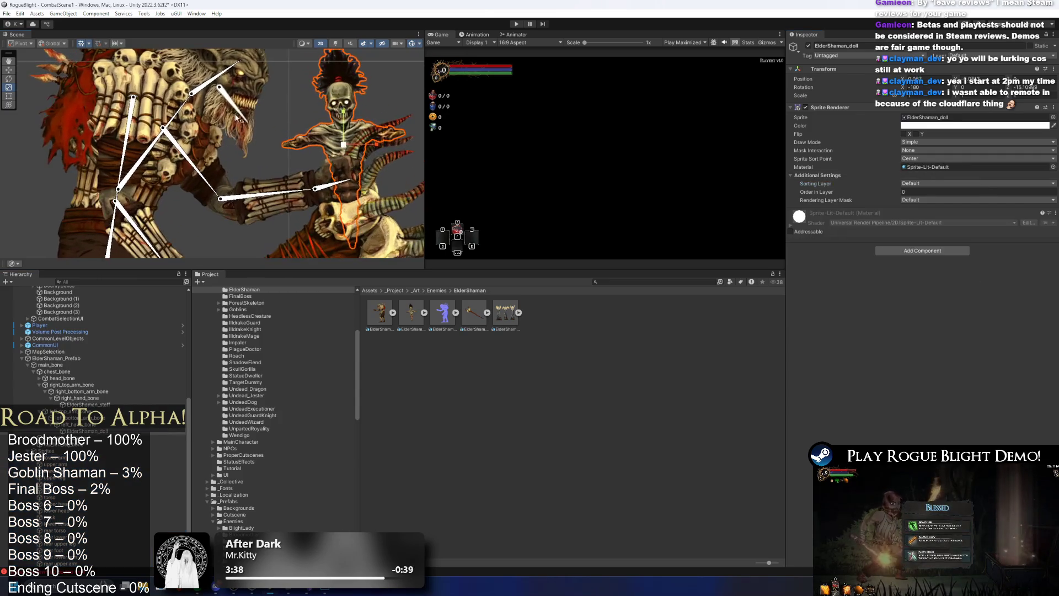
{"action": "scroll", "coordinate": [220, 113], "scroll_direction": "up", "scroll_amount": 2}
{"action": "left_click", "coordinate": [209, 110]}
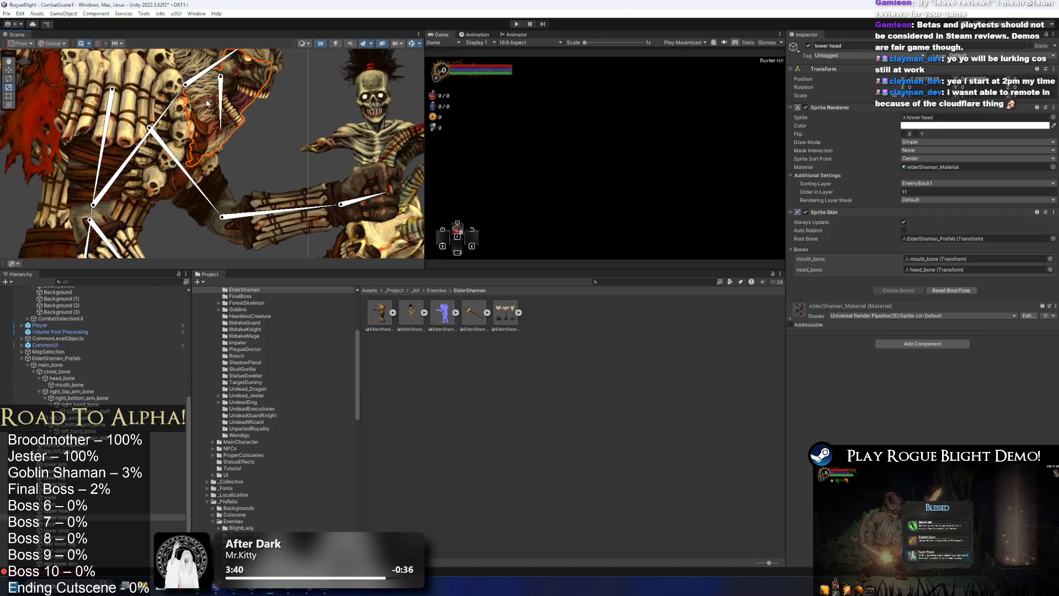
{"action": "left_click", "coordinate": [208, 111]}
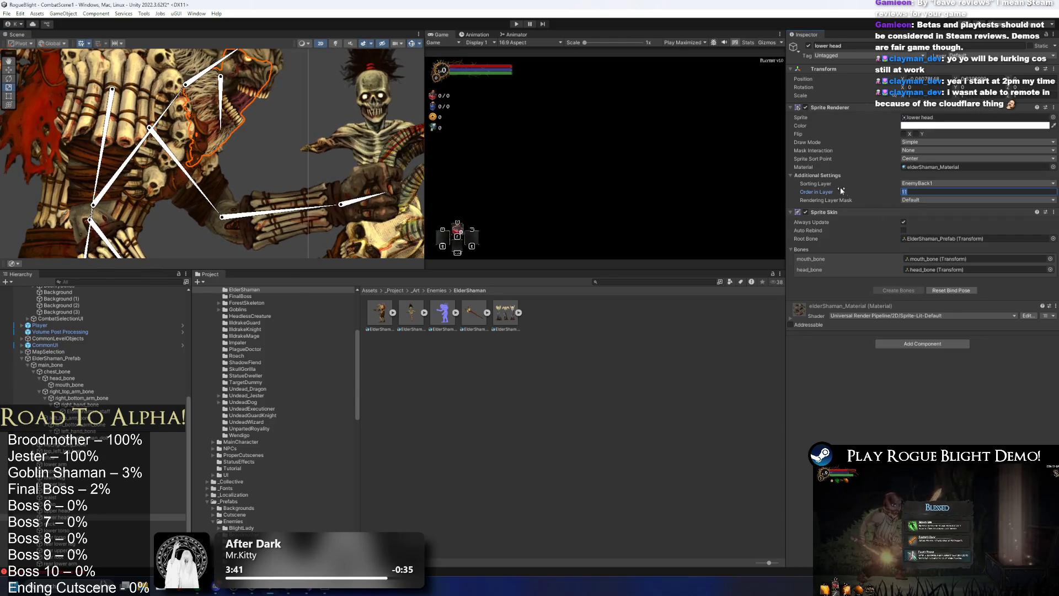
{"action": "type", "text": "15"}
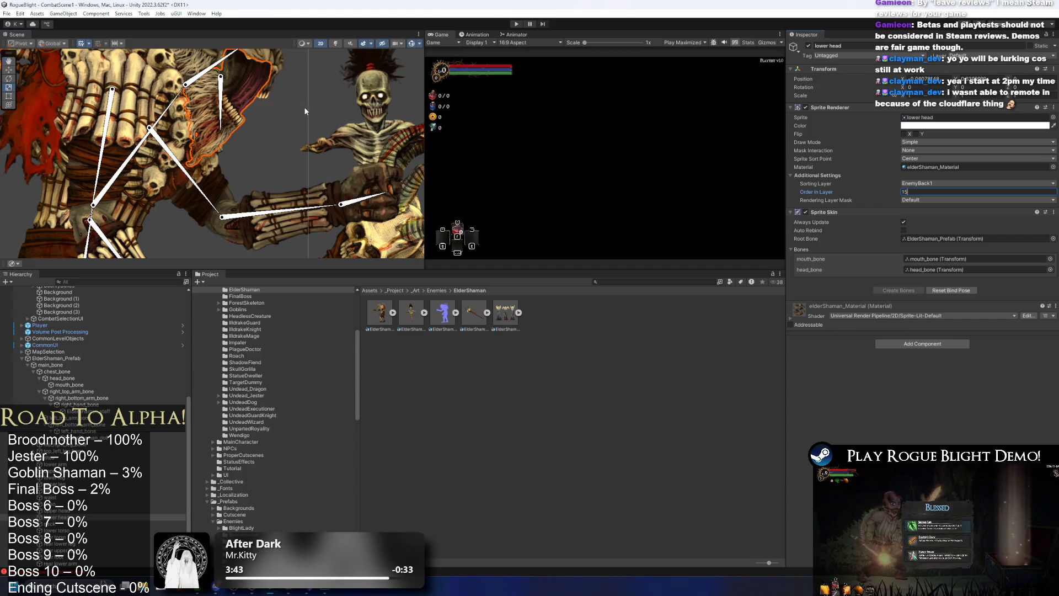
{"action": "left_click_drag", "start_coordinate": [304, 110], "coordinate": [355, 204]}
{"action": "left_click", "coordinate": [280, 112]}
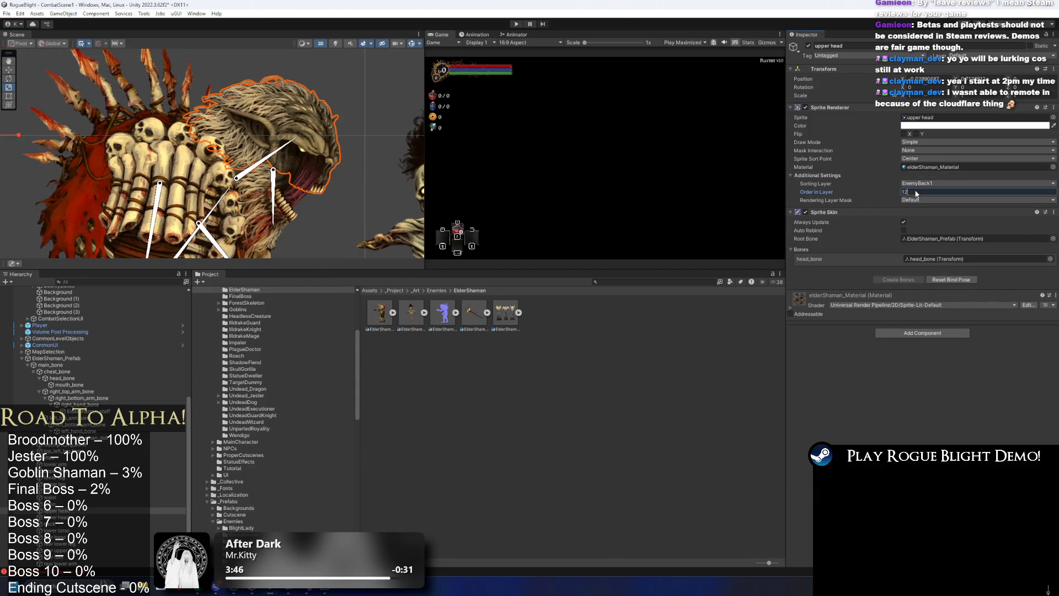
{"action": "type", "text": "16"}
Rotate the mouth bone to open the shaman's jaw
{"action": "left_click_drag", "start_coordinate": [349, 162], "coordinate": [329, 136]}
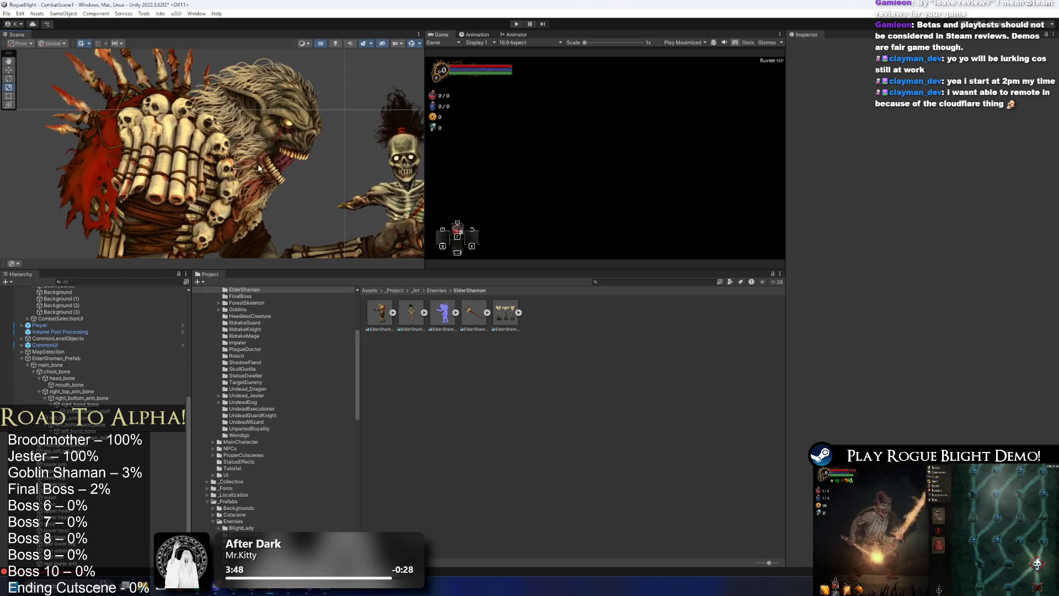
{"action": "left_click", "coordinate": [250, 179]}
{"action": "left_click_drag", "start_coordinate": [247, 184], "coordinate": [292, 189]}
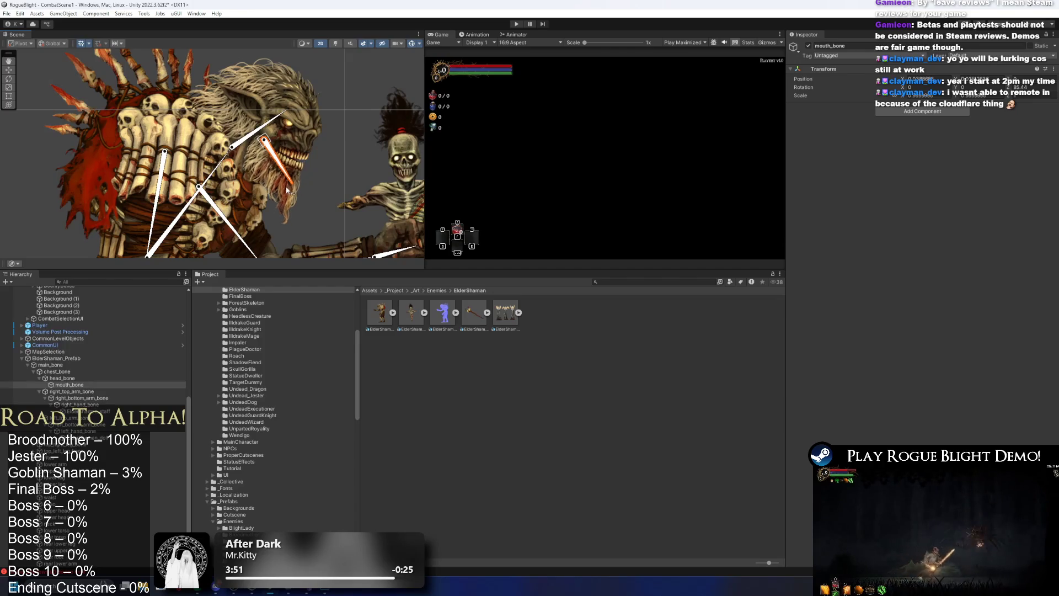
{"action": "left_click", "coordinate": [284, 215]}
{"action": "mouse_move", "coordinate": [265, 243]}
{"action": "left_mouse_down"}
{"action": "mouse_move", "coordinate": [284, 188]}
{"action": "mouse_move", "coordinate": [269, 140]}
{"action": "left_mouse_up"}
{"action": "scroll", "coordinate": [309, 126], "scroll_direction": "down", "scroll_amount": 3}
{"action": "scroll", "coordinate": [366, 162], "scroll_direction": "down", "scroll_amount": 1}
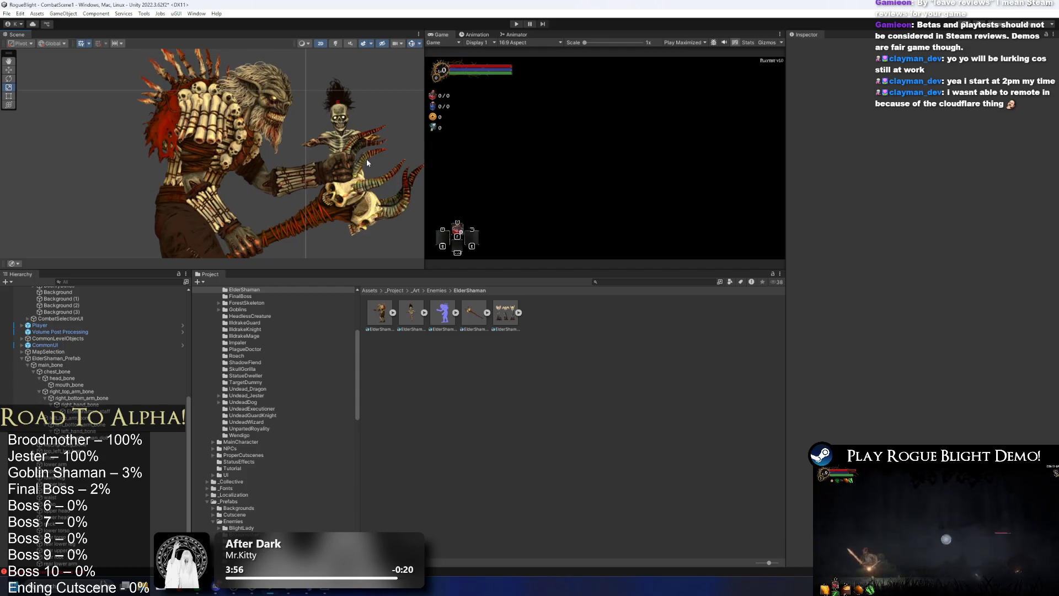
{"action": "mouse_move", "coordinate": [255, 230]}
{"action": "left_mouse_down"}
{"action": "mouse_move", "coordinate": [292, 129]}
{"action": "mouse_move", "coordinate": [232, 177]}
{"action": "left_mouse_up"}
Move the lower arm, shoulder and staff sprites to the EnemyFront1 sorting layer
{"action": "left_click", "coordinate": [246, 135]}
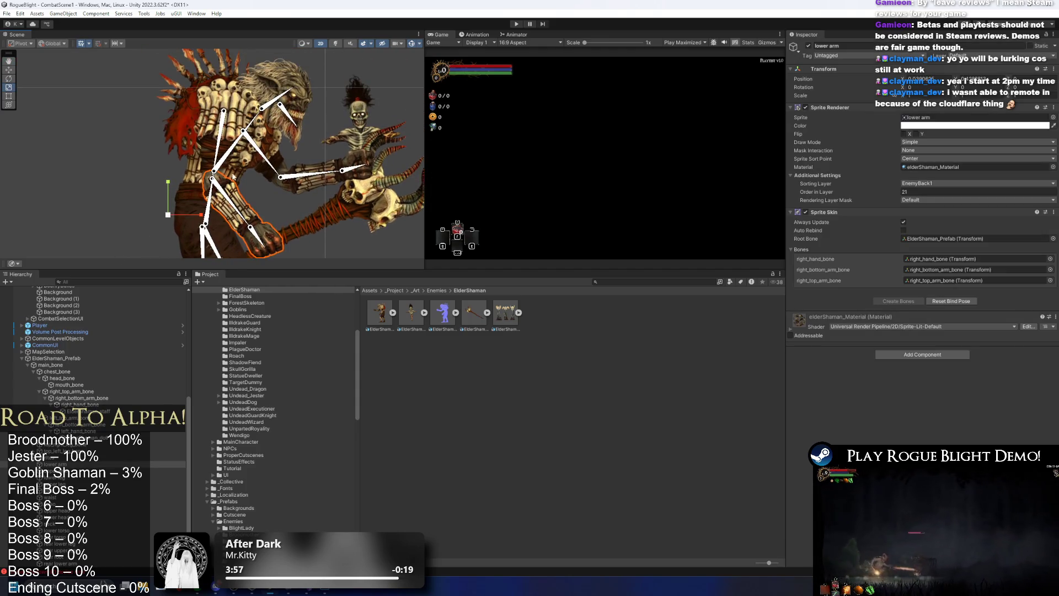
{"action": "left_click", "coordinate": [203, 141], "text": "shift"}
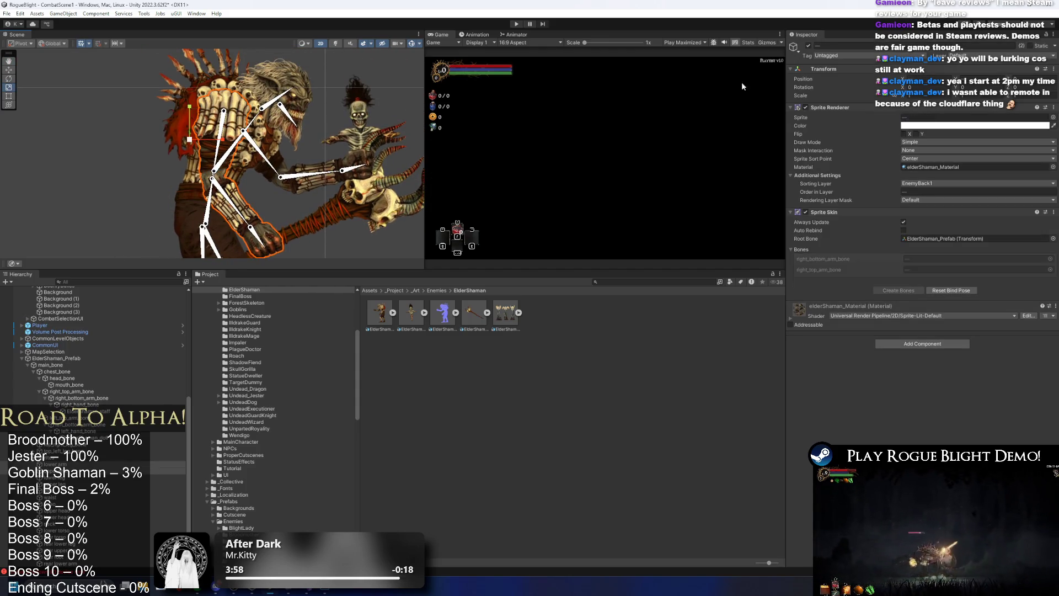
{"action": "left_click", "coordinate": [953, 183]}
{"action": "left_click", "coordinate": [947, 311]}
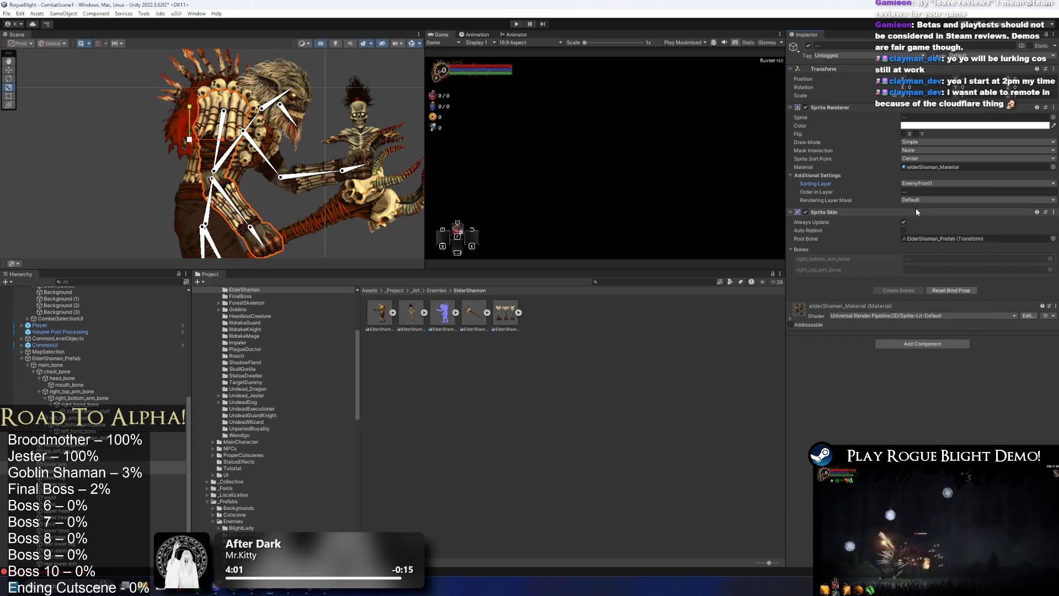
{"action": "left_click", "coordinate": [331, 193]}
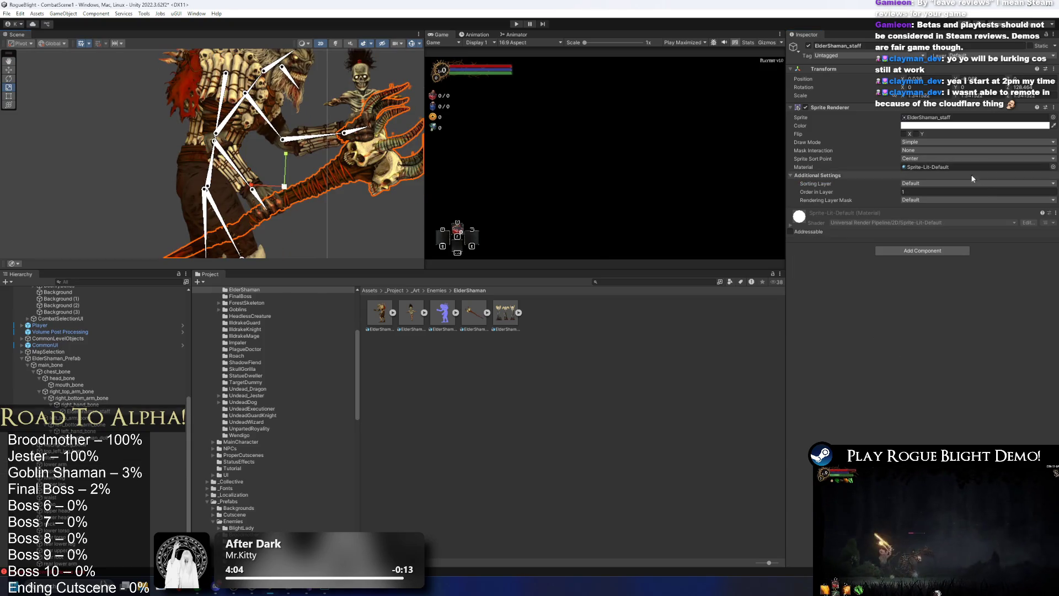
{"action": "left_click", "coordinate": [940, 183]}
{"action": "left_click", "coordinate": [937, 311]}
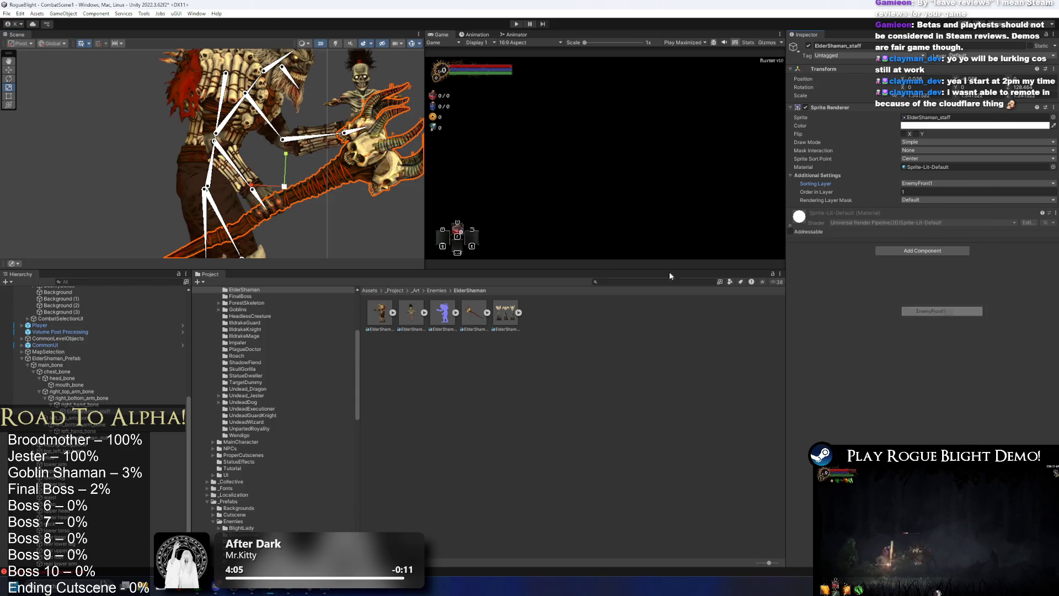
Give the staff Order in Layer 19 so it draws beneath the arm sprites
{"action": "left_click", "coordinate": [235, 183]}
{"action": "left_click", "coordinate": [254, 184]}
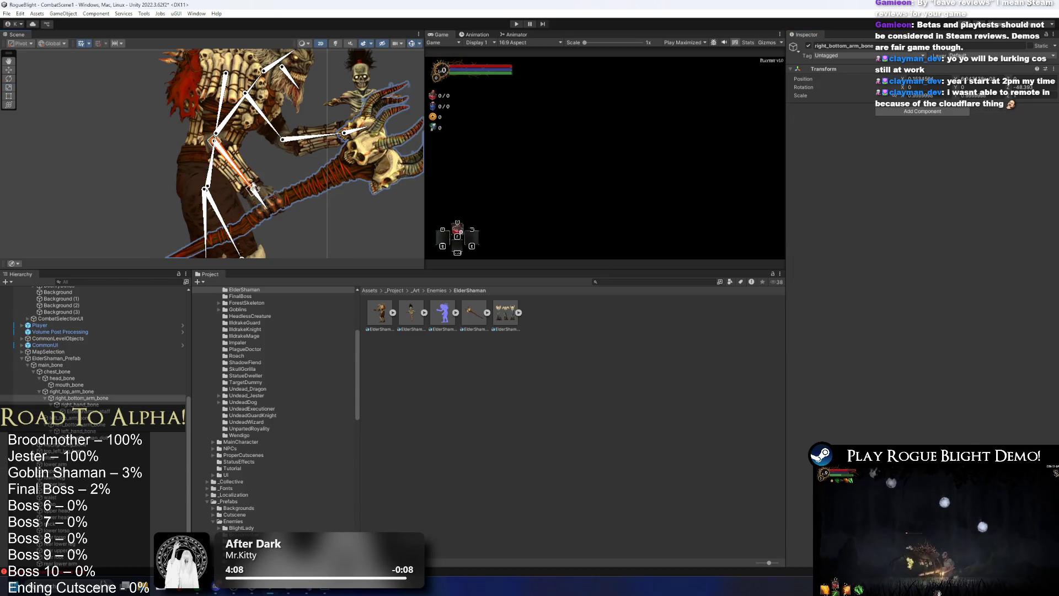
{"action": "left_click", "coordinate": [948, 191]}
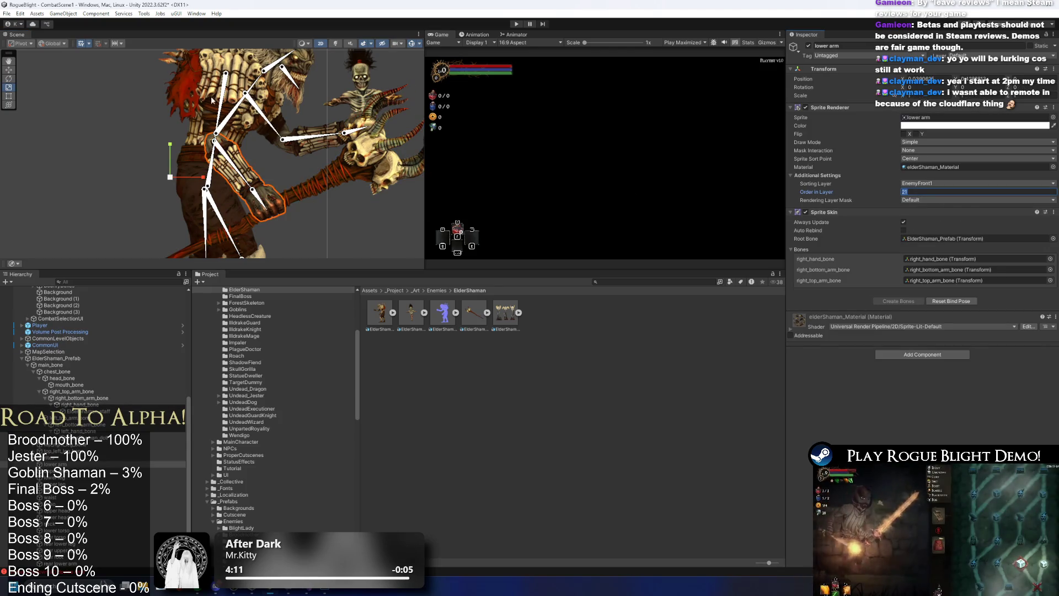
{"action": "left_click", "coordinate": [265, 114]}
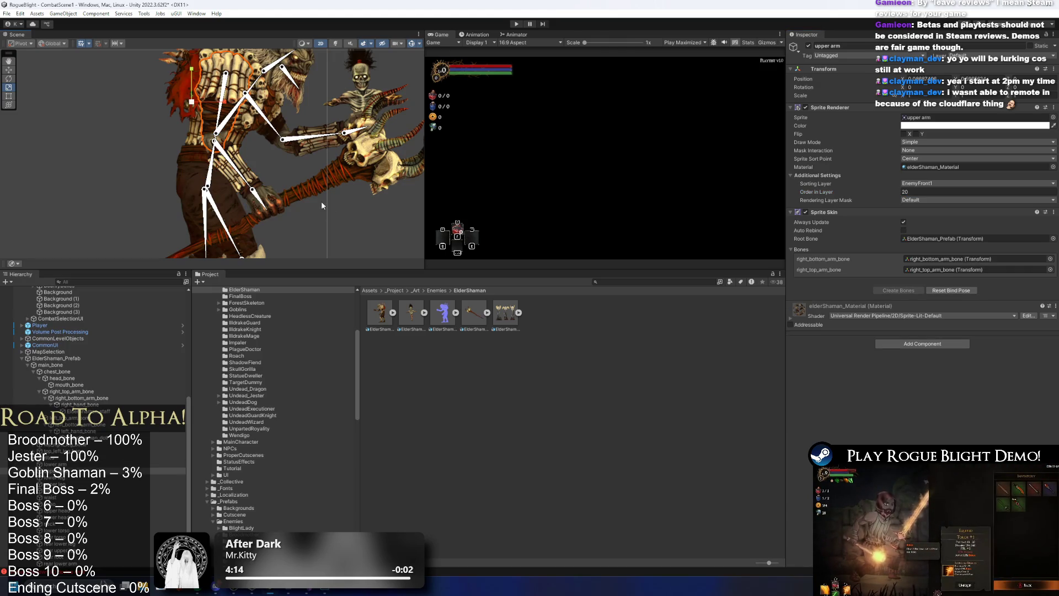
{"action": "left_click", "coordinate": [310, 195]}
{"action": "type", "text": "9"}
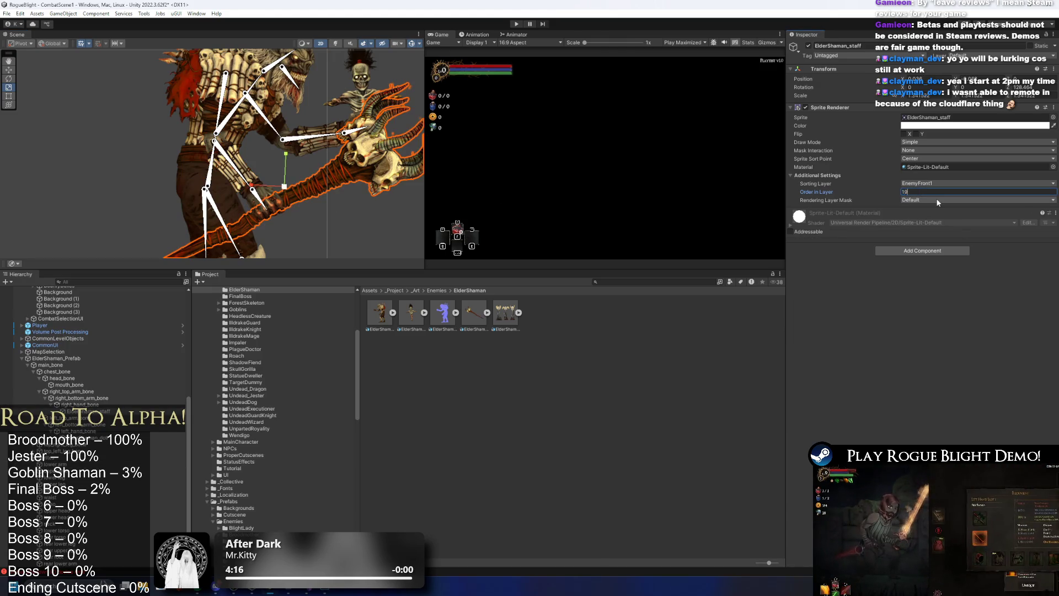
{"action": "left_click", "coordinate": [353, 231]}
{"action": "scroll", "coordinate": [360, 226], "scroll_direction": "down", "scroll_amount": 3}
{"action": "scroll", "coordinate": [341, 122], "scroll_direction": "up", "scroll_amount": 3}
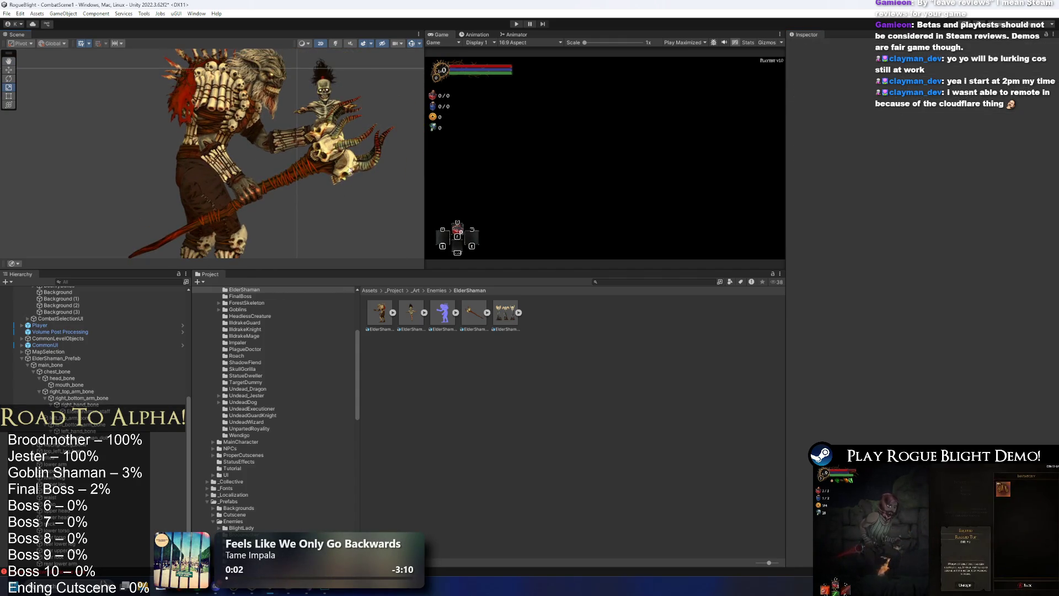
Pose the forearms and left hand to lower the staff, then raise the doll with the upper arm
{"action": "scroll", "coordinate": [301, 209], "scroll_direction": "down", "scroll_amount": 5}
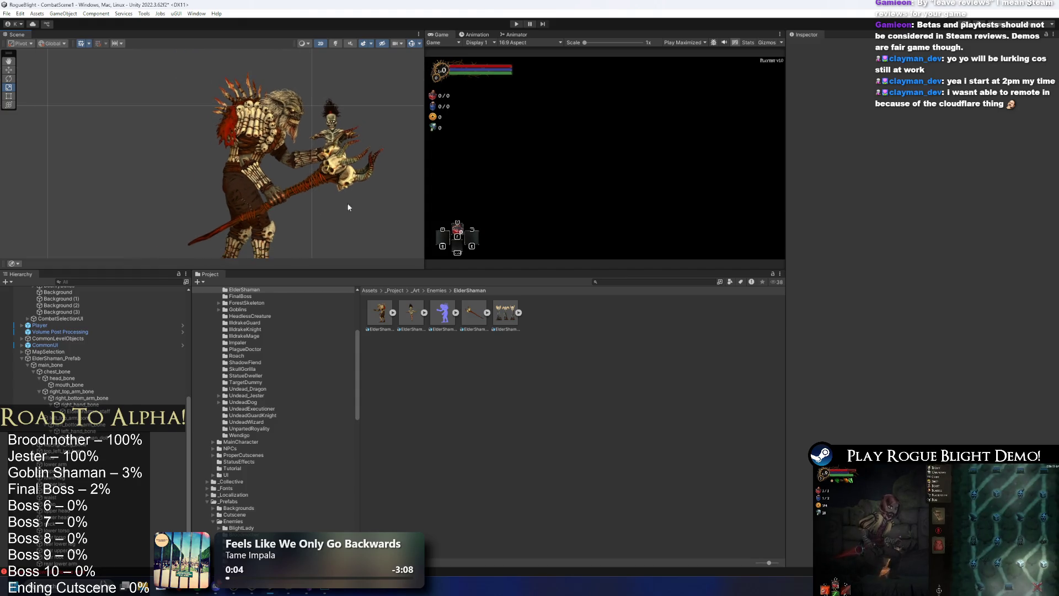
{"action": "left_click_drag", "start_coordinate": [423, 136], "coordinate": [521, 136]}
{"action": "scroll", "coordinate": [330, 166], "scroll_direction": "up", "scroll_amount": 3}
{"action": "left_click", "coordinate": [341, 171]}
{"action": "left_click_drag", "start_coordinate": [341, 170], "coordinate": [328, 202]}
{"action": "left_click_drag", "start_coordinate": [312, 166], "coordinate": [333, 230]}
{"action": "mouse_move", "coordinate": [281, 193]}
{"action": "left_mouse_down"}
{"action": "mouse_move", "coordinate": [246, 191]}
{"action": "mouse_move", "coordinate": [235, 168]}
{"action": "left_mouse_up"}
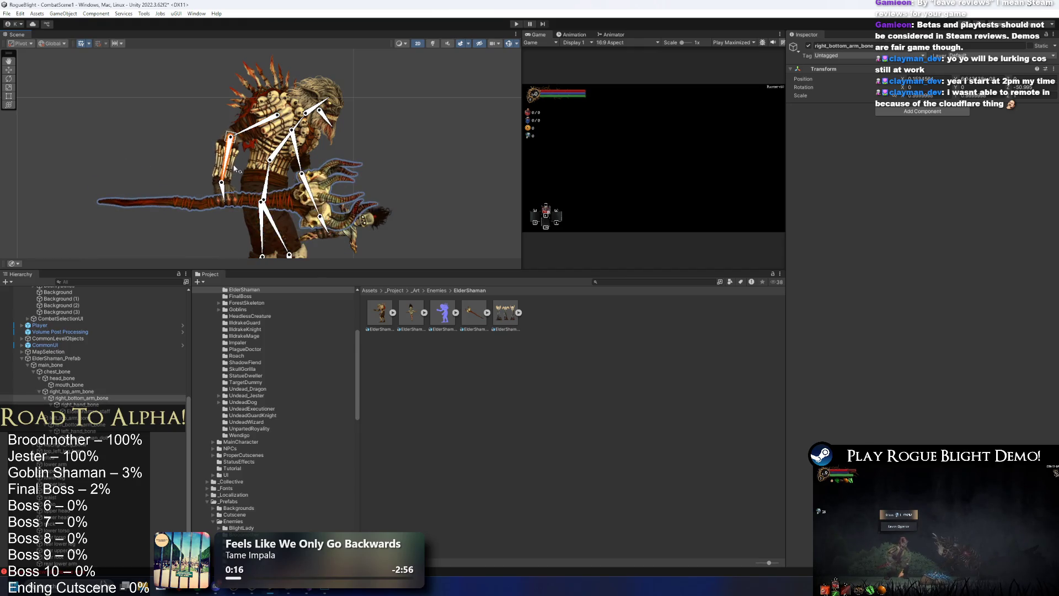
{"action": "left_click", "coordinate": [332, 182]}
{"action": "left_click_drag", "start_coordinate": [323, 172], "coordinate": [319, 166]}
{"action": "key", "text": "ctrl+z"}
{"action": "key", "text": "ctrl+z"}
{"action": "key", "text": "ctrl+z"}
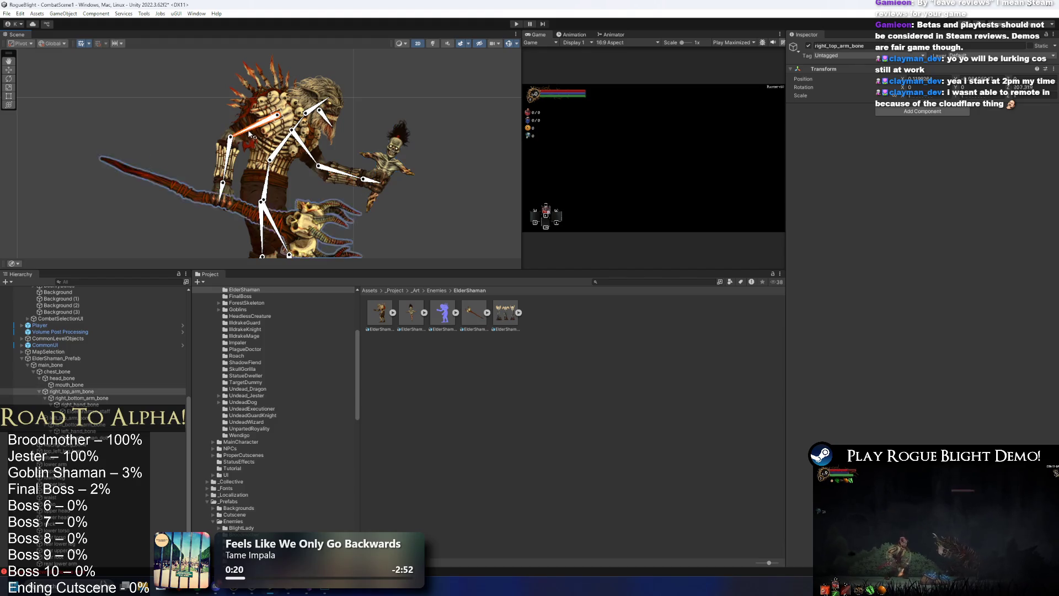
{"action": "key", "text": "ctrl+y"}
{"action": "key", "text": "ctrl+y"}
{"action": "key", "text": "ctrl+y"}
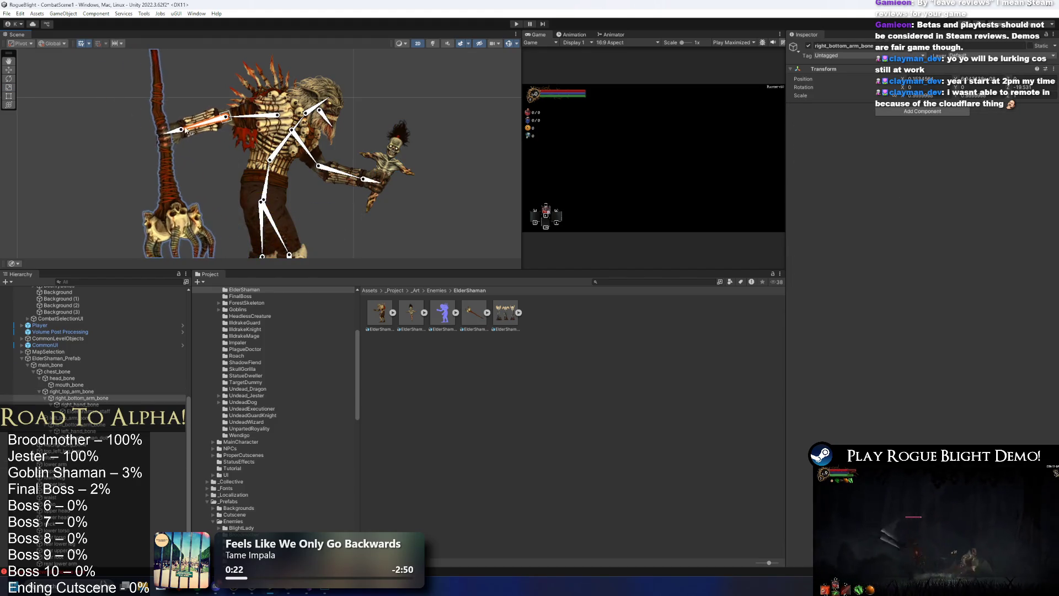
Test a whole-body swing, undo it, and lay the staff diagonally with the right upper arm
{"action": "left_click_drag", "start_coordinate": [368, 138], "coordinate": [365, 148]}
{"action": "left_click_drag", "start_coordinate": [271, 175], "coordinate": [269, 176]}
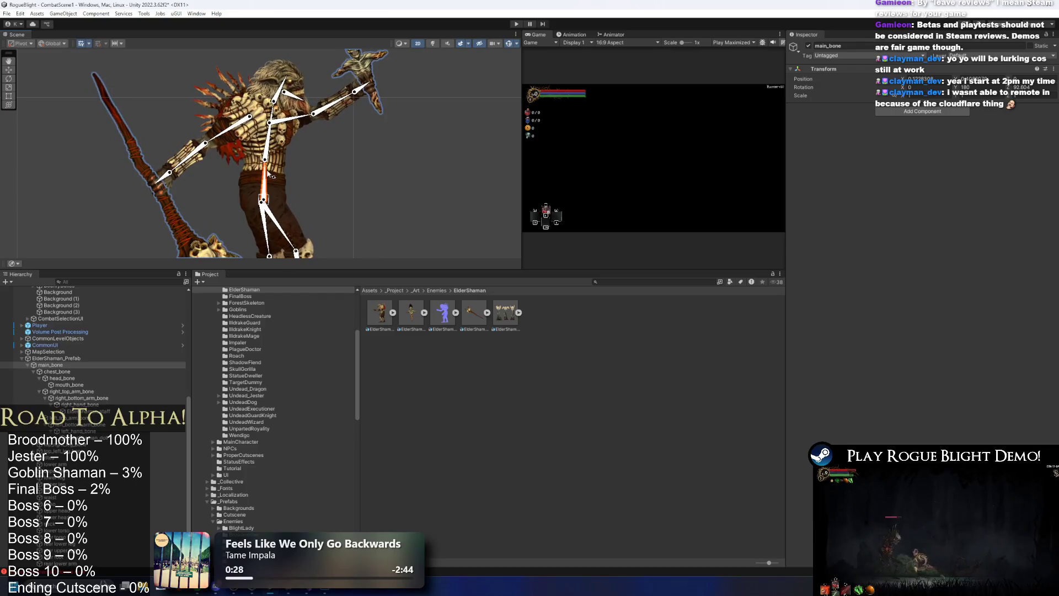
{"action": "key", "text": "ctrl+z"}
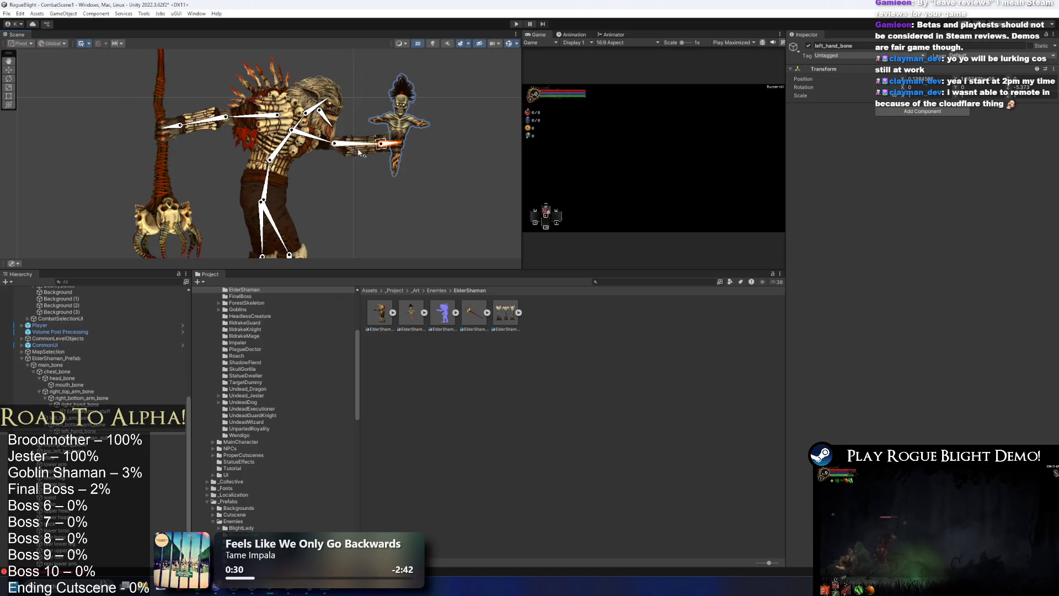
{"action": "key", "text": "ctrl+z"}
{"action": "mouse_move", "coordinate": [234, 117]}
{"action": "left_mouse_down"}
{"action": "mouse_move", "coordinate": [301, 187]}
{"action": "mouse_move", "coordinate": [319, 165]}
{"action": "mouse_move", "coordinate": [320, 189]}
{"action": "mouse_move", "coordinate": [297, 159]}
{"action": "mouse_move", "coordinate": [328, 171]}
{"action": "left_mouse_up"}
Lower the right forearm and lift the left arm, bringing the left forearm toward the staff
{"action": "scroll", "coordinate": [327, 171], "scroll_direction": "up", "scroll_amount": 5}
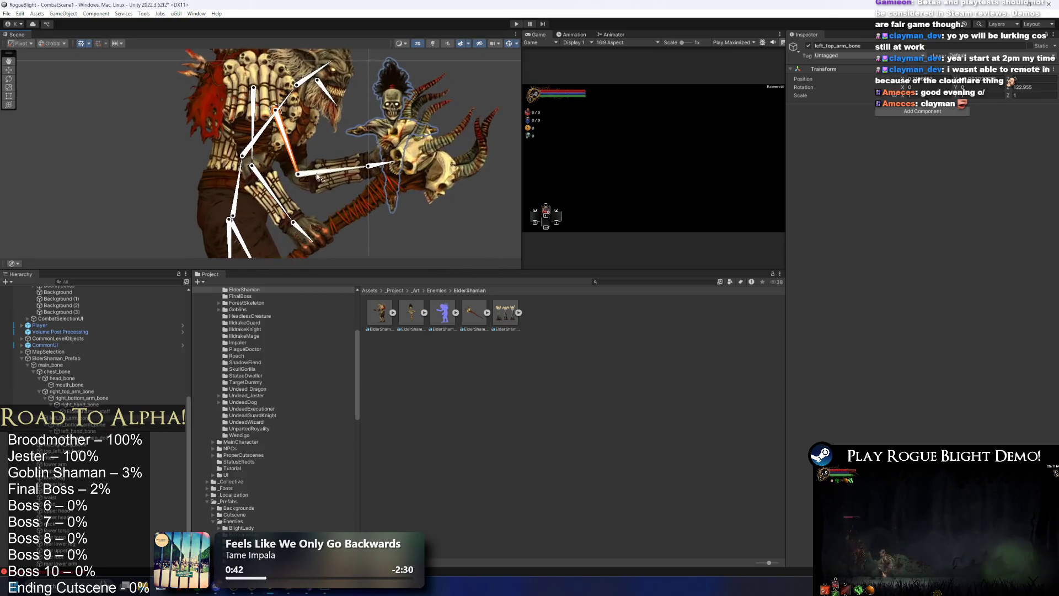
{"action": "left_click", "coordinate": [400, 196]}
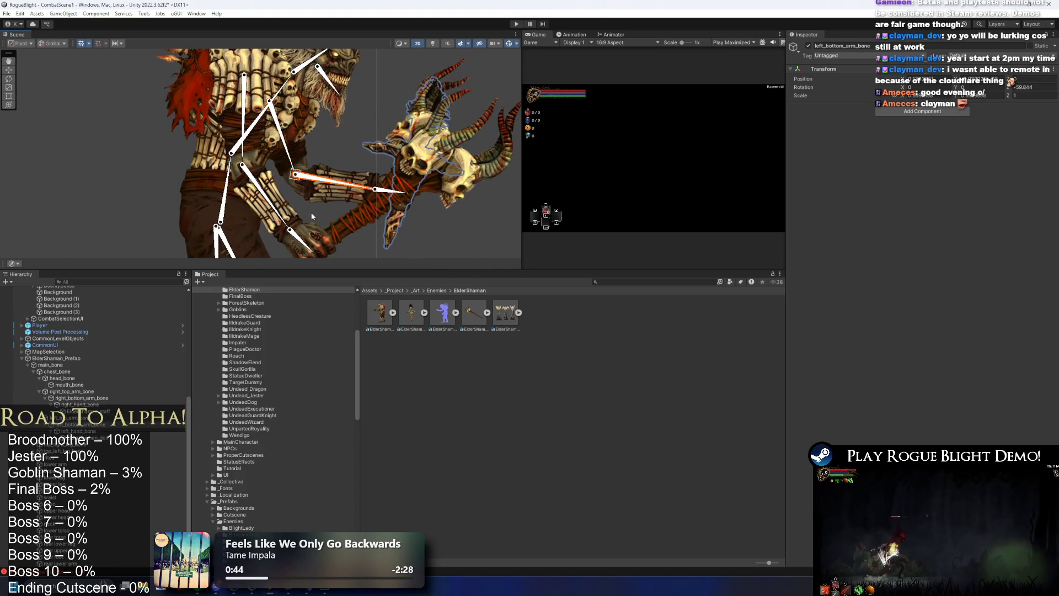
{"action": "left_click_drag", "start_coordinate": [303, 243], "coordinate": [270, 214]}
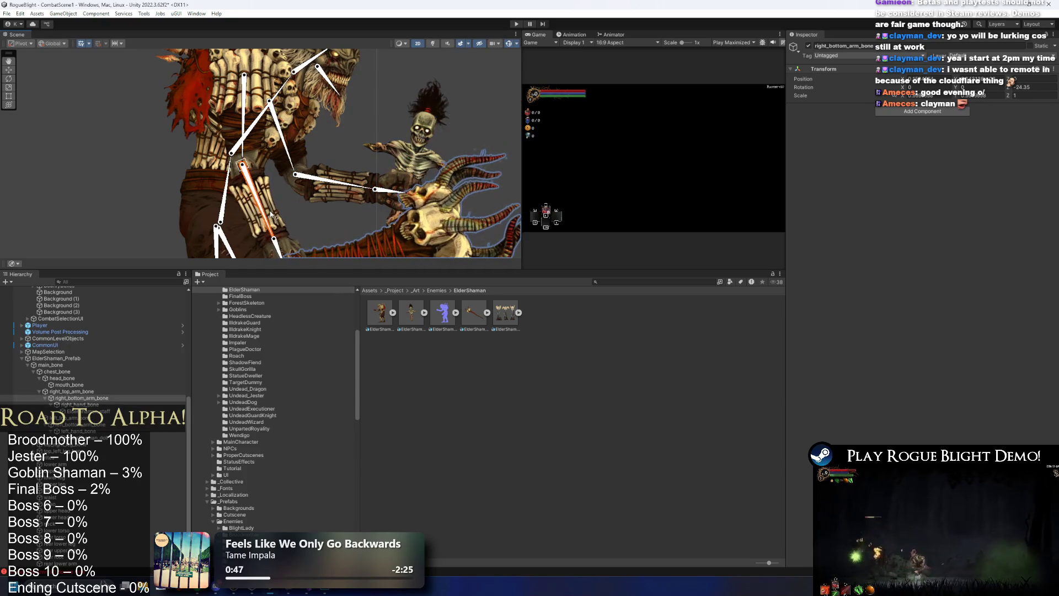
{"action": "left_click", "coordinate": [284, 144]}
{"action": "mouse_move", "coordinate": [292, 165]}
{"action": "left_mouse_down"}
{"action": "mouse_move", "coordinate": [374, 160]}
{"action": "mouse_move", "coordinate": [405, 144]}
{"action": "mouse_move", "coordinate": [420, 155]}
{"action": "mouse_move", "coordinate": [414, 138]}
{"action": "mouse_move", "coordinate": [357, 164]}
{"action": "mouse_move", "coordinate": [389, 162]}
{"action": "mouse_move", "coordinate": [390, 174]}
{"action": "left_mouse_up"}
{"action": "left_click", "coordinate": [388, 149]}
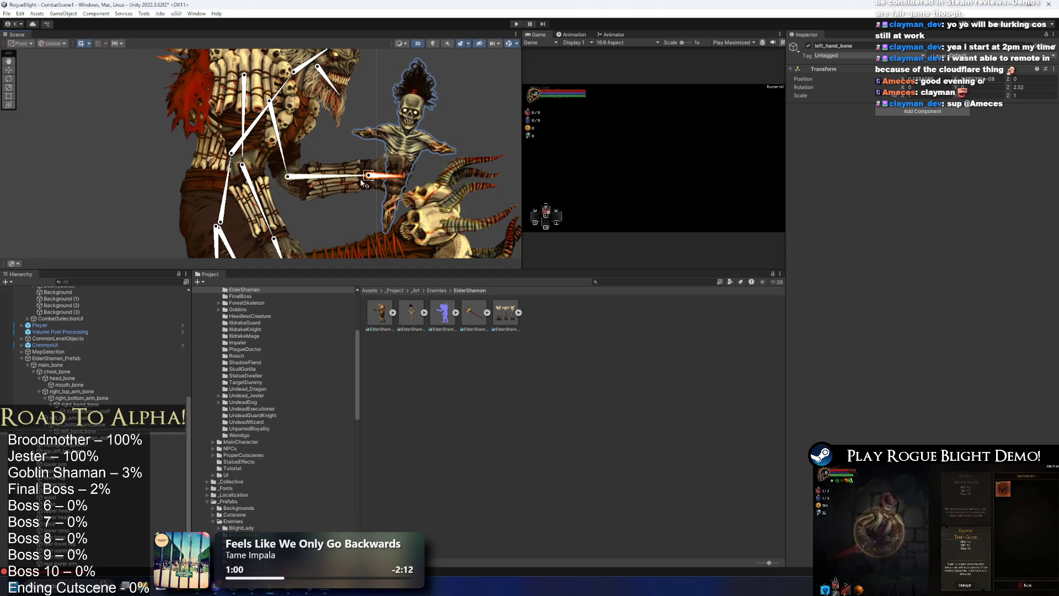
{"action": "scroll", "coordinate": [361, 179], "scroll_direction": "down", "scroll_amount": 5}
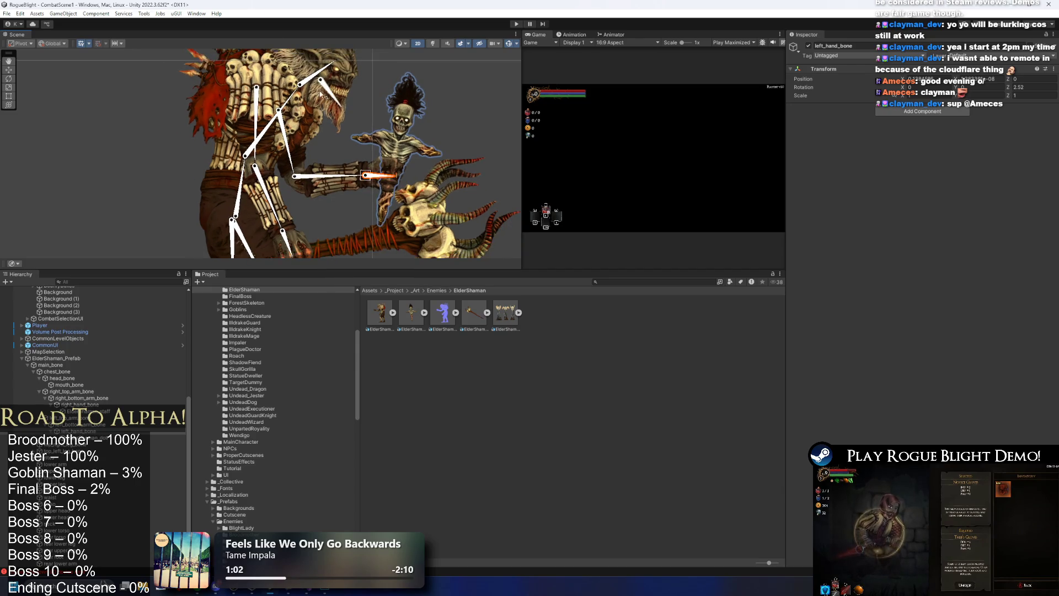
{"action": "scroll", "coordinate": [366, 138], "scroll_direction": "down", "scroll_amount": 3}
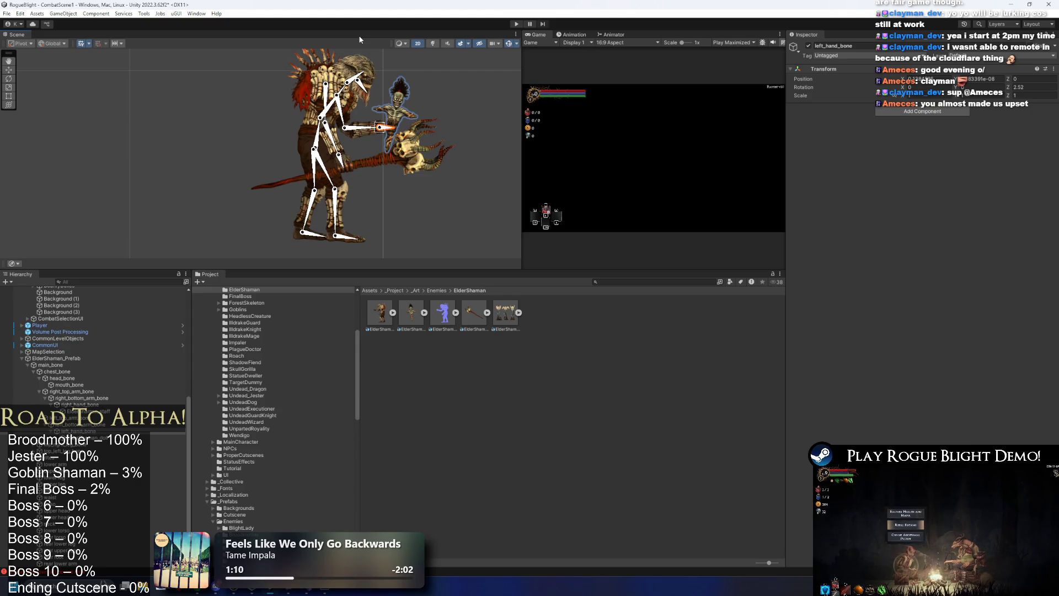
{"action": "scroll", "coordinate": [319, 180], "scroll_direction": "up", "scroll_amount": 1}
{"action": "left_click_drag", "start_coordinate": [376, 117], "coordinate": [375, 129]}
{"action": "scroll", "coordinate": [375, 117], "scroll_direction": "up", "scroll_amount": 2}
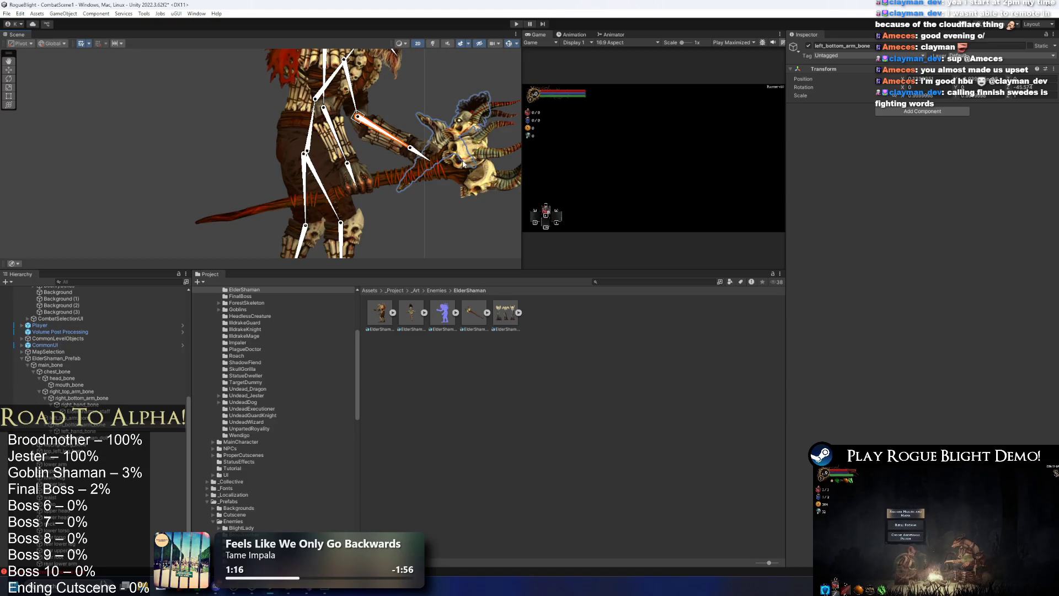
{"action": "left_click_drag", "start_coordinate": [356, 135], "coordinate": [353, 163]}
Test tilting the head bone, then undo the head and final pose changes
{"action": "left_click", "coordinate": [343, 167]}
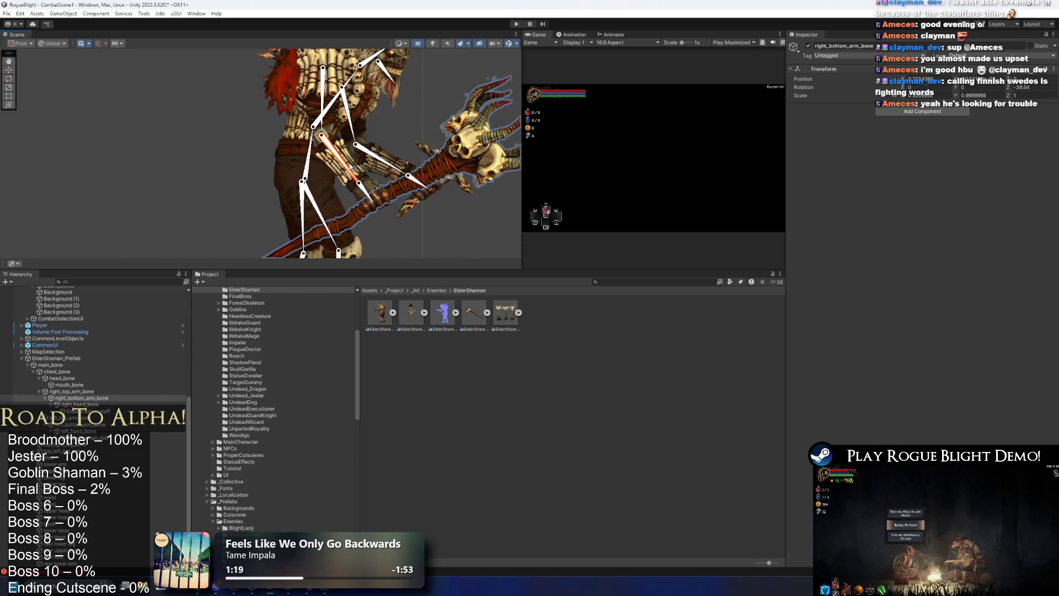
{"action": "scroll", "coordinate": [361, 161], "scroll_direction": "down", "scroll_amount": 3}
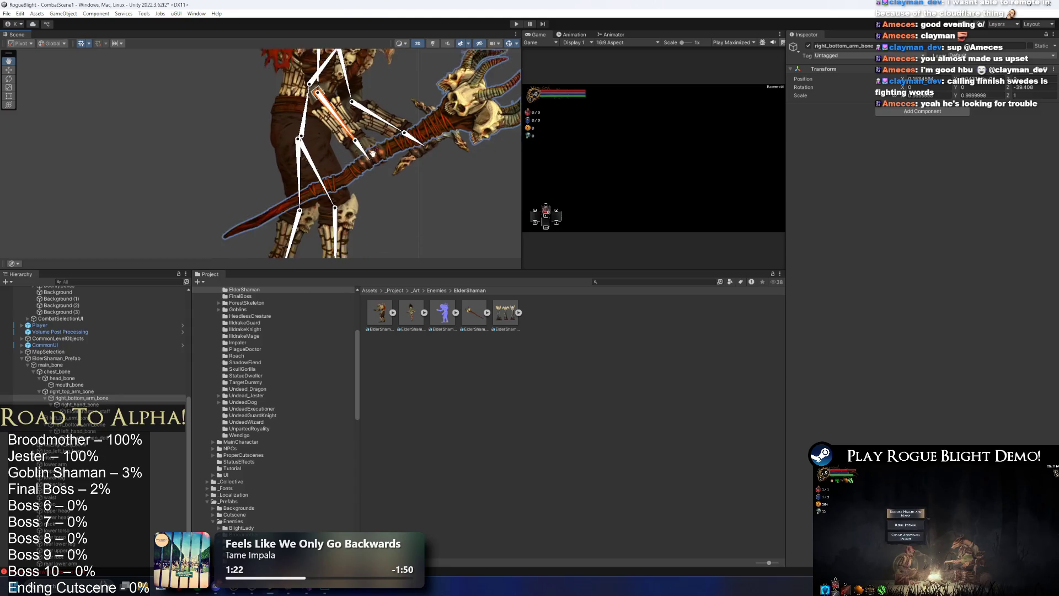
{"action": "scroll", "coordinate": [366, 173], "scroll_direction": "up", "scroll_amount": 1}
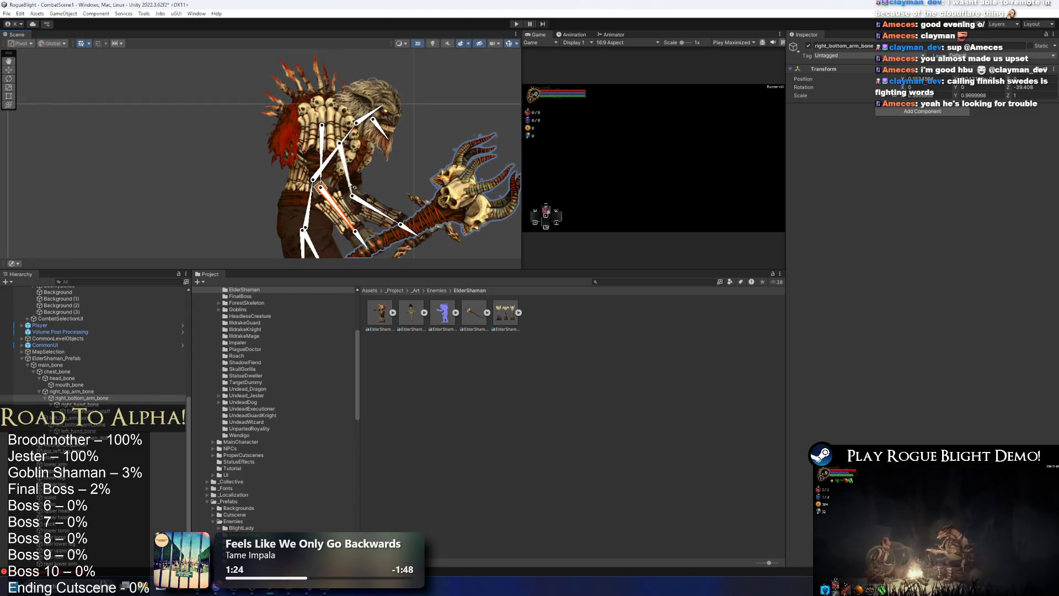
{"action": "left_click_drag", "start_coordinate": [380, 108], "coordinate": [400, 120]}
{"action": "key", "text": "ctrl+z"}
{"action": "key", "text": "ctrl+z"}
{"action": "scroll", "coordinate": [386, 182], "scroll_direction": "down", "scroll_amount": 1}
{"action": "left_click_drag", "start_coordinate": [365, 270], "coordinate": [363, 312]}
{"action": "key", "text": "ctrl+z"}
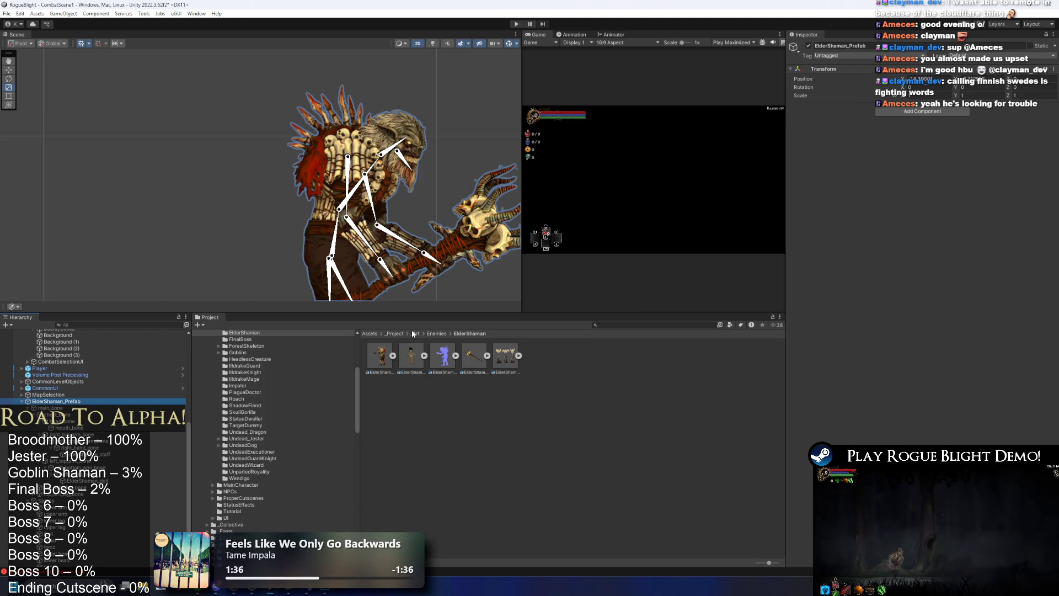
Browse the Project window to the _Project > _Prefabs > Enemies folder
{"action": "left_click", "coordinate": [395, 333]}
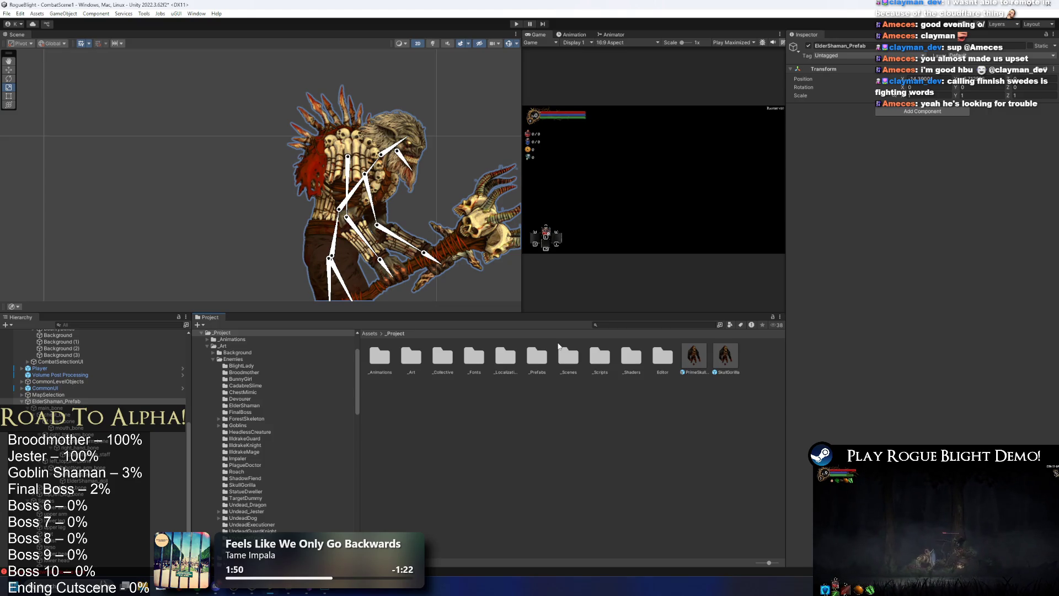
{"action": "double_click", "coordinate": [537, 358]}
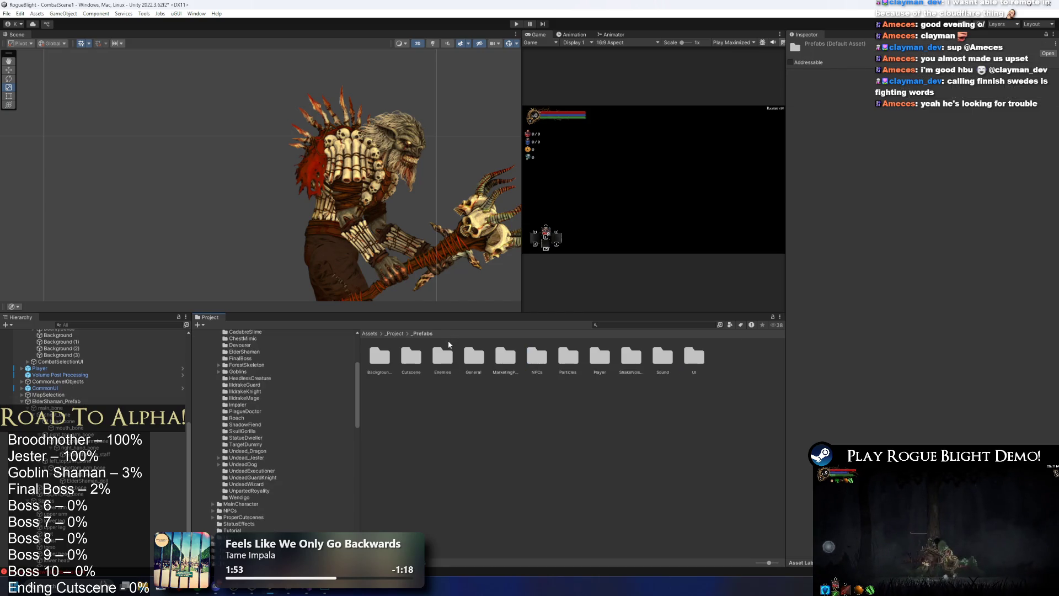
{"action": "double_click", "coordinate": [442, 357]}
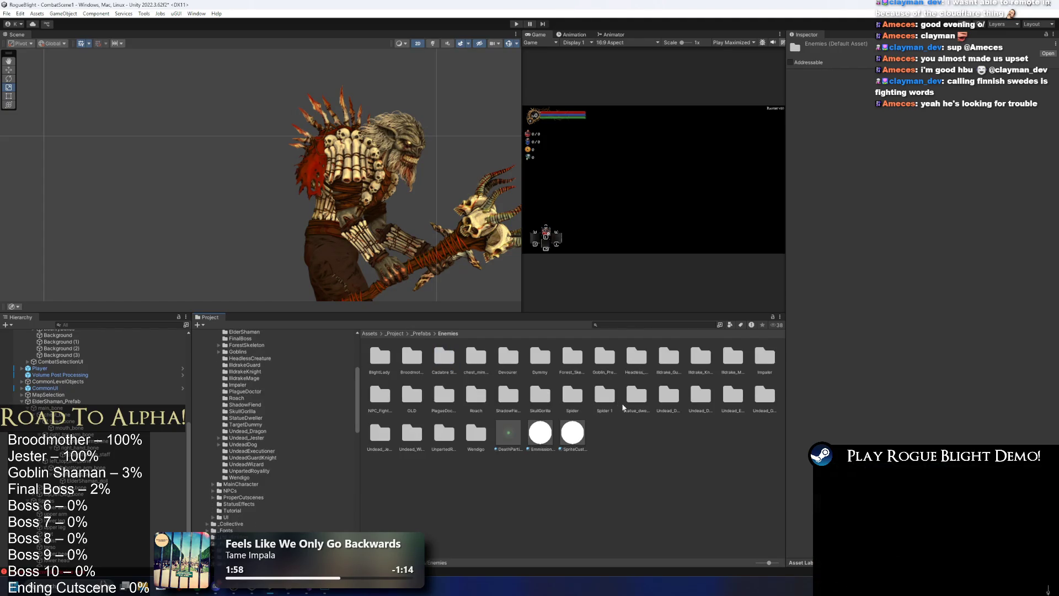
Add a new folder inside Enemies named ElderShaman
{"action": "right_click", "coordinate": [645, 436]}
{"action": "left_click", "coordinate": [600, 442]}
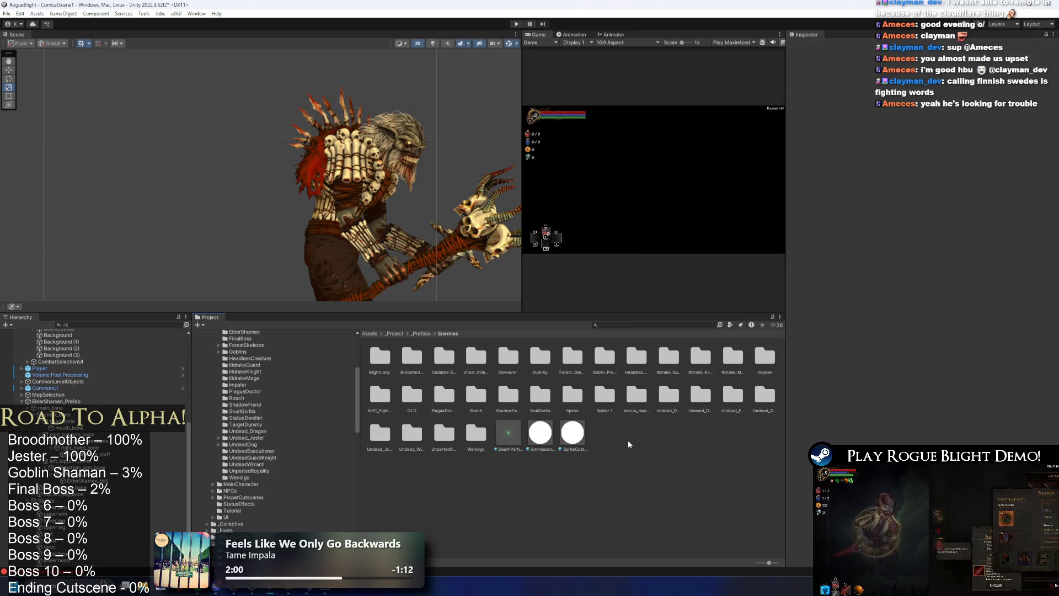
{"action": "right_click", "coordinate": [627, 440]}
{"action": "mouse_move", "coordinate": [662, 179]}
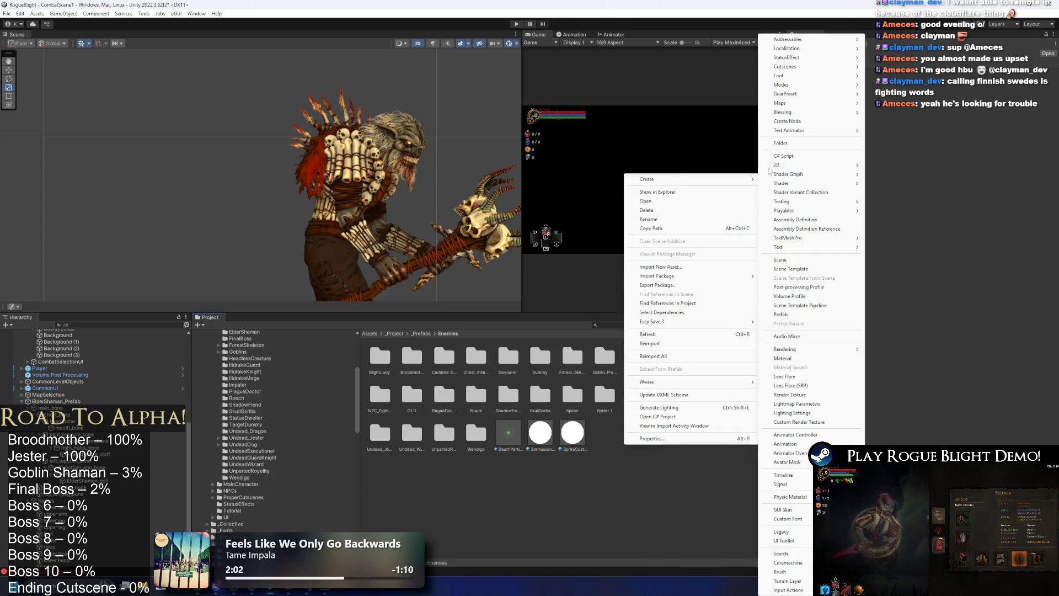
{"action": "left_click", "coordinate": [783, 40]}
{"action": "type", "text": "E"}
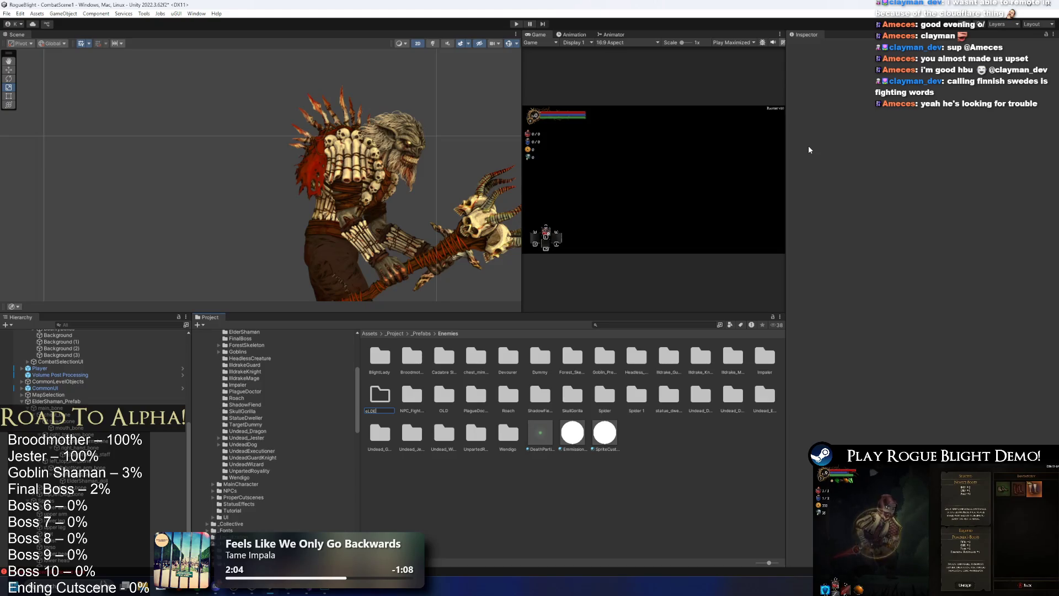
{"action": "type", "text": "RsHAMAN"}
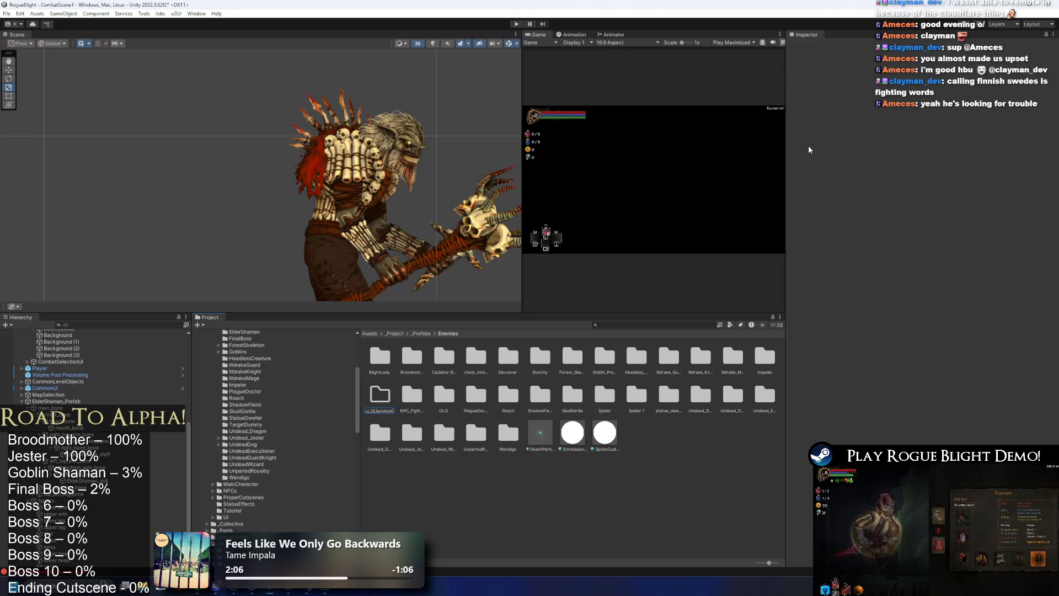
{"action": "key", "text": "BackSpace"}
{"action": "key", "text": "BackSpace"}
{"action": "key", "text": "BackSpace"}
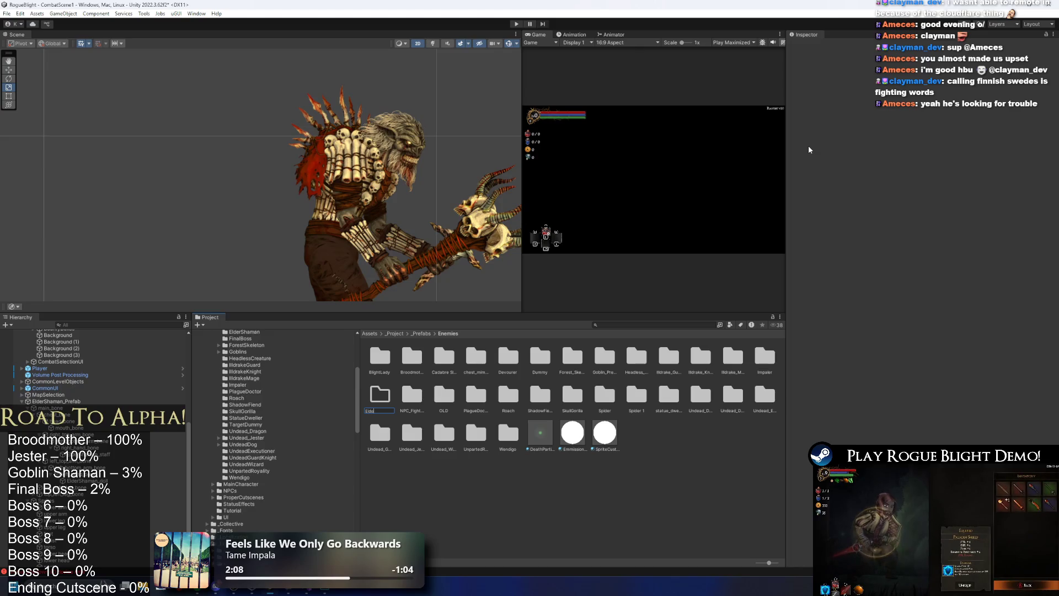
{"action": "type", "text": "ElderShaman"}
{"action": "key", "text": "Return"}
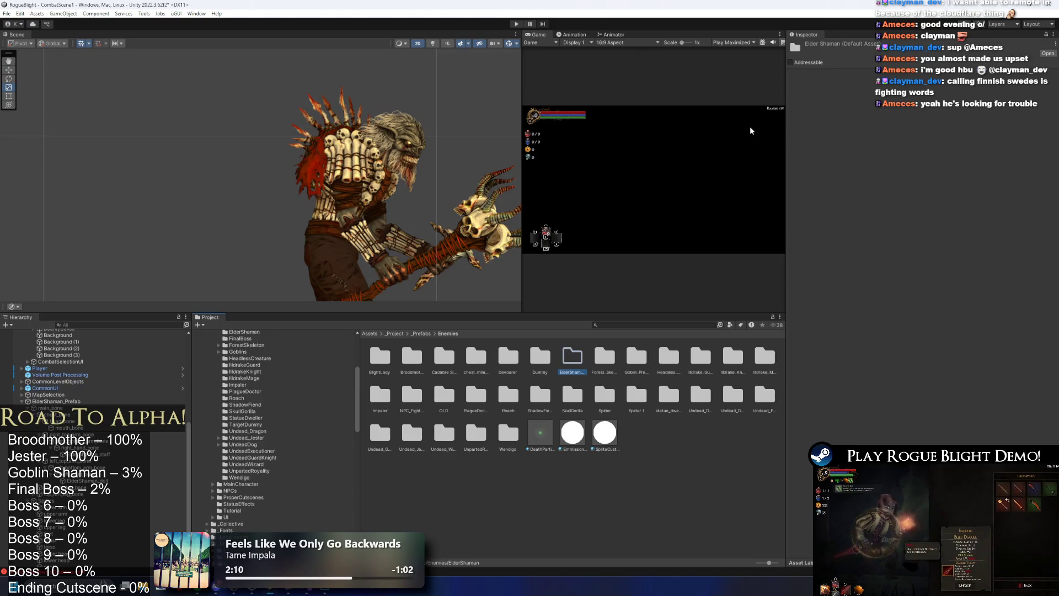
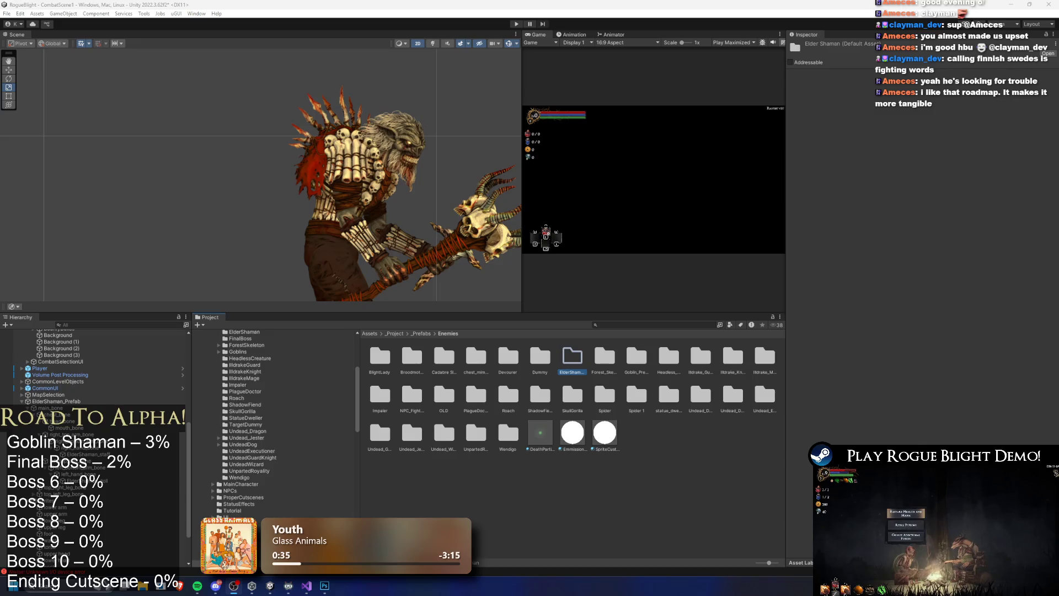
Read the TODO.txt notes, then select the Elder Shaman's waist sprite to check its skin bones
{"action": "left_click", "coordinate": [307, 588]}
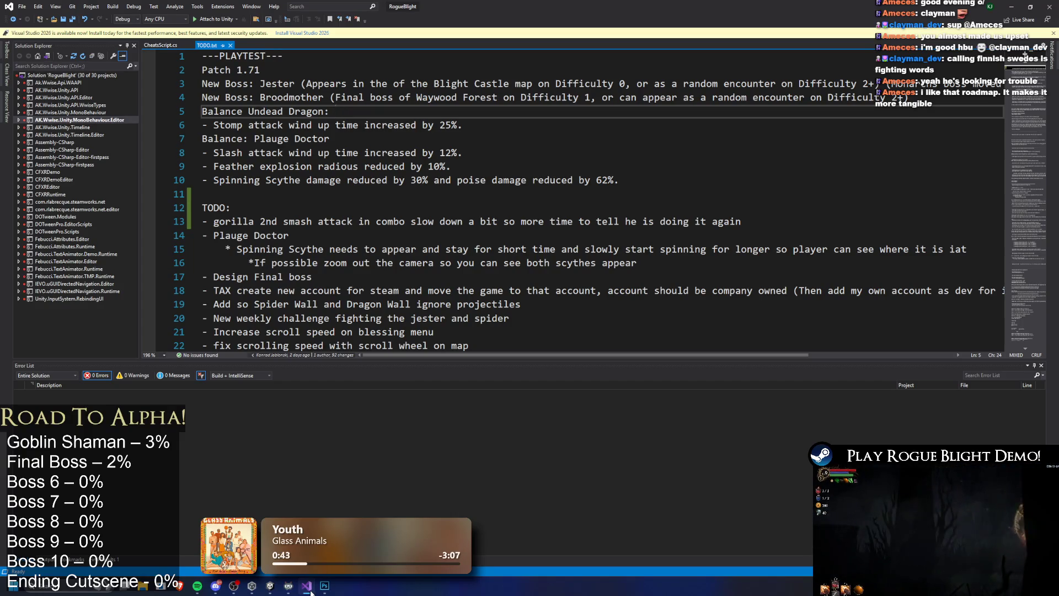
{"action": "left_click", "coordinate": [308, 587]}
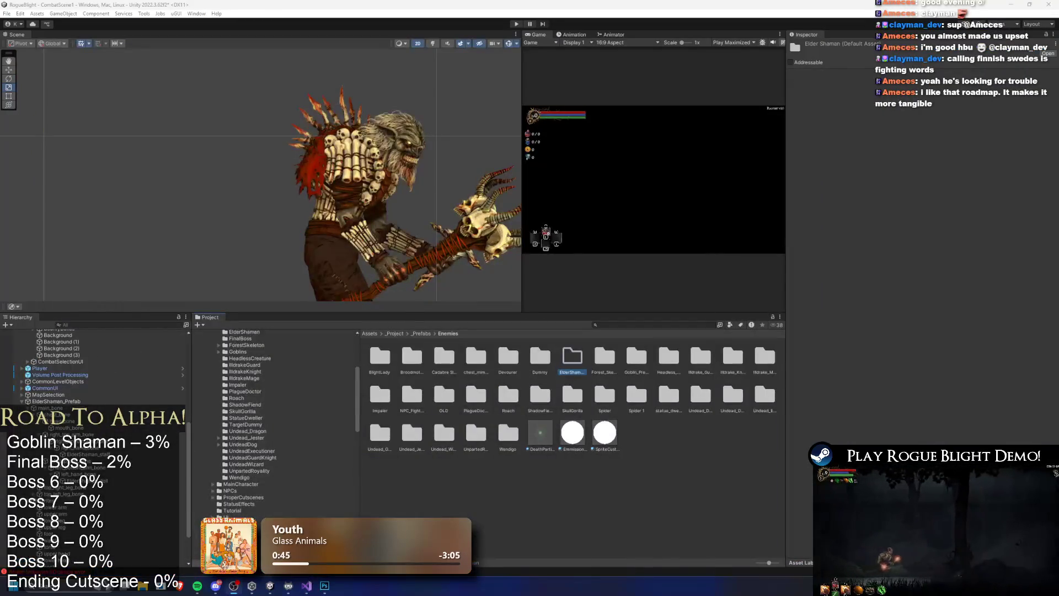
{"action": "left_click_drag", "start_coordinate": [306, 217], "coordinate": [326, 100]}
{"action": "scroll", "coordinate": [348, 262], "scroll_direction": "down", "scroll_amount": 5}
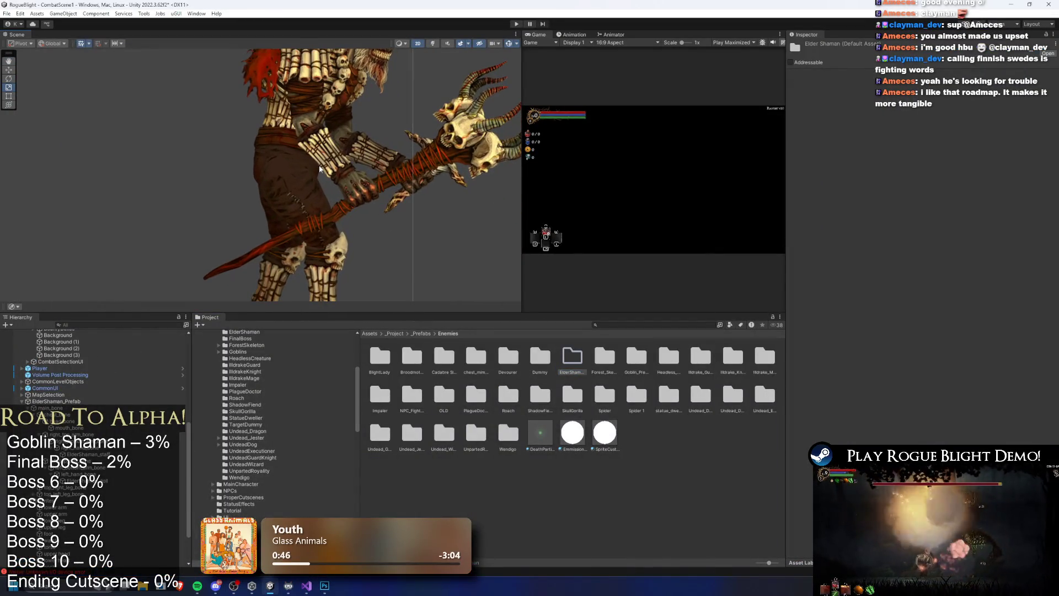
{"action": "left_click", "coordinate": [308, 166]}
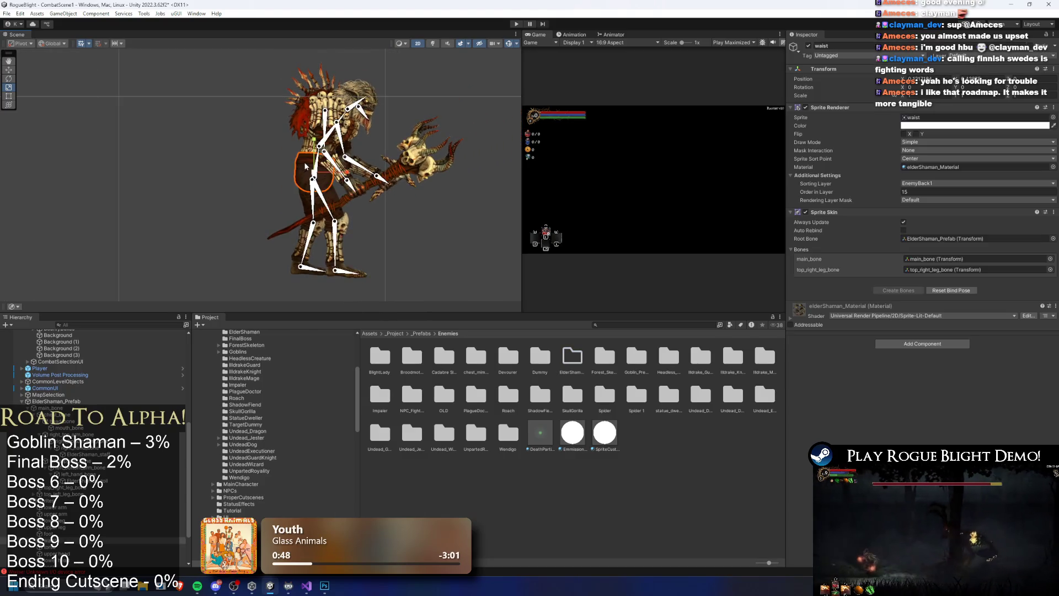
Enlarge the Scene view by dragging the panel splitters taller and wider
{"action": "scroll", "coordinate": [306, 167], "scroll_direction": "up", "scroll_amount": 2}
{"action": "scroll", "coordinate": [306, 167], "scroll_direction": "up", "scroll_amount": 3}
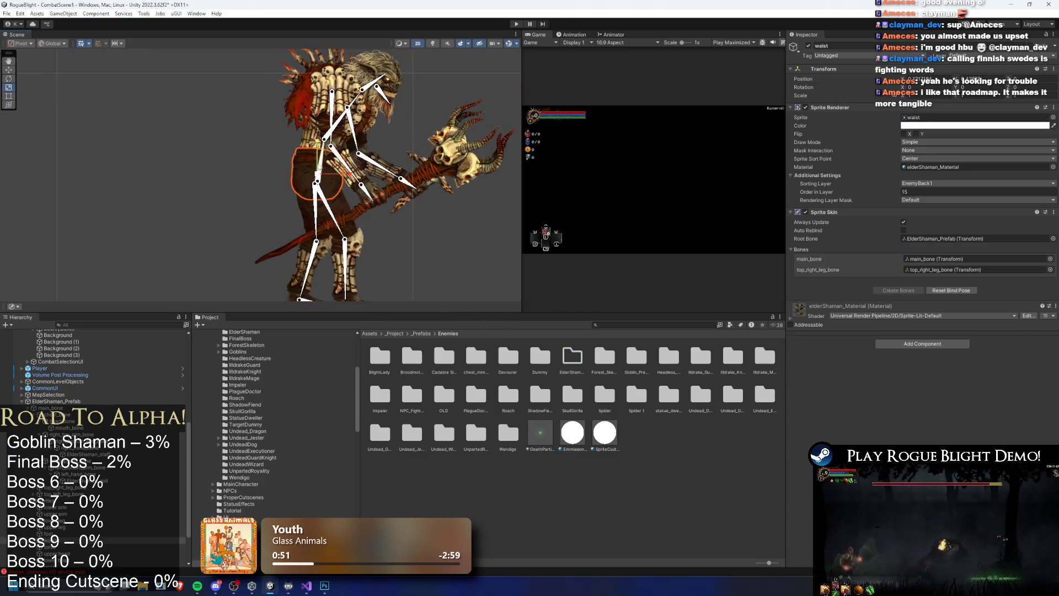
{"action": "left_click_drag", "start_coordinate": [452, 311], "coordinate": [457, 386]}
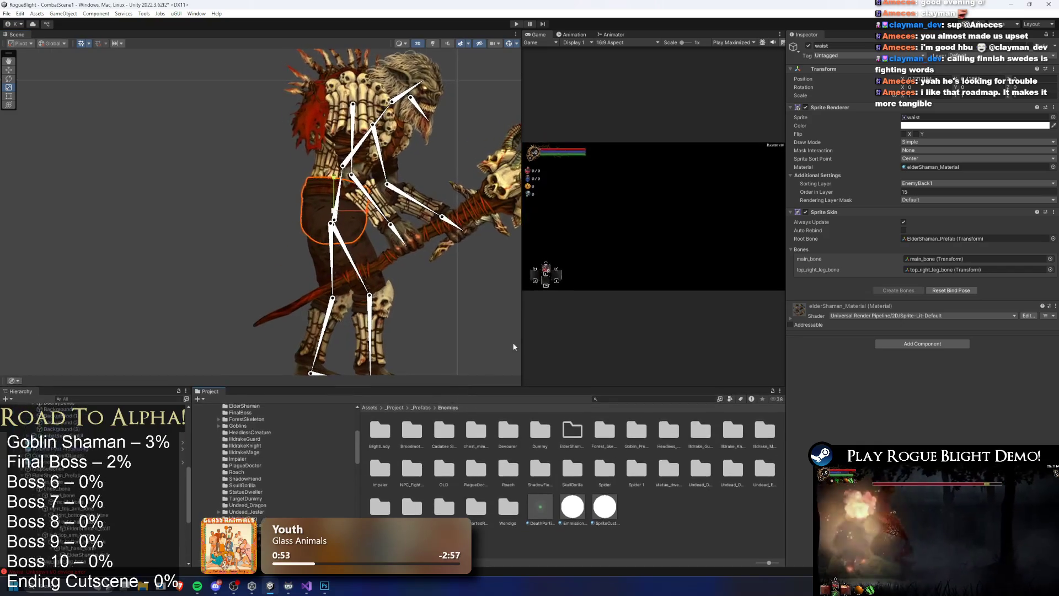
{"action": "left_click_drag", "start_coordinate": [522, 165], "coordinate": [583, 166]}
{"action": "scroll", "coordinate": [338, 224], "scroll_direction": "down", "scroll_amount": 4}
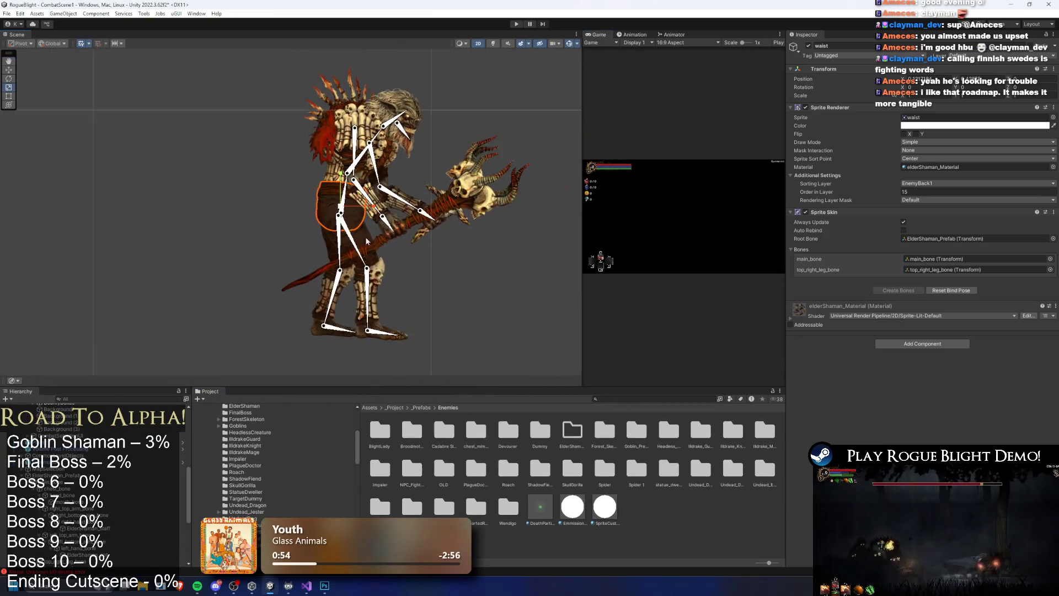
Select top_right_leg_bone and rotate the right leg up toward the staff
{"action": "left_click", "coordinate": [456, 286]}
{"action": "left_click", "coordinate": [293, 230]}
{"action": "scroll", "coordinate": [295, 231], "scroll_direction": "up", "scroll_amount": 2}
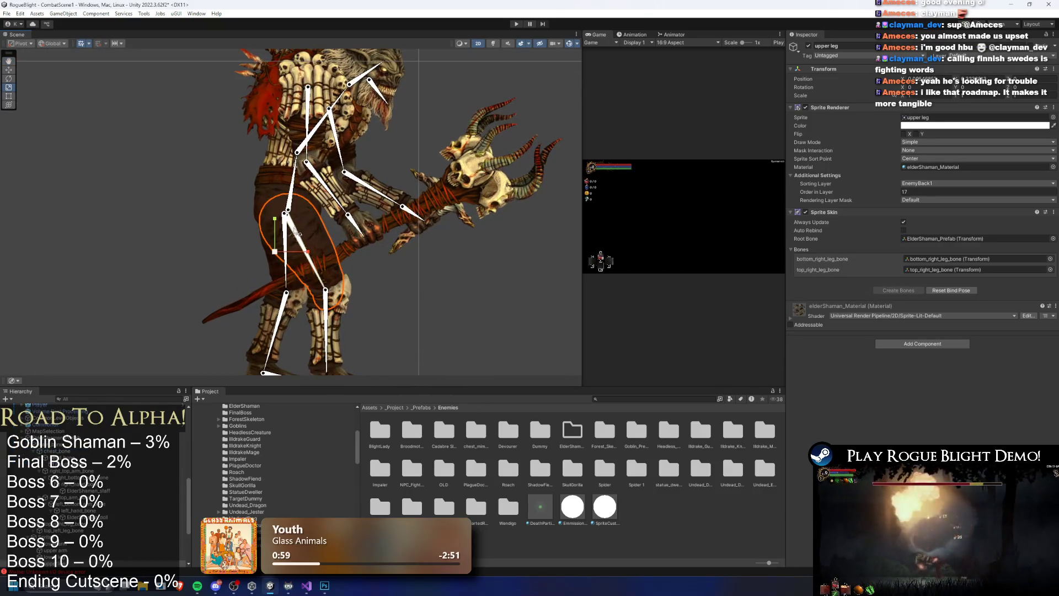
{"action": "left_click", "coordinate": [298, 234]}
{"action": "mouse_move", "coordinate": [306, 223]}
{"action": "left_mouse_down"}
{"action": "mouse_move", "coordinate": [317, 235]}
{"action": "mouse_move", "coordinate": [314, 223]}
{"action": "left_mouse_up"}
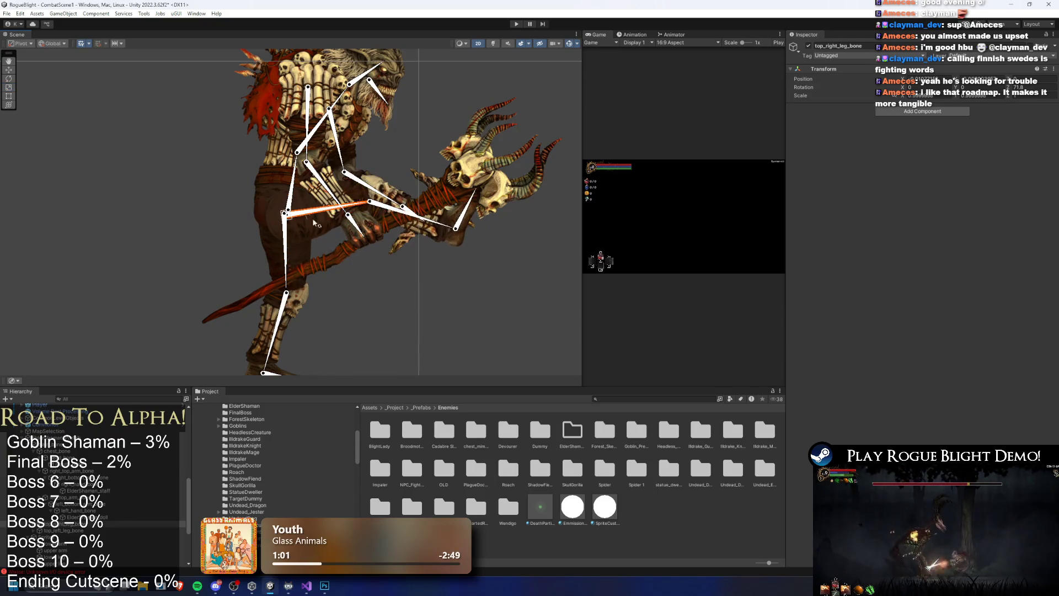
Compare the raised and original leg poses, ending back at the original pose
{"action": "key", "text": "ctrl+z"}
{"action": "key", "text": "ctrl+y"}
{"action": "key", "text": "ctrl+z"}
{"action": "key", "text": "ctrl+z"}
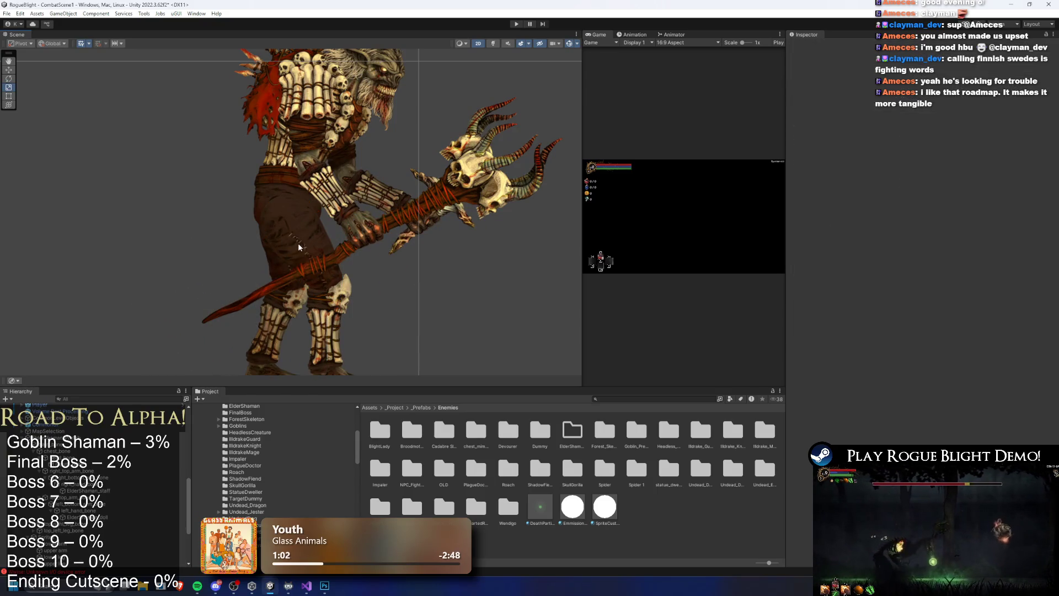
{"action": "key", "text": "ctrl+y"}
{"action": "key", "text": "ctrl+z"}
{"action": "key", "text": "ctrl+y"}
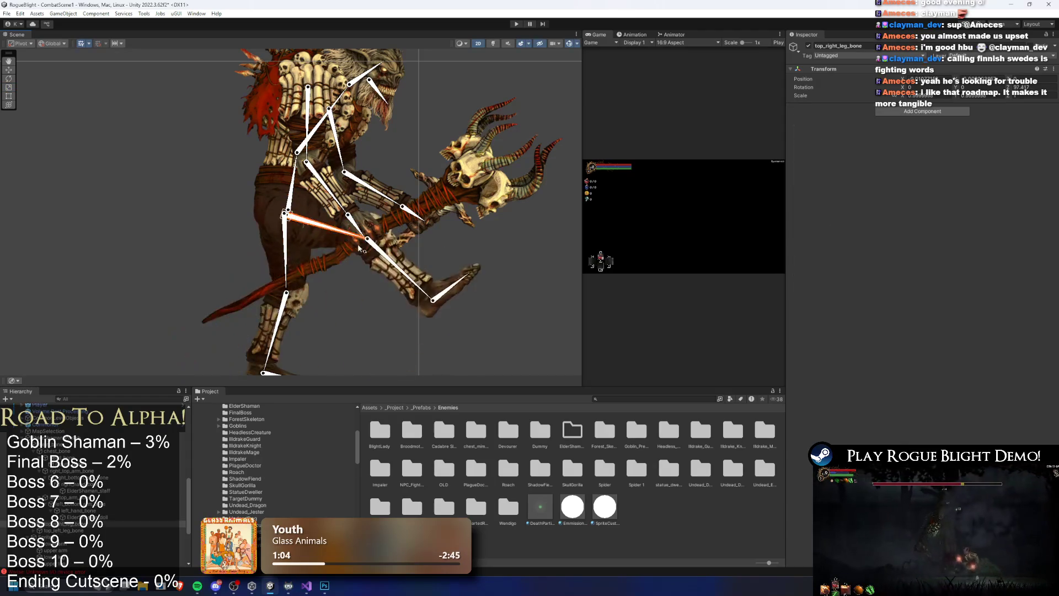
{"action": "key", "text": "ctrl+z"}
{"action": "key", "text": "ctrl+z"}
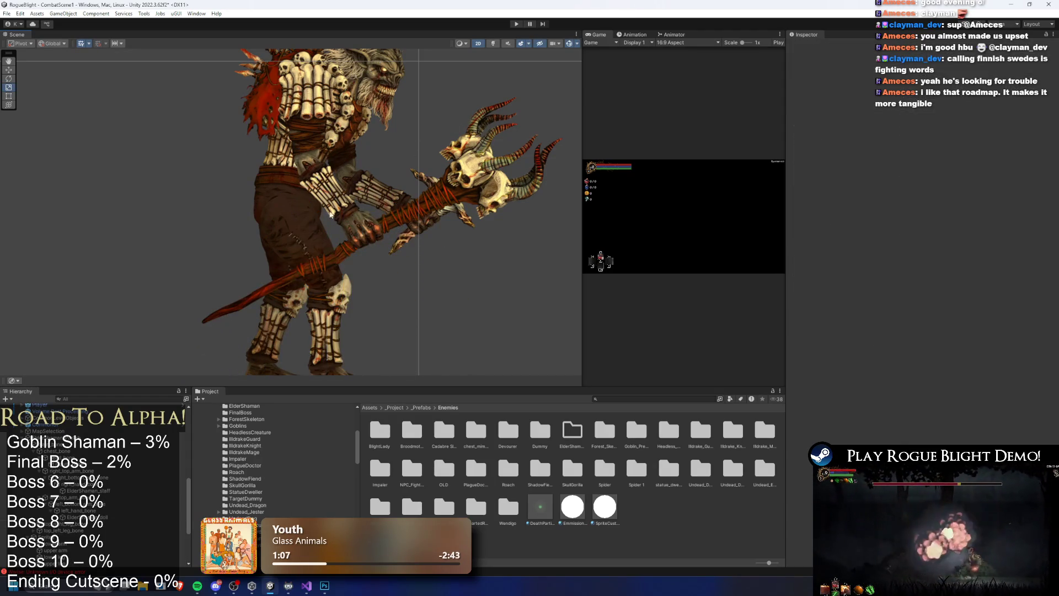
Select bottom_right_leg_bone in preparation for adding a child object
{"action": "scroll", "coordinate": [295, 190], "scroll_direction": "up", "scroll_amount": 3}
{"action": "scroll", "coordinate": [295, 190], "scroll_direction": "down", "scroll_amount": 2}
{"action": "left_click", "coordinate": [303, 251]}
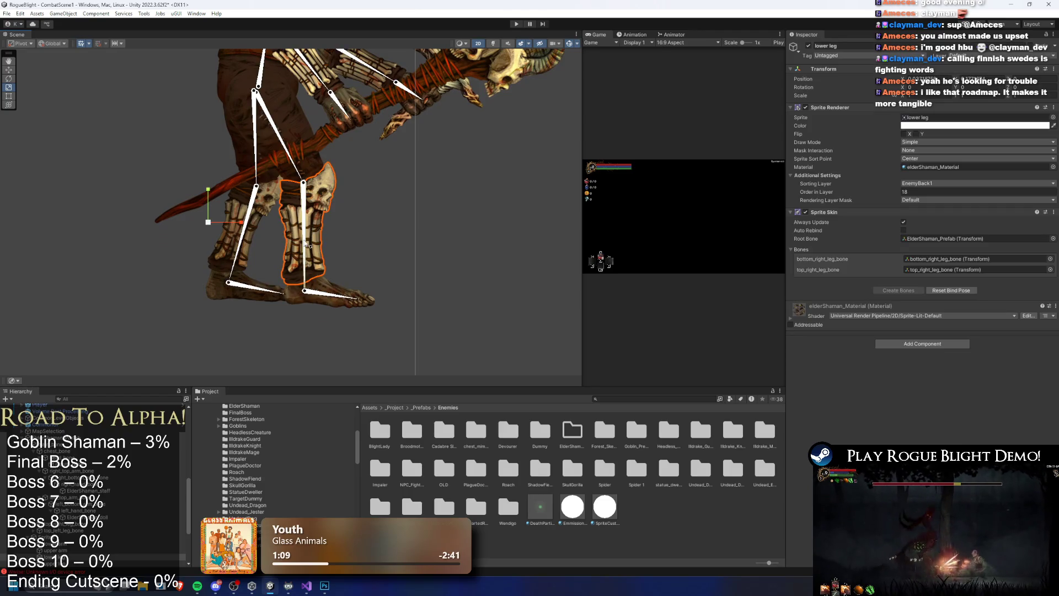
{"action": "right_click", "coordinate": [94, 530]}
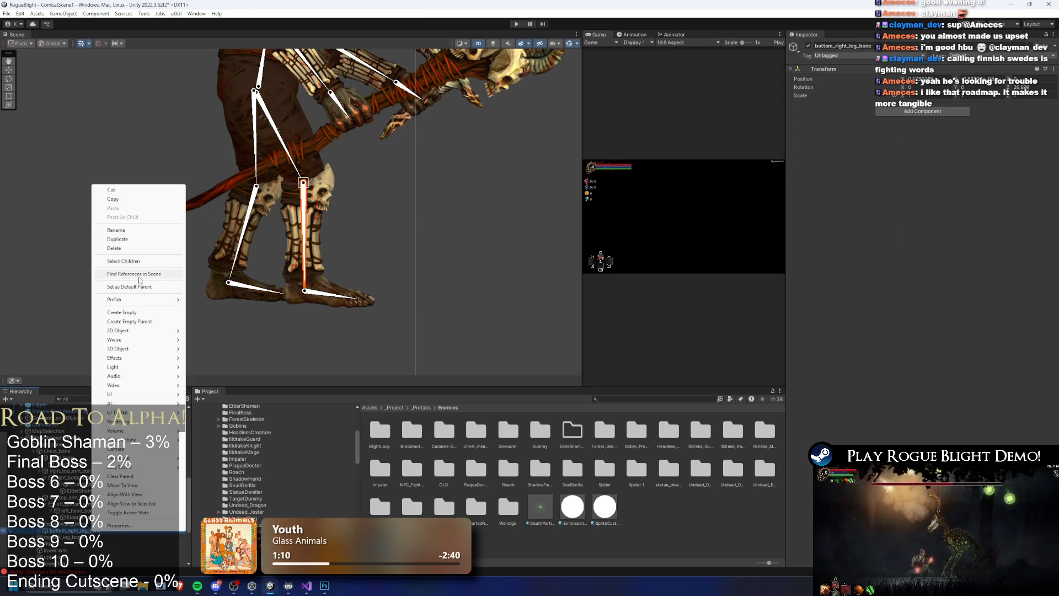
Create an empty right_leg_eff under bottom_right_leg_bone and move it down to the ankle joint
{"action": "left_click", "coordinate": [144, 312]}
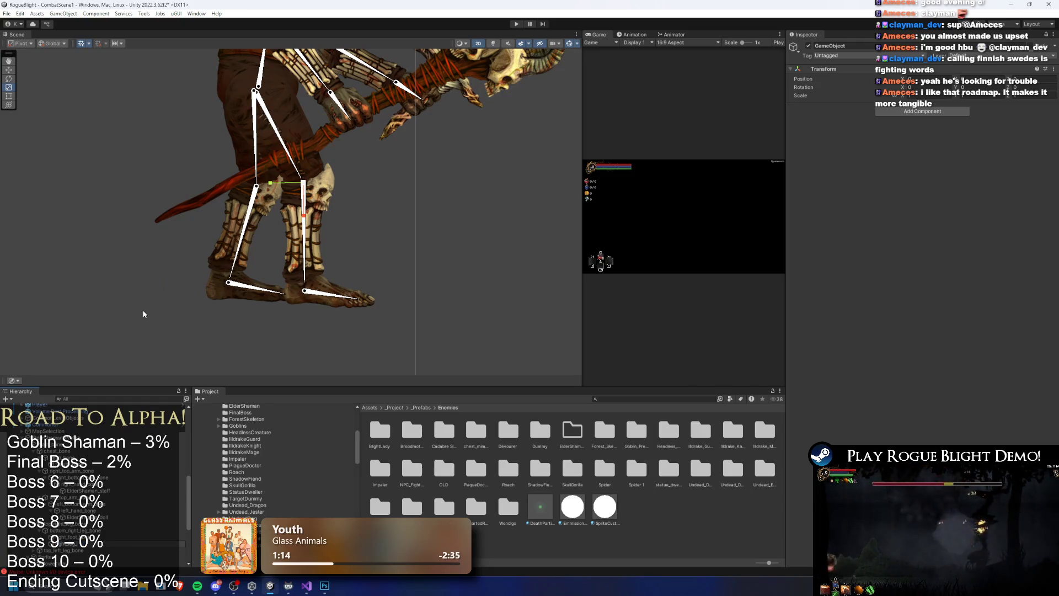
{"action": "left_click", "coordinate": [312, 176]}
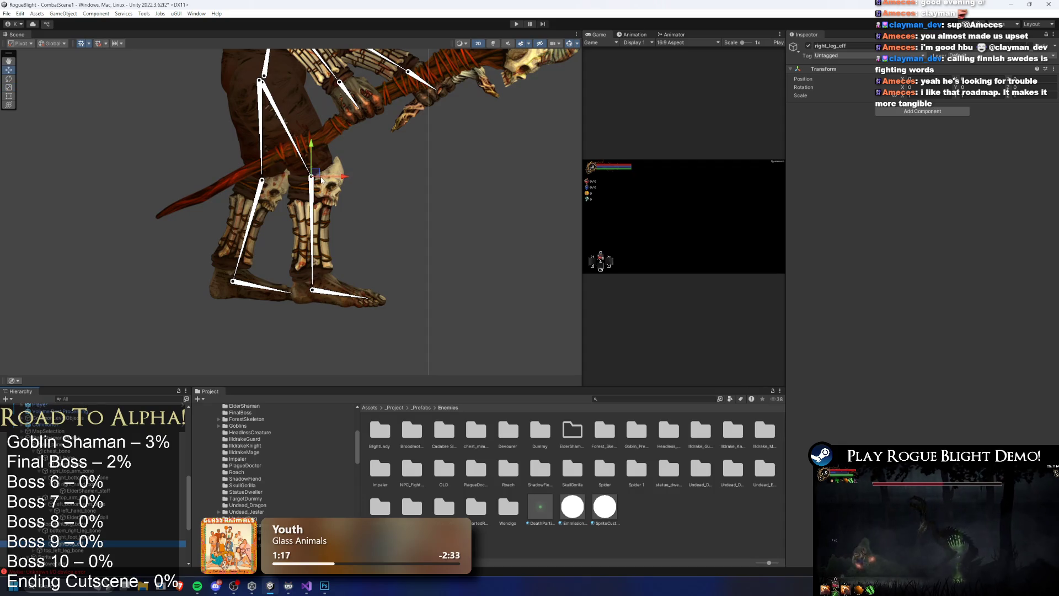
{"action": "left_click_drag", "start_coordinate": [311, 146], "coordinate": [319, 268]}
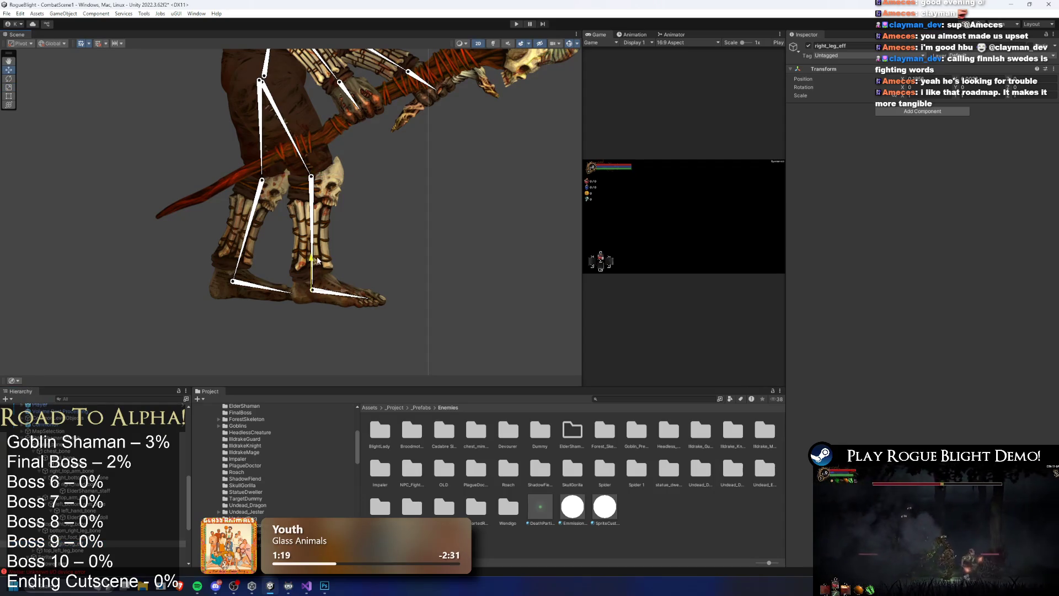
{"action": "scroll", "coordinate": [317, 260], "scroll_direction": "up", "scroll_amount": 10}
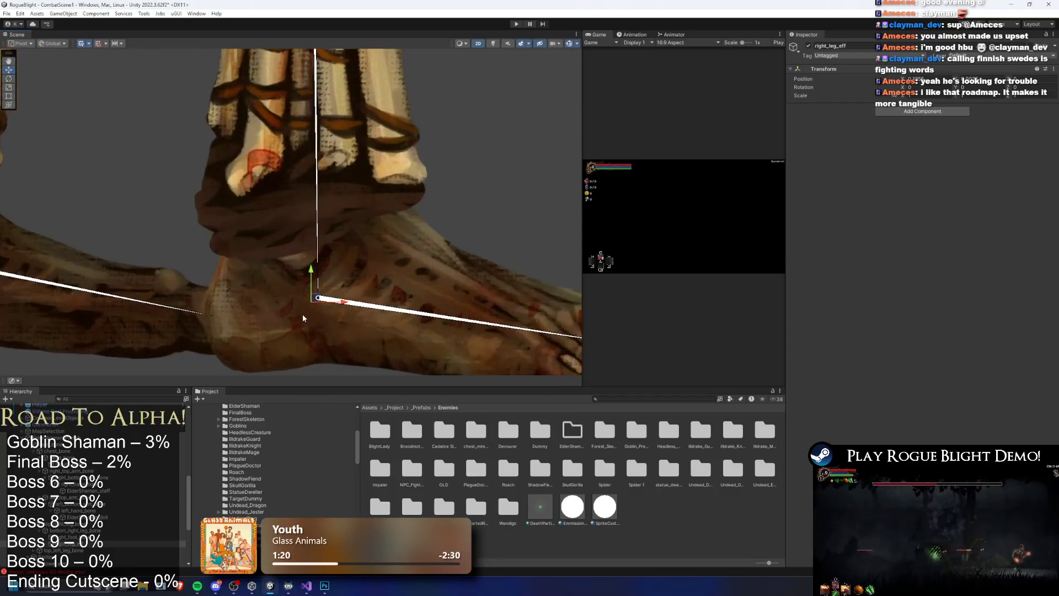
{"action": "scroll", "coordinate": [309, 309], "scroll_direction": "up", "scroll_amount": 3}
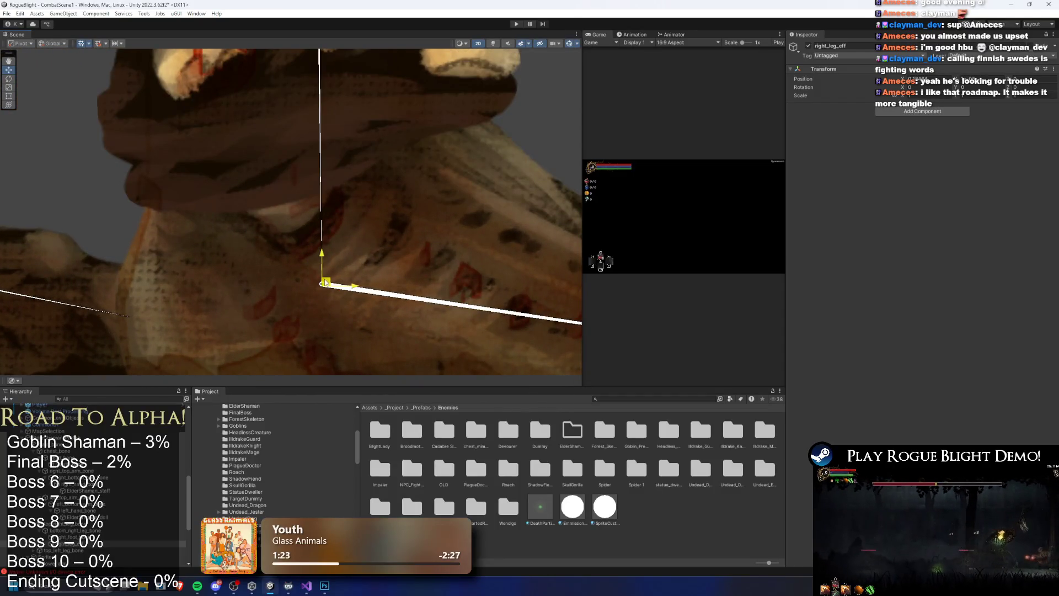
Add an IK Manager 2D component with a Limb solver
{"action": "left_click", "coordinate": [950, 112]}
{"action": "type", "text": "ik manager"}
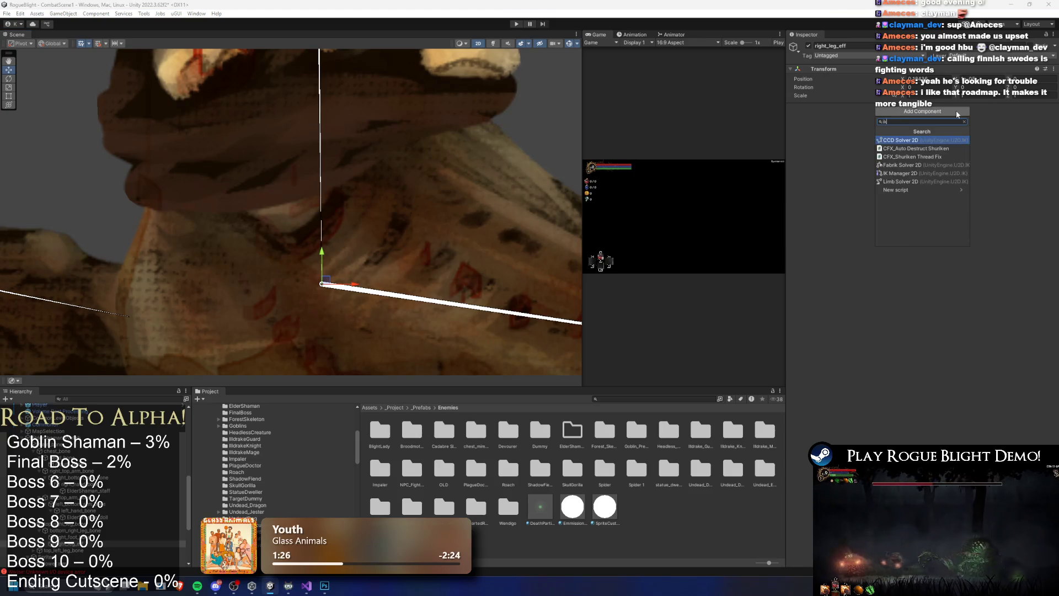
{"action": "key", "text": "Return"}
{"action": "left_click", "coordinate": [1035, 140]}
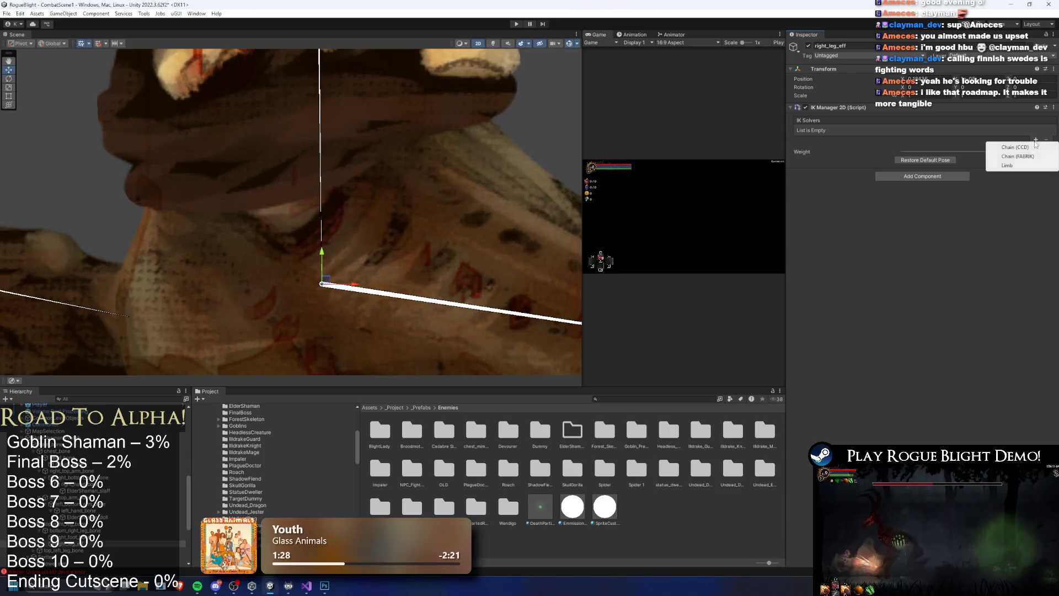
{"action": "left_click", "coordinate": [1024, 165]}
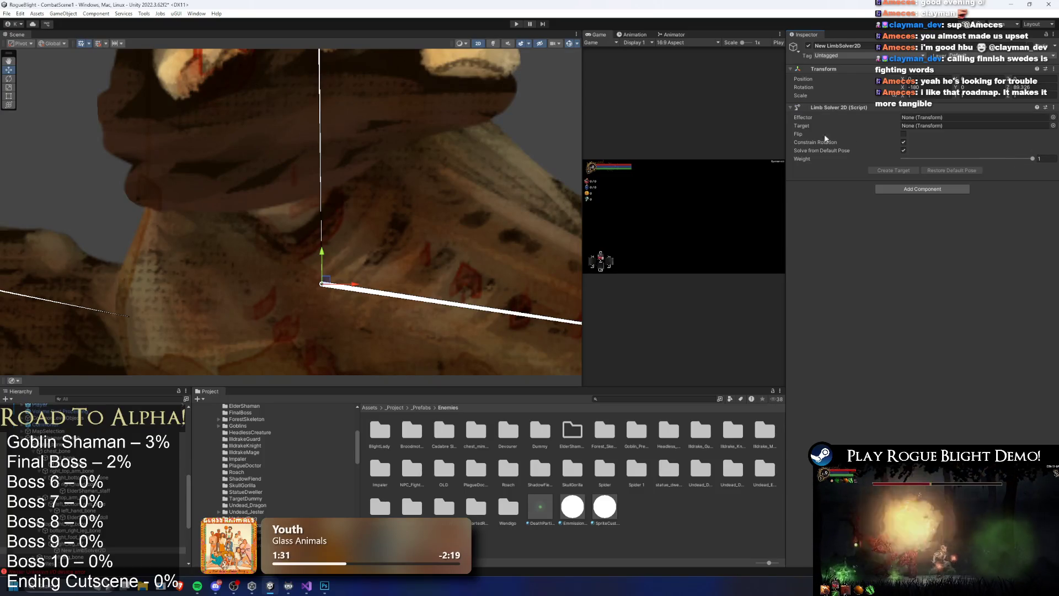
Assign right_leg_eff as the Limb solver's effector and rename the solver right_leg_solver
{"action": "left_click_drag", "start_coordinate": [72, 543], "coordinate": [937, 117]}
{"action": "right_click", "coordinate": [87, 205]}
{"action": "left_click", "coordinate": [124, 252]}
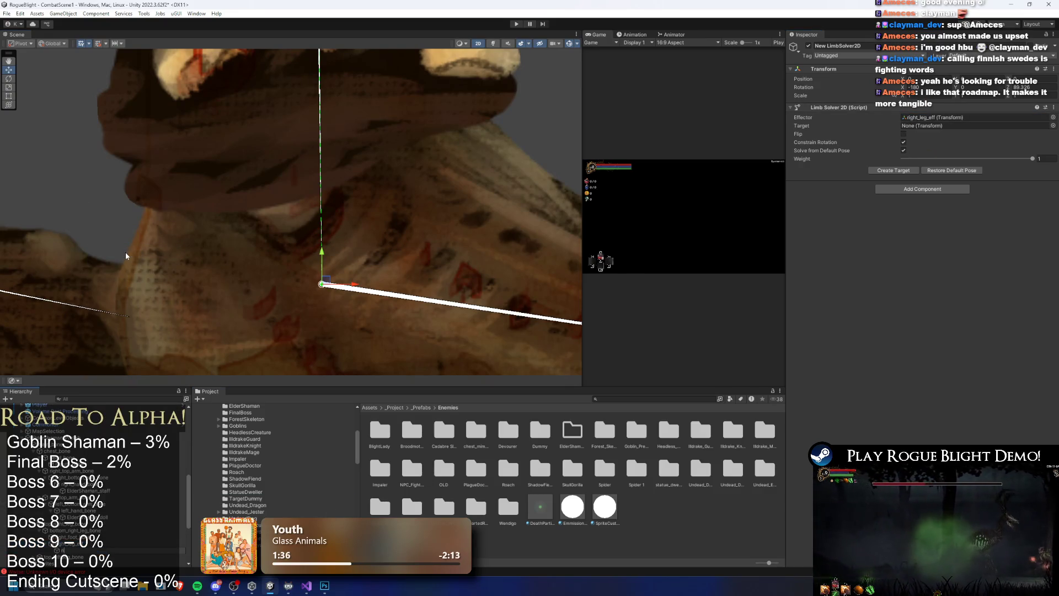
{"action": "key", "text": "Return"}
{"action": "right_click", "coordinate": [67, 95]}
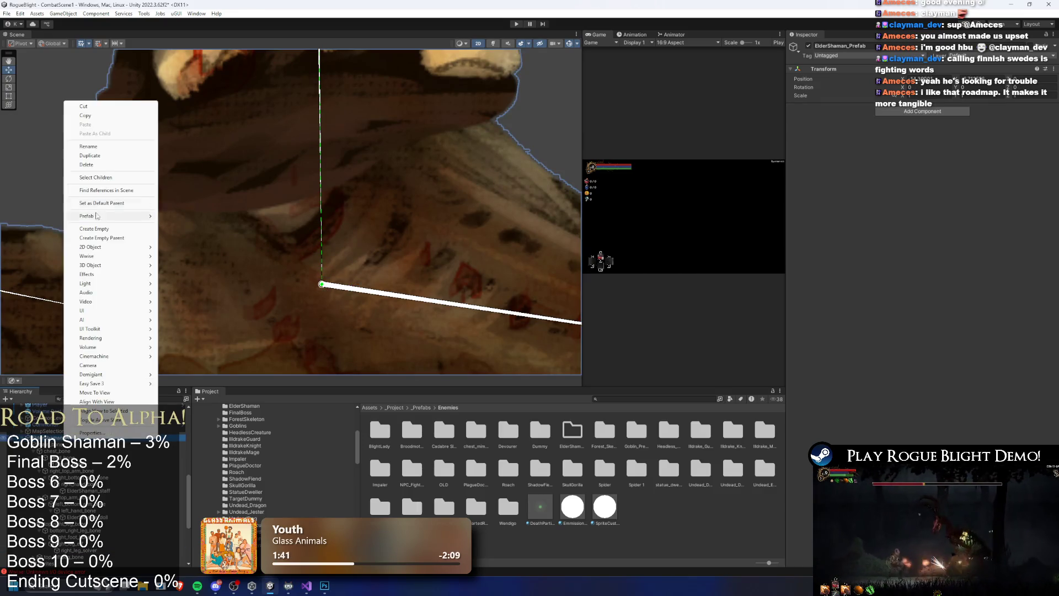
Create a solvers object under ElderShaman_Prefab and move right_leg_solver into it
{"action": "left_click", "coordinate": [105, 228]}
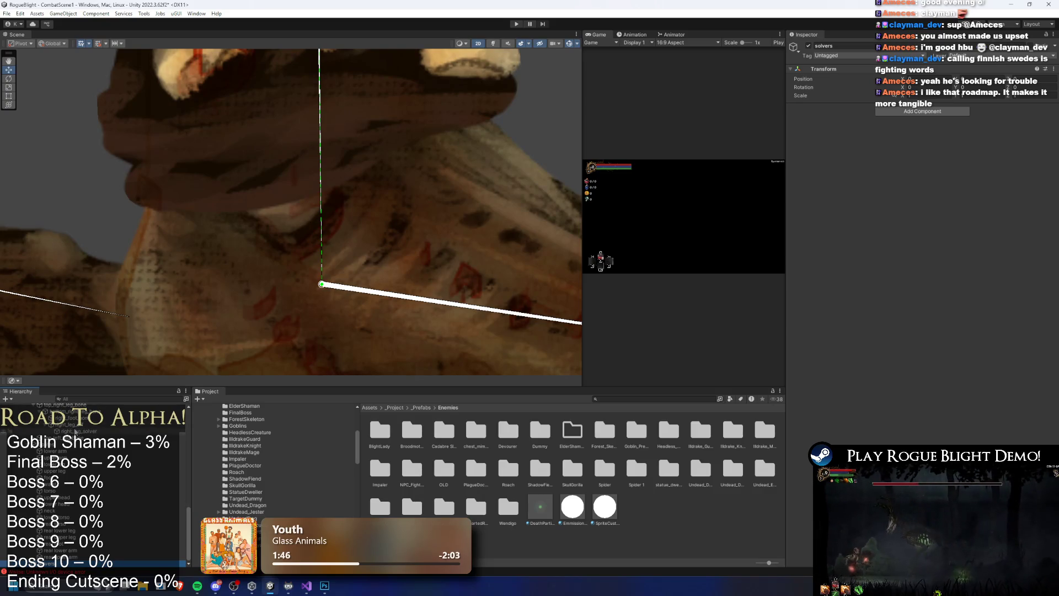
{"action": "left_click", "coordinate": [76, 431]}
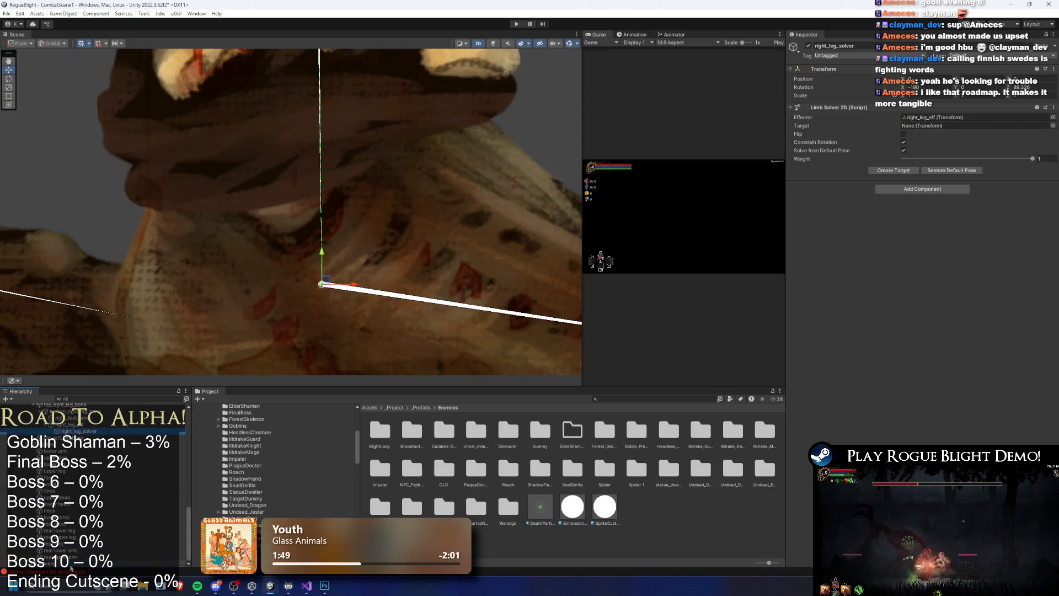
{"action": "left_click_drag", "start_coordinate": [66, 566], "coordinate": [66, 564]}
Create a target for right_leg_solver and drag it up and back to test the leg bending
{"action": "left_click", "coordinate": [888, 171]}
{"action": "scroll", "coordinate": [329, 207], "scroll_direction": "down", "scroll_amount": 10}
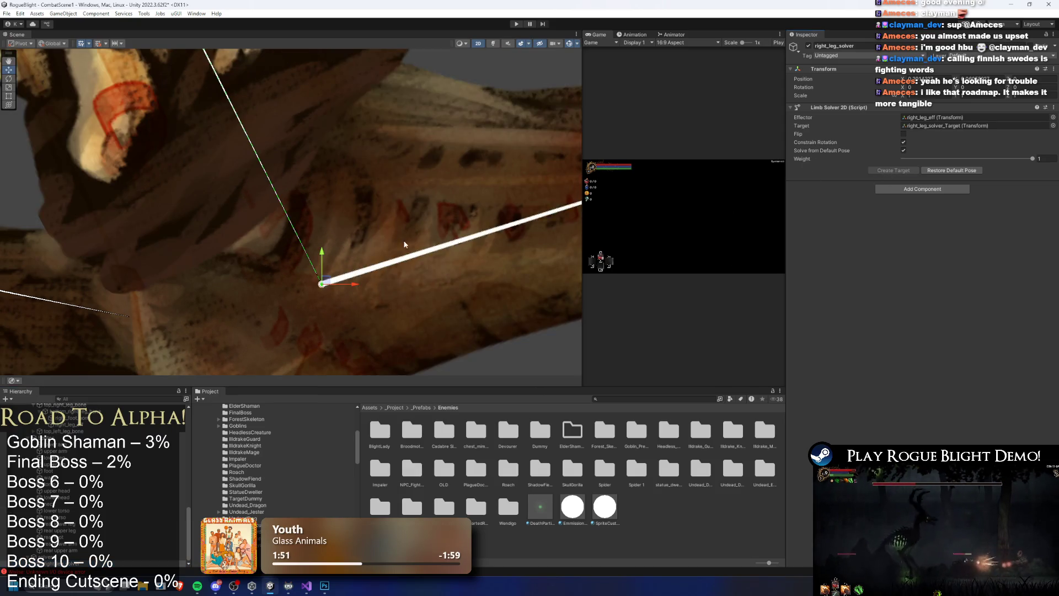
{"action": "mouse_move", "coordinate": [346, 161]}
{"action": "left_mouse_down"}
{"action": "mouse_move", "coordinate": [312, 305]}
{"action": "mouse_move", "coordinate": [334, 247]}
{"action": "left_mouse_up"}
{"action": "left_click", "coordinate": [334, 246]}
{"action": "mouse_move", "coordinate": [263, 263]}
{"action": "left_mouse_down"}
{"action": "mouse_move", "coordinate": [302, 255]}
{"action": "mouse_move", "coordinate": [402, 163]}
{"action": "left_mouse_up"}
{"action": "scroll", "coordinate": [412, 265], "scroll_direction": "down", "scroll_amount": 2}
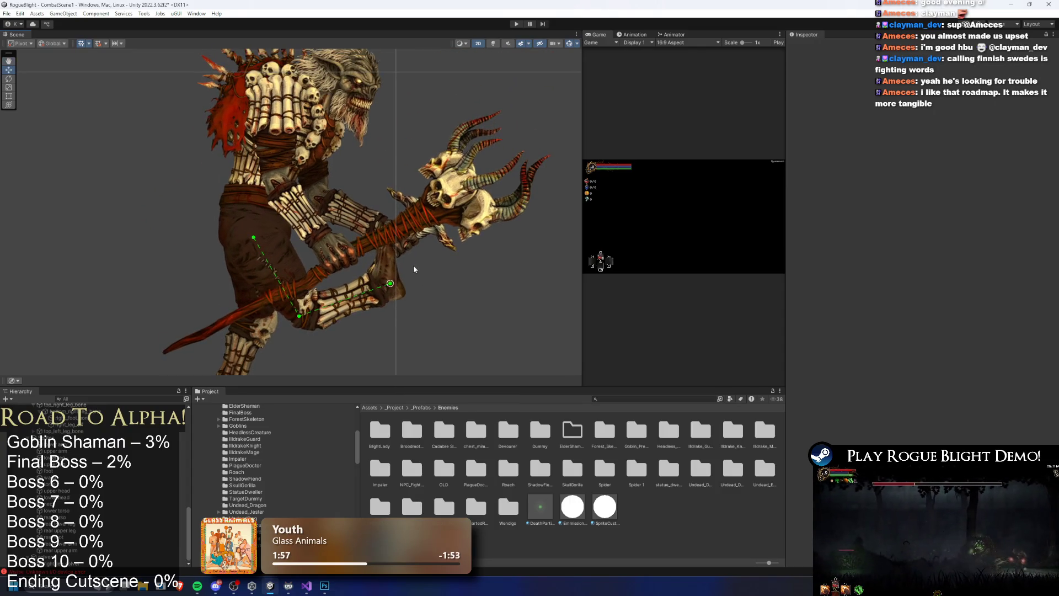
{"action": "mouse_move", "coordinate": [389, 229]}
{"action": "left_mouse_down"}
{"action": "mouse_move", "coordinate": [362, 308]}
{"action": "mouse_move", "coordinate": [242, 320]}
{"action": "mouse_move", "coordinate": [386, 309]}
{"action": "mouse_move", "coordinate": [393, 270]}
{"action": "mouse_move", "coordinate": [367, 306]}
{"action": "mouse_move", "coordinate": [363, 279]}
{"action": "mouse_move", "coordinate": [243, 316]}
{"action": "mouse_move", "coordinate": [213, 349]}
{"action": "mouse_move", "coordinate": [372, 342]}
{"action": "mouse_move", "coordinate": [248, 298]}
{"action": "mouse_move", "coordinate": [364, 278]}
{"action": "mouse_move", "coordinate": [344, 259]}
{"action": "left_mouse_up"}
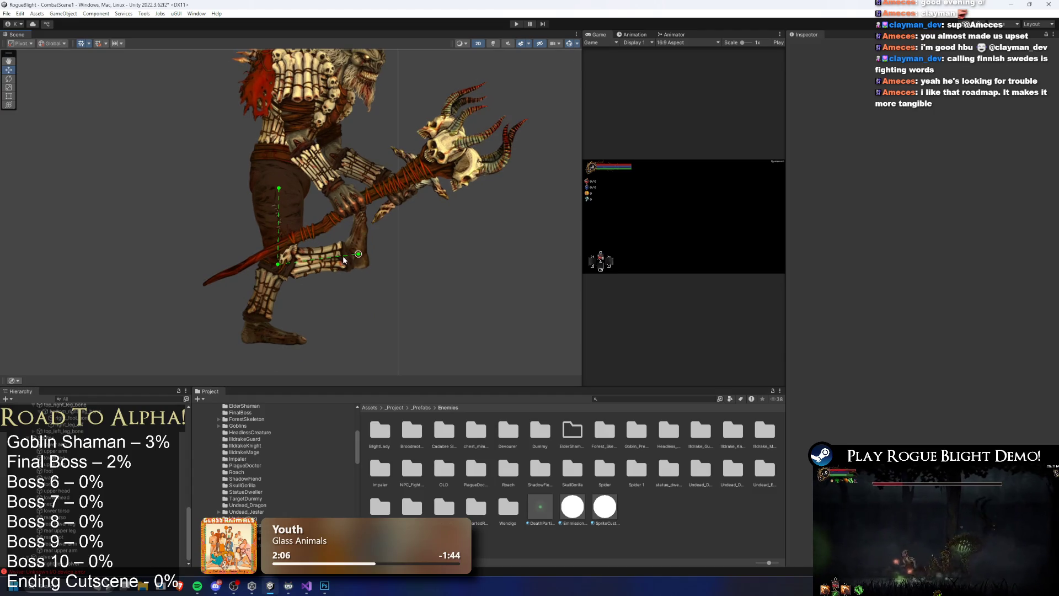
{"action": "left_click", "coordinate": [80, 564]}
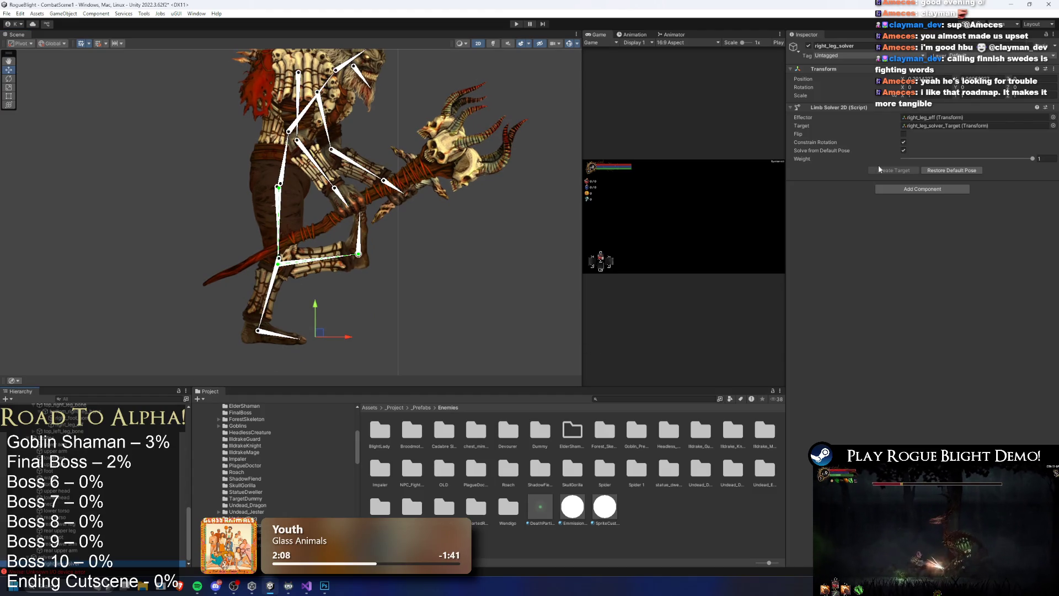
Flip the right leg's bend direction and move its IK target down to the foot
{"action": "left_click", "coordinate": [902, 134]}
{"action": "left_click", "coordinate": [517, 256]}
{"action": "mouse_move", "coordinate": [354, 262]}
{"action": "left_mouse_down"}
{"action": "mouse_move", "coordinate": [259, 345]}
{"action": "mouse_move", "coordinate": [275, 338]}
{"action": "mouse_move", "coordinate": [325, 281]}
{"action": "mouse_move", "coordinate": [220, 320]}
{"action": "mouse_move", "coordinate": [346, 253]}
{"action": "mouse_move", "coordinate": [267, 333]}
{"action": "mouse_move", "coordinate": [277, 326]}
{"action": "left_mouse_up"}
Frame the right foot and create an empty child under right_foot_bone
{"action": "left_click", "coordinate": [315, 352]}
{"action": "key", "text": "f"}
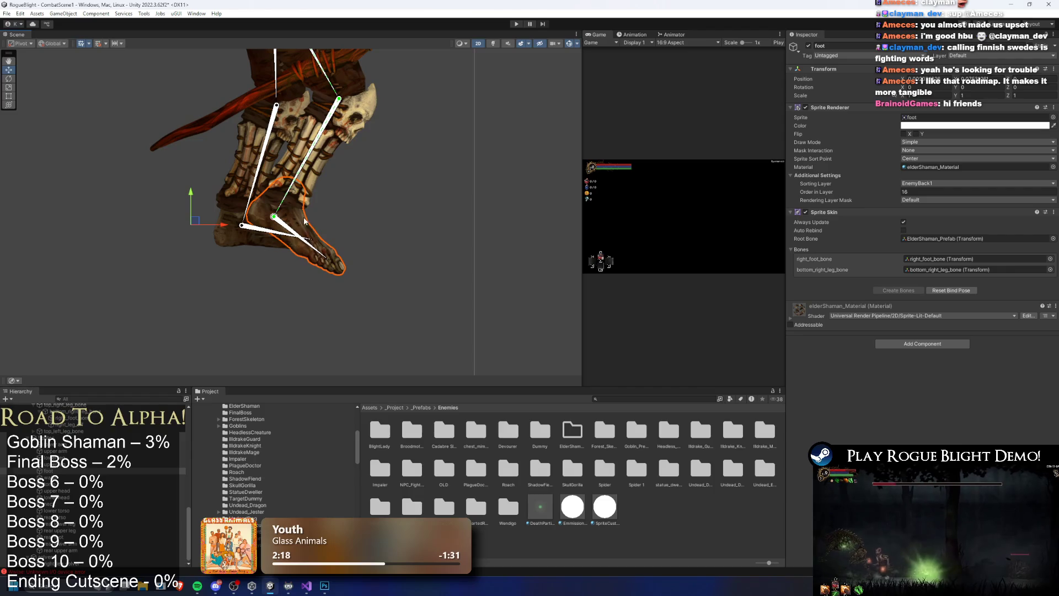
{"action": "left_click", "coordinate": [316, 252]}
{"action": "scroll", "coordinate": [93, 485], "scroll_direction": "up", "scroll_amount": 5}
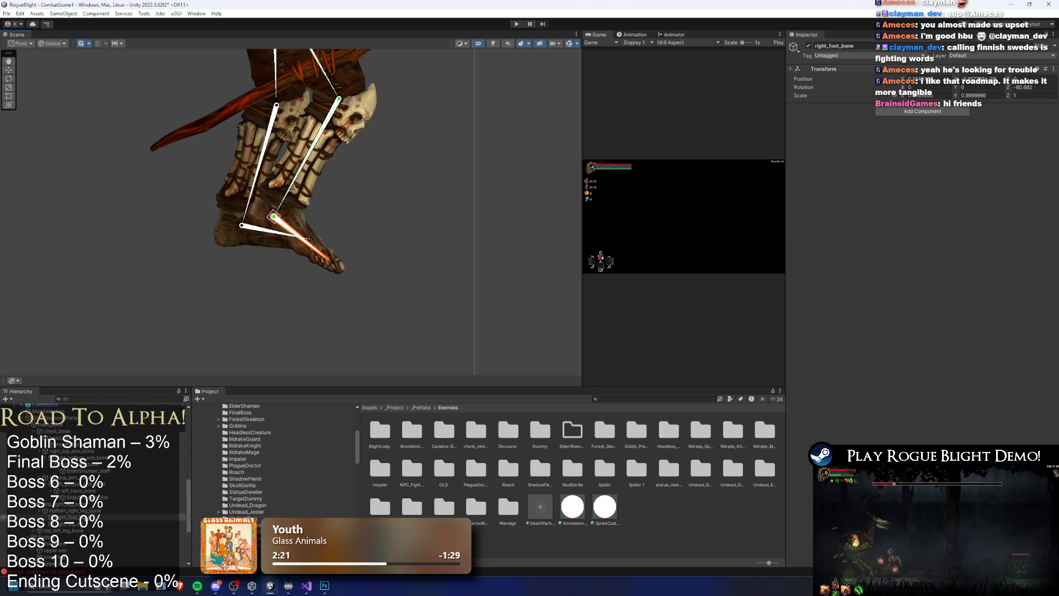
{"action": "right_click", "coordinate": [84, 516]}
{"action": "left_click", "coordinate": [114, 286]}
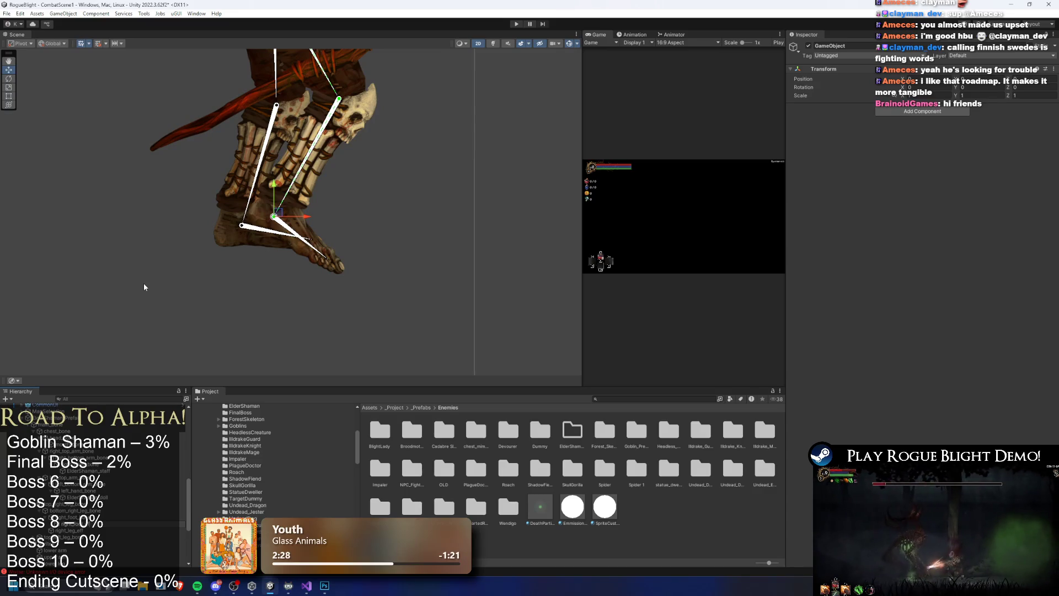
Position the right_foot_eff effector just past the tip of the right toes
{"action": "scroll", "coordinate": [284, 225], "scroll_direction": "up", "scroll_amount": 3}
{"action": "mouse_move", "coordinate": [279, 216]}
{"action": "left_mouse_down"}
{"action": "mouse_move", "coordinate": [403, 282]}
{"action": "mouse_move", "coordinate": [386, 300]}
{"action": "left_mouse_up"}
{"action": "scroll", "coordinate": [383, 302], "scroll_direction": "up", "scroll_amount": 2}
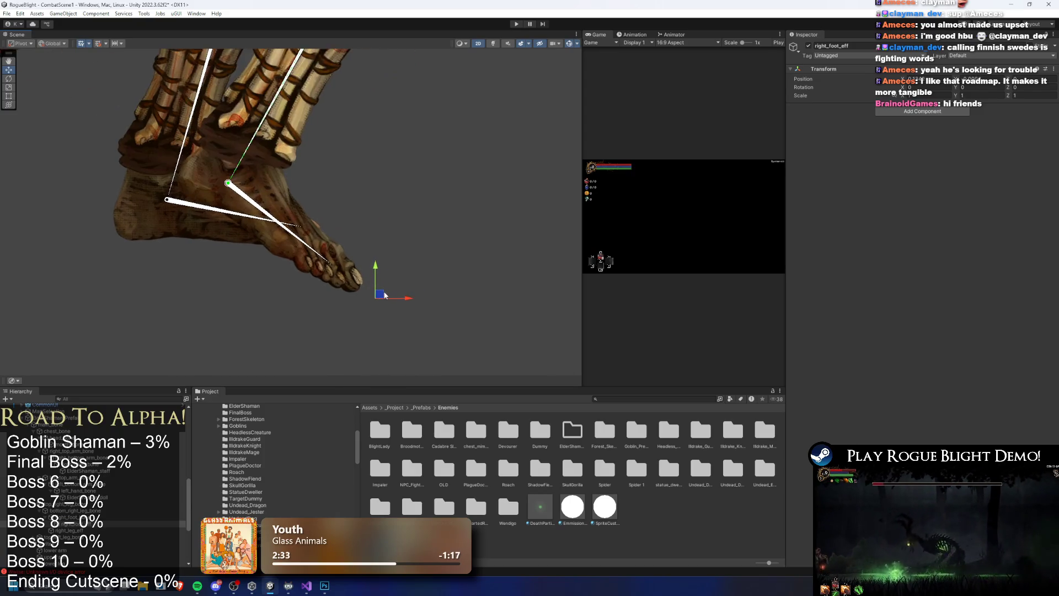
{"action": "scroll", "coordinate": [359, 318], "scroll_direction": "up", "scroll_amount": 1}
{"action": "left_click_drag", "start_coordinate": [381, 311], "coordinate": [381, 304]}
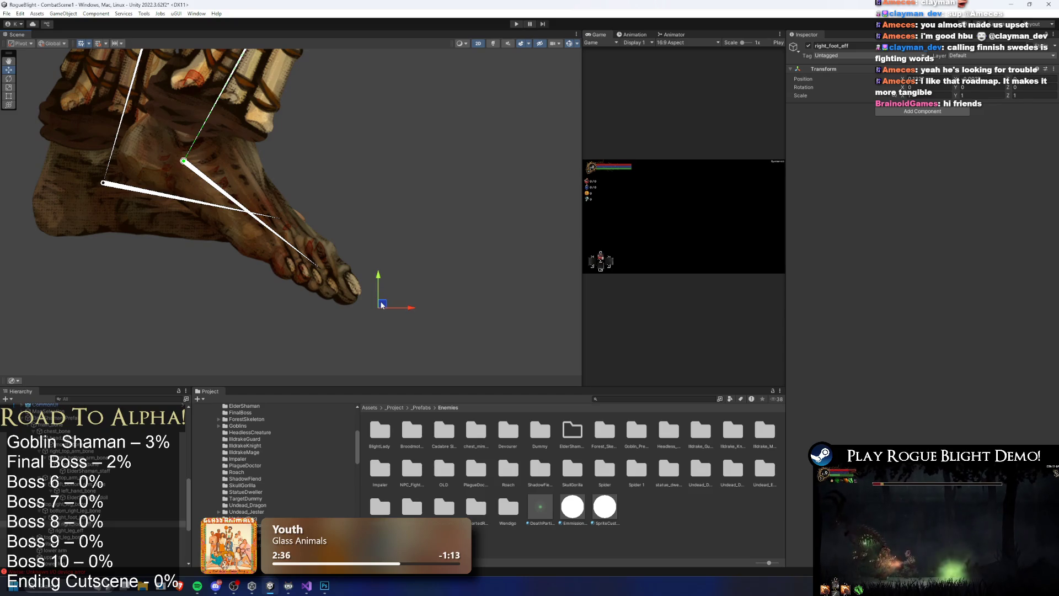
{"action": "left_click", "coordinate": [911, 112]}
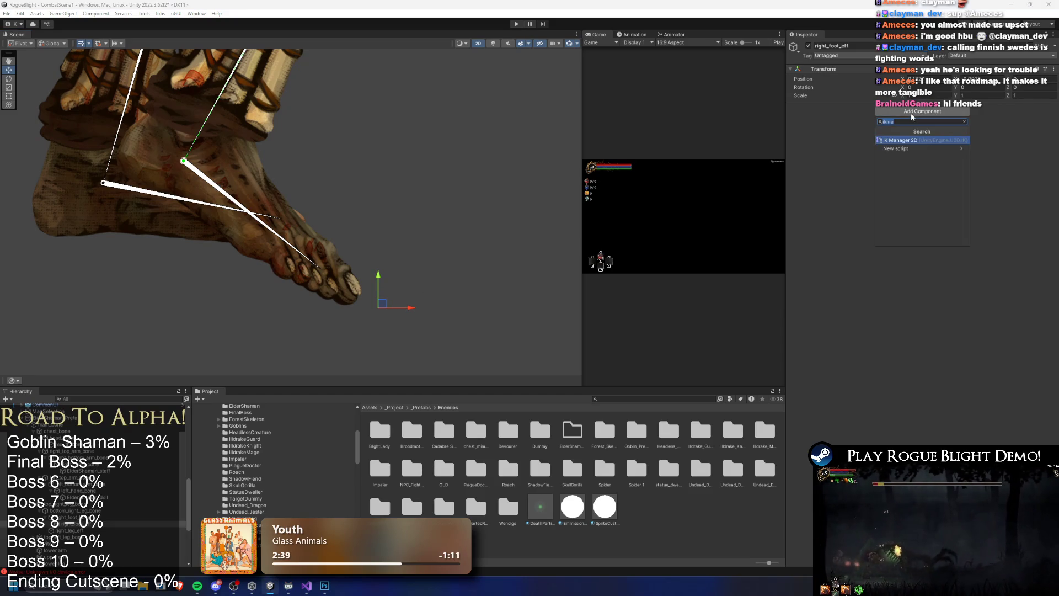
Add an IK Manager 2D with a Chain (CCD) solver, replacing a mistaken Limb solver
{"action": "key", "text": "Return"}
{"action": "left_click", "coordinate": [1034, 138]}
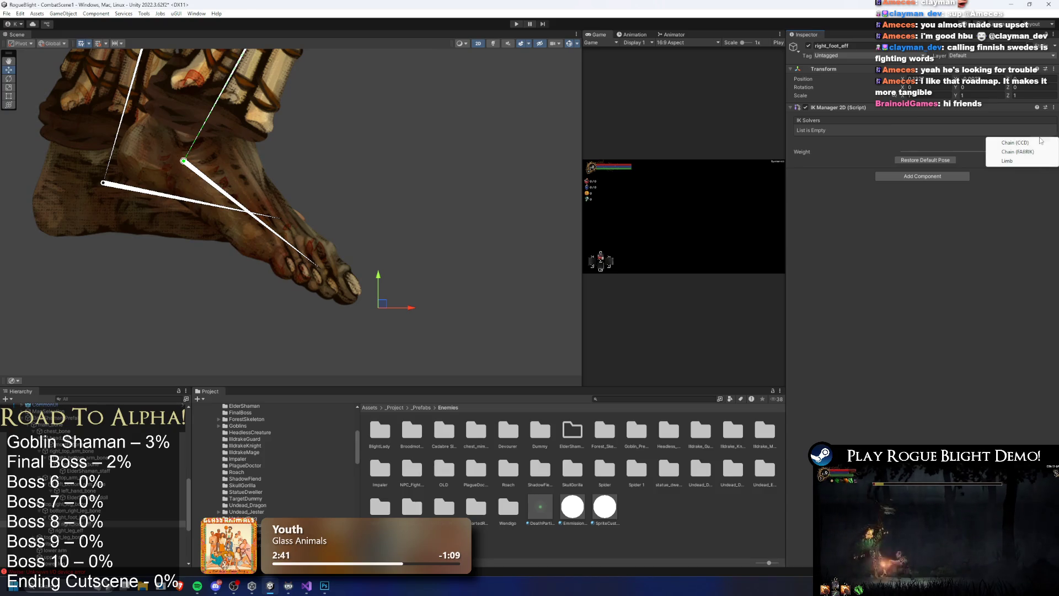
{"action": "left_click", "coordinate": [1003, 143]}
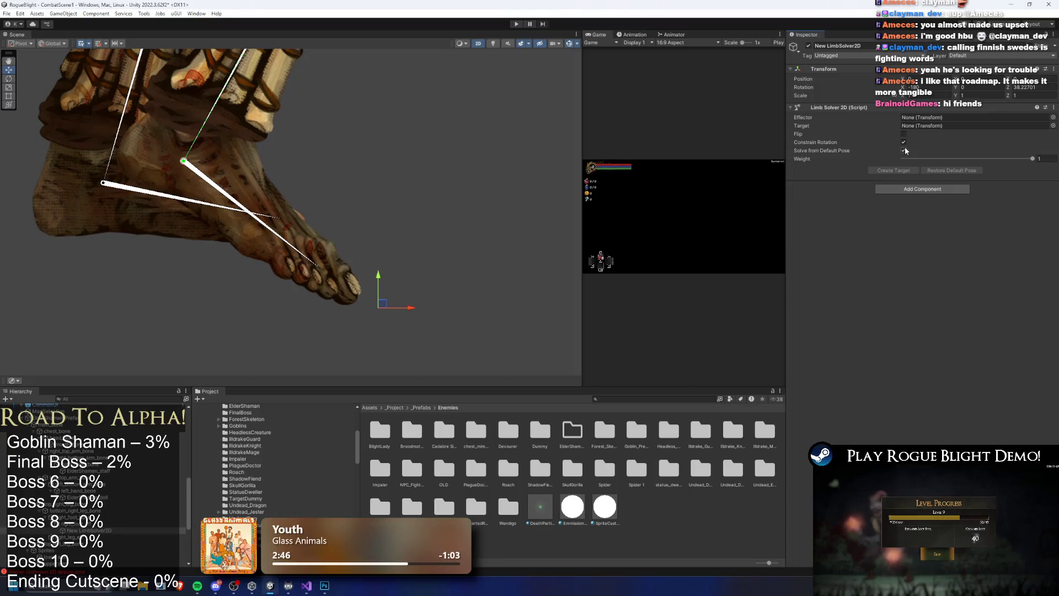
{"action": "key", "text": "ctrl+z"}
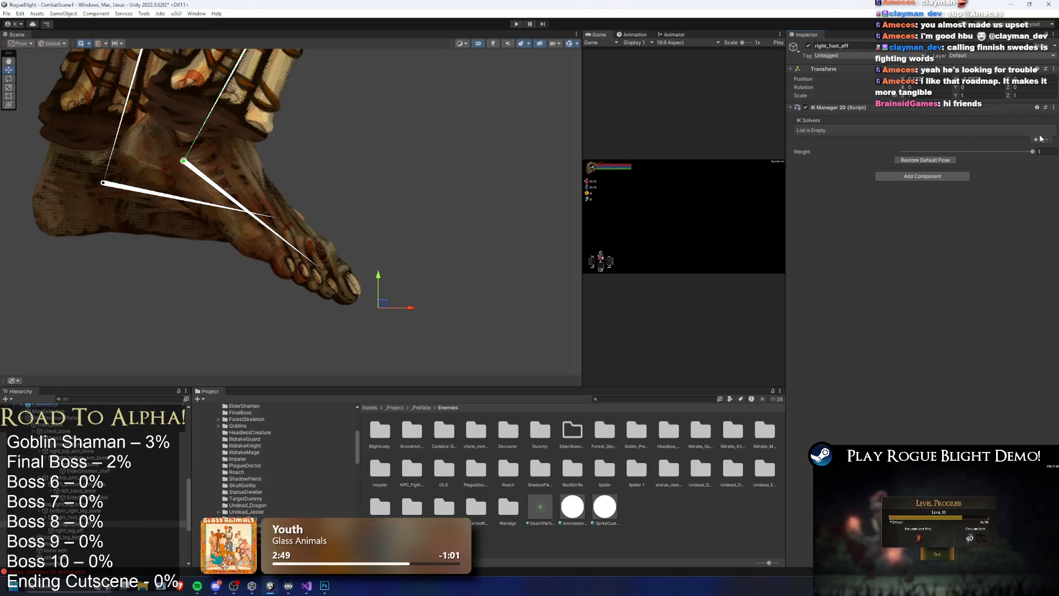
{"action": "left_click", "coordinate": [1036, 139]}
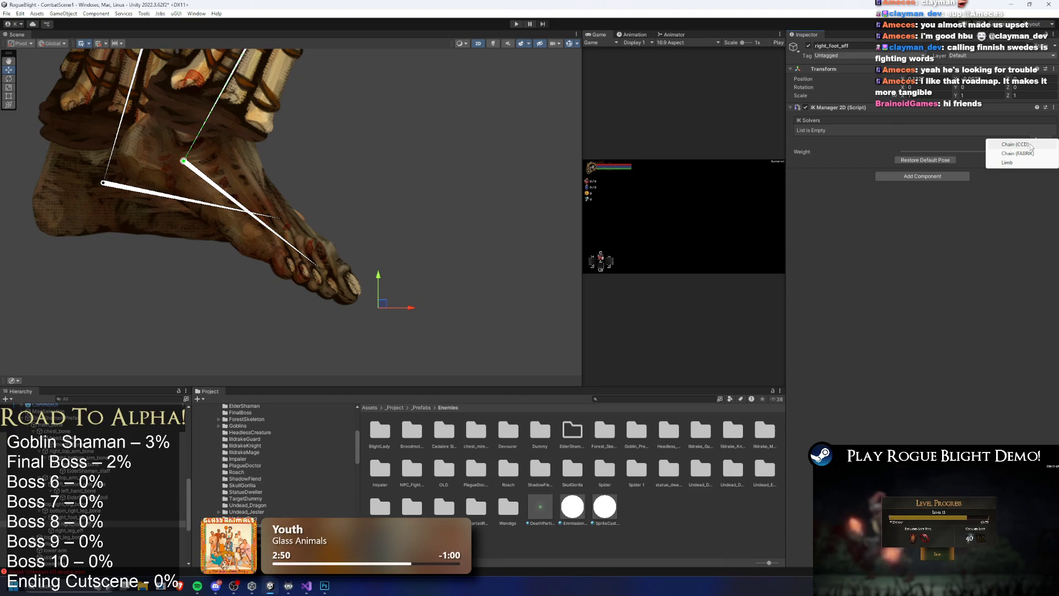
{"action": "left_click", "coordinate": [1029, 144]}
Rename the CCD solver right_foot_solver and assign right_foot_eff as its effector
{"action": "right_click", "coordinate": [108, 544]}
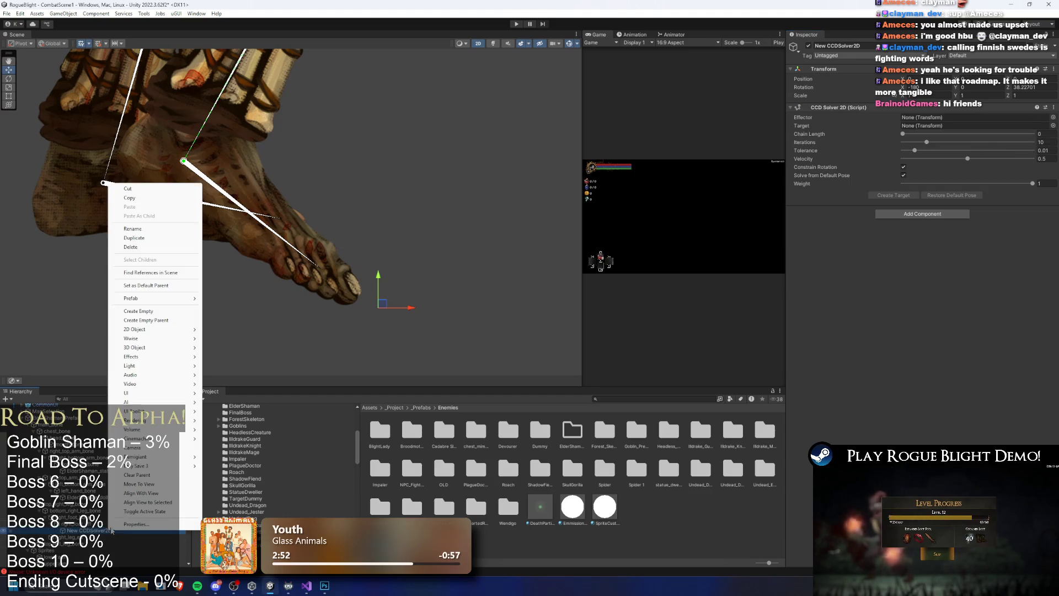
{"action": "left_click", "coordinate": [146, 234]}
{"action": "type", "text": "_foot_solver"}
{"action": "key", "text": "Return"}
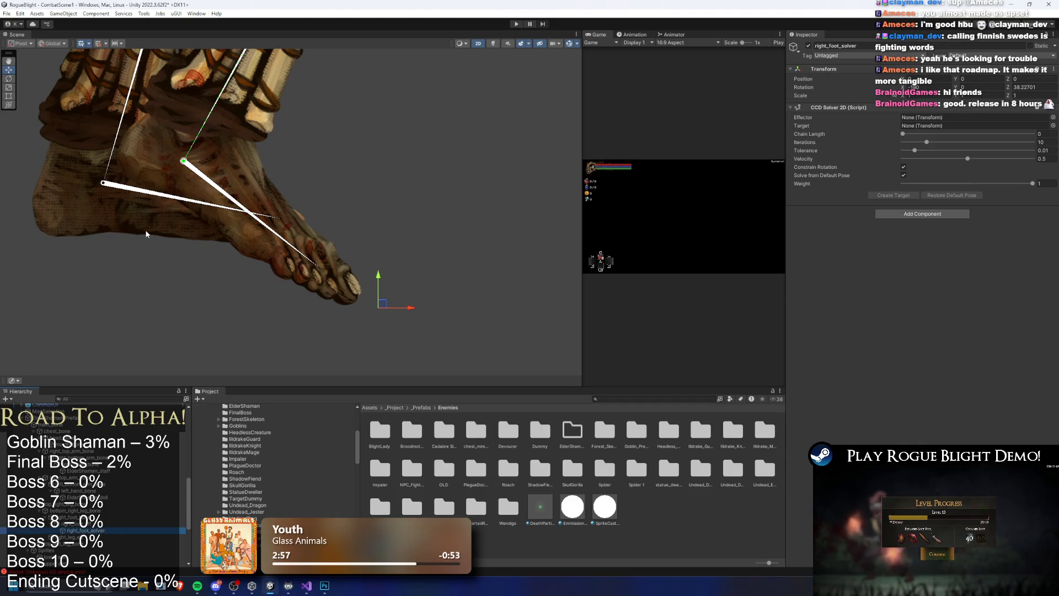
{"action": "mouse_move", "coordinate": [83, 517]}
{"action": "left_mouse_down"}
{"action": "mouse_move", "coordinate": [922, 215]}
{"action": "mouse_move", "coordinate": [937, 117]}
{"action": "mouse_move", "coordinate": [935, 135]}
{"action": "left_mouse_up"}
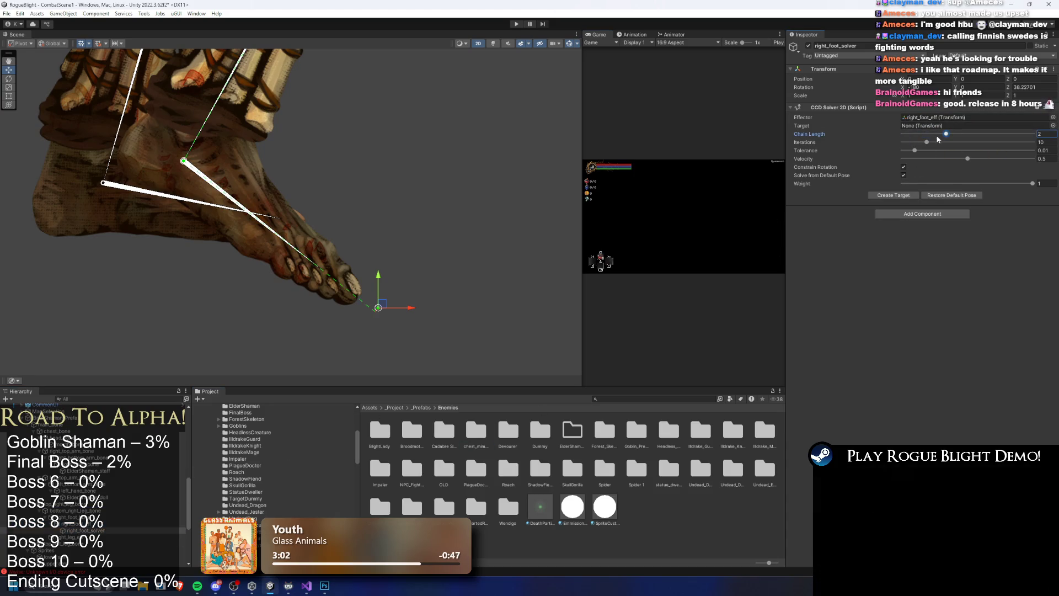
Create right_foot_solver_Target and pull it right to test the foot chain
{"action": "left_click", "coordinate": [899, 196]}
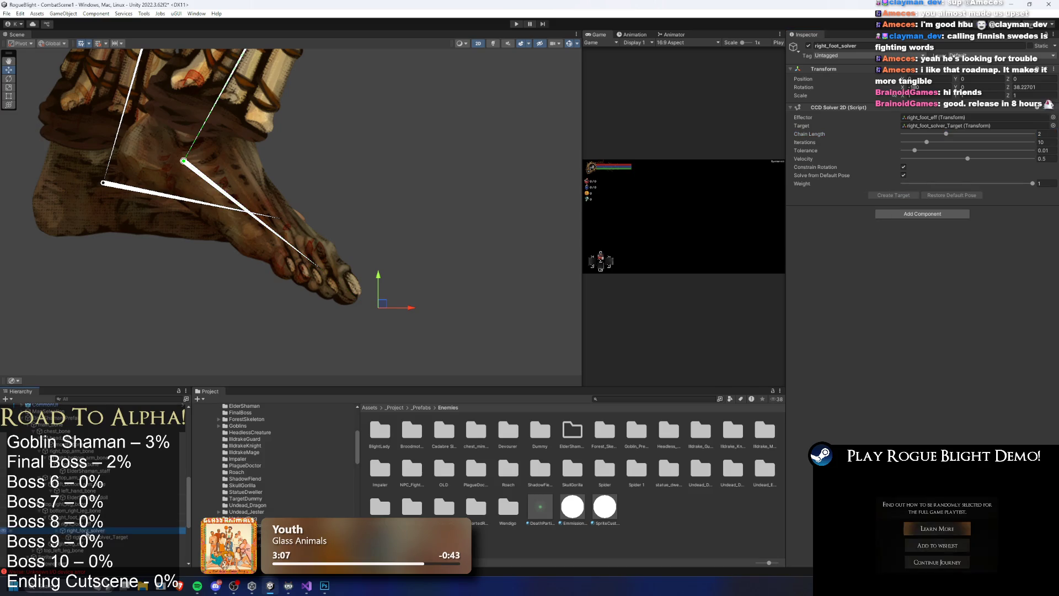
{"action": "left_click", "coordinate": [56, 530]}
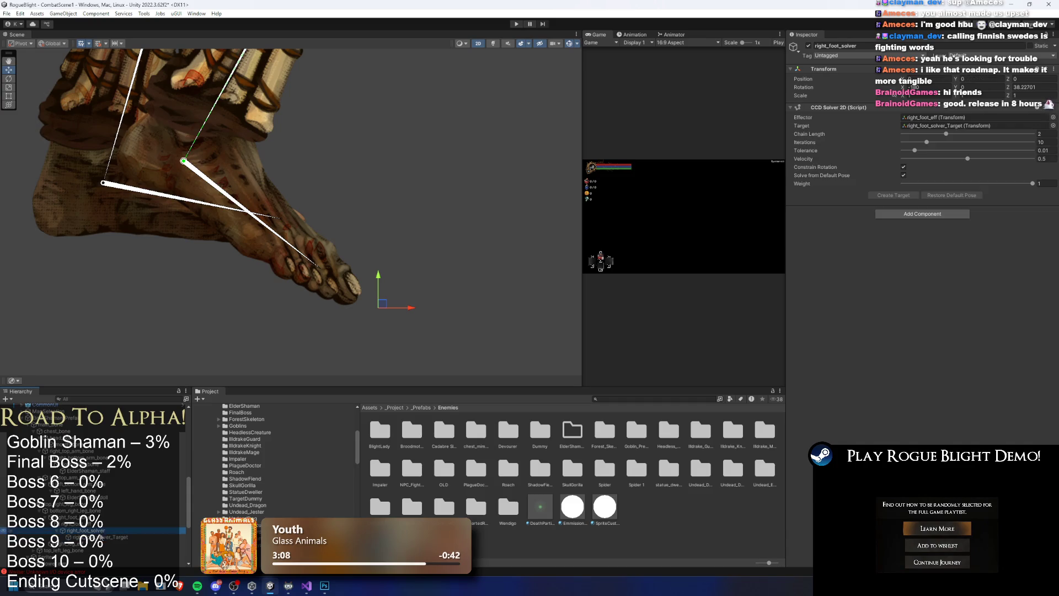
{"action": "scroll", "coordinate": [91, 550], "scroll_direction": "down", "scroll_amount": 5}
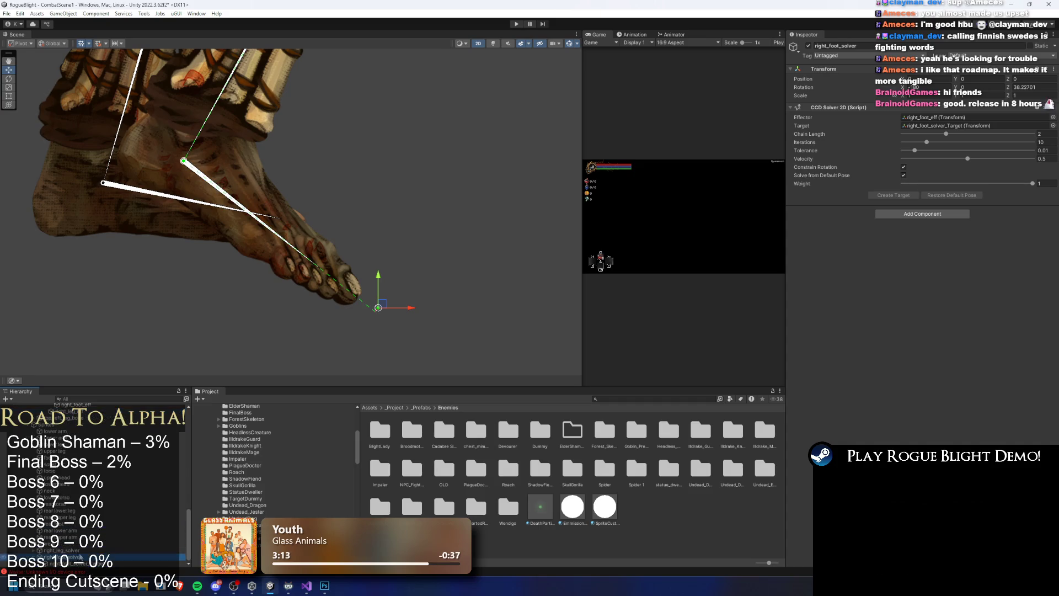
{"action": "left_click", "coordinate": [484, 265]}
{"action": "scroll", "coordinate": [407, 317], "scroll_direction": "down", "scroll_amount": 3}
{"action": "mouse_move", "coordinate": [393, 302]}
{"action": "left_mouse_down"}
{"action": "mouse_move", "coordinate": [527, 255]}
{"action": "mouse_move", "coordinate": [511, 276]}
{"action": "mouse_move", "coordinate": [511, 260]}
{"action": "left_mouse_up"}
Drag the ankle and foot IK targets to test bending, then settle the right foot planted forward
{"action": "scroll", "coordinate": [323, 245], "scroll_direction": "down", "scroll_amount": 2}
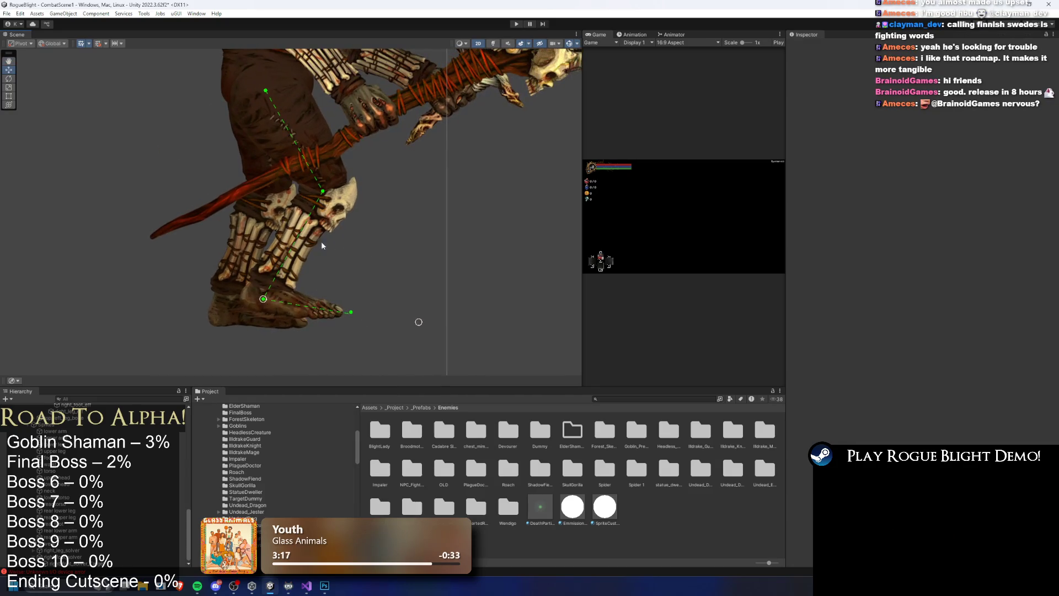
{"action": "mouse_move", "coordinate": [262, 299]}
{"action": "left_mouse_down"}
{"action": "mouse_move", "coordinate": [199, 321]}
{"action": "mouse_move", "coordinate": [528, 330]}
{"action": "left_mouse_up"}
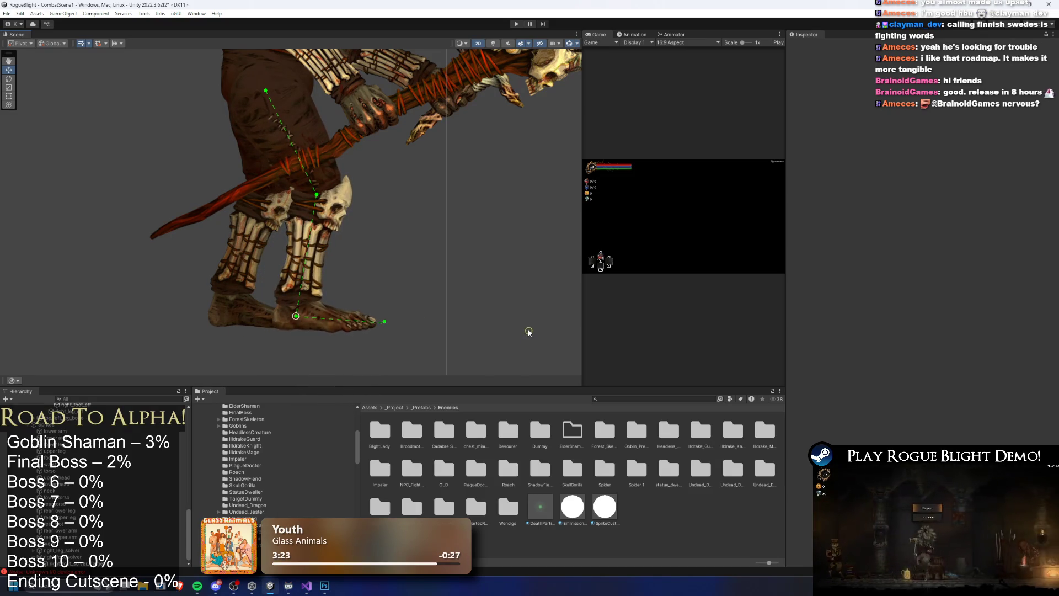
{"action": "left_click_drag", "start_coordinate": [320, 322], "coordinate": [373, 320]}
{"action": "mouse_move", "coordinate": [528, 330]}
{"action": "left_mouse_down"}
{"action": "mouse_move", "coordinate": [504, 287]}
{"action": "mouse_move", "coordinate": [442, 226]}
{"action": "left_mouse_up"}
{"action": "mouse_move", "coordinate": [310, 314]}
{"action": "left_mouse_down"}
{"action": "mouse_move", "coordinate": [391, 283]}
{"action": "mouse_move", "coordinate": [362, 248]}
{"action": "left_mouse_up"}
{"action": "left_click_drag", "start_coordinate": [441, 226], "coordinate": [538, 219]}
{"action": "left_click_drag", "start_coordinate": [362, 248], "coordinate": [324, 333]}
{"action": "mouse_move", "coordinate": [324, 333]}
{"action": "left_mouse_down"}
{"action": "mouse_move", "coordinate": [351, 270]}
{"action": "mouse_move", "coordinate": [499, 216]}
{"action": "mouse_move", "coordinate": [333, 314]}
{"action": "mouse_move", "coordinate": [329, 331]}
{"action": "mouse_move", "coordinate": [325, 314]}
{"action": "left_mouse_up"}
{"action": "mouse_move", "coordinate": [537, 212]}
{"action": "left_mouse_down"}
{"action": "mouse_move", "coordinate": [547, 283]}
{"action": "mouse_move", "coordinate": [513, 333]}
{"action": "left_mouse_up"}
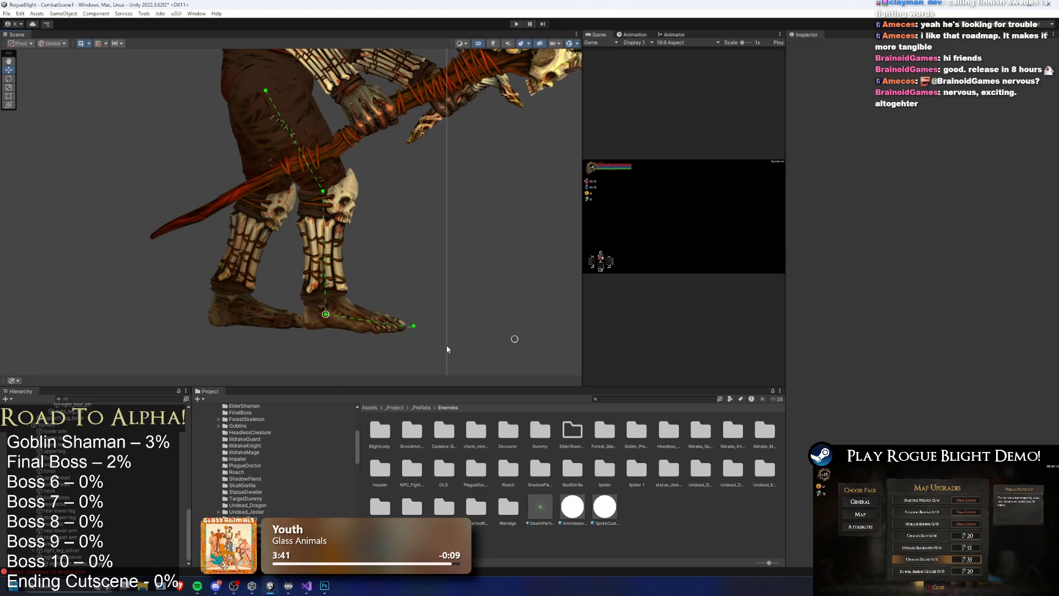
{"action": "scroll", "coordinate": [256, 303], "scroll_direction": "up", "scroll_amount": 2}
Select left_foot_bone and create an empty child object under it
{"action": "left_click", "coordinate": [252, 311]}
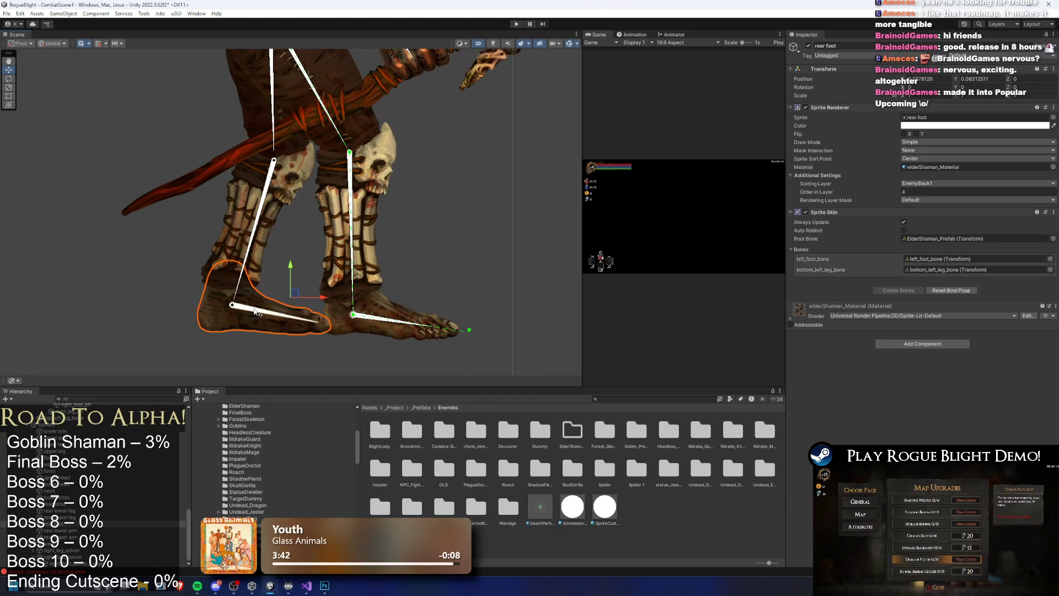
{"action": "left_click", "coordinate": [261, 314]}
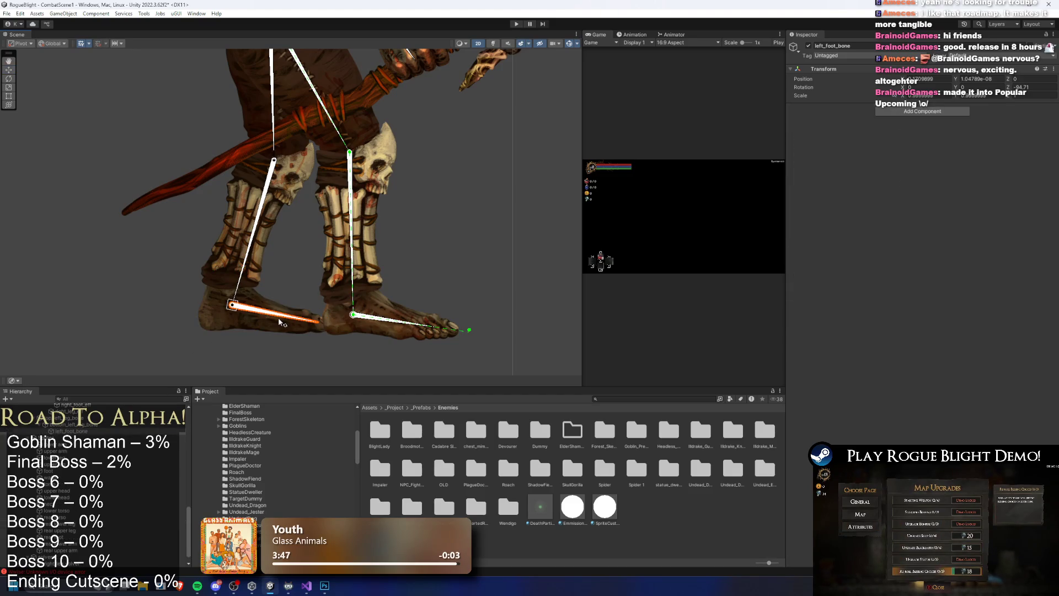
{"action": "right_click", "coordinate": [65, 431]}
{"action": "left_click", "coordinate": [137, 208]}
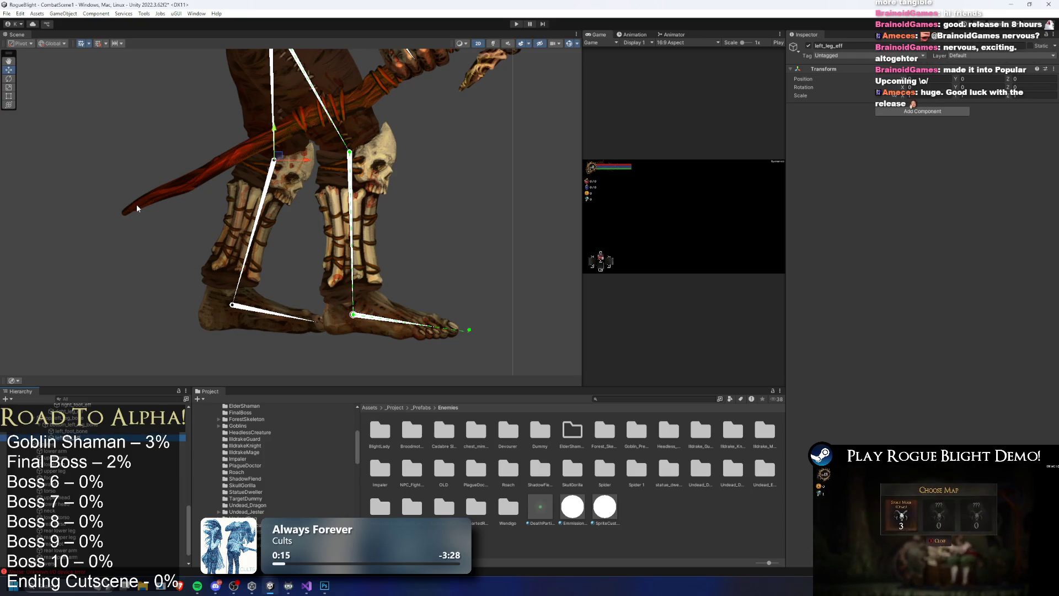
Move left_leg_eff down from the knee to the heel and add an IK Manager 2D
{"action": "left_click", "coordinate": [257, 166]}
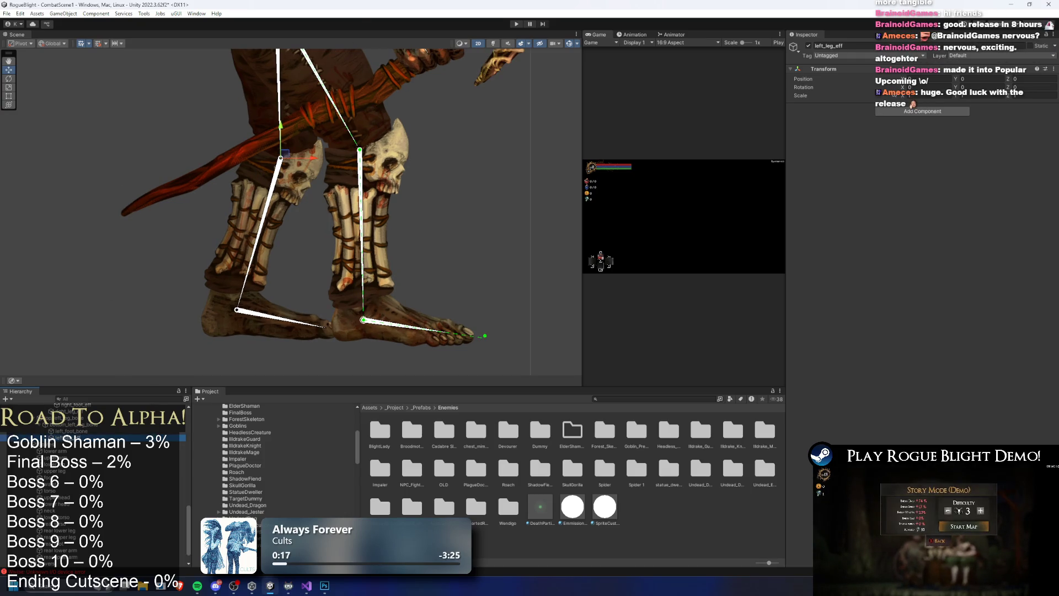
{"action": "left_click_drag", "start_coordinate": [287, 157], "coordinate": [246, 307]}
{"action": "scroll", "coordinate": [246, 307], "scroll_direction": "up", "scroll_amount": 5}
{"action": "scroll", "coordinate": [246, 307], "scroll_direction": "up", "scroll_amount": 2}
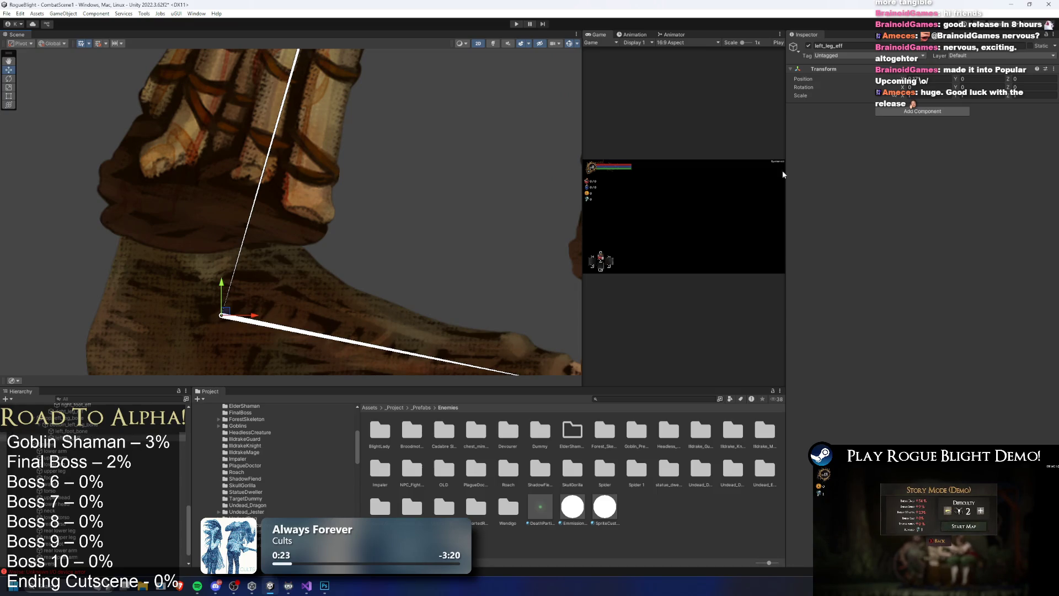
{"action": "left_click", "coordinate": [931, 112]}
{"action": "key", "text": "Return"}
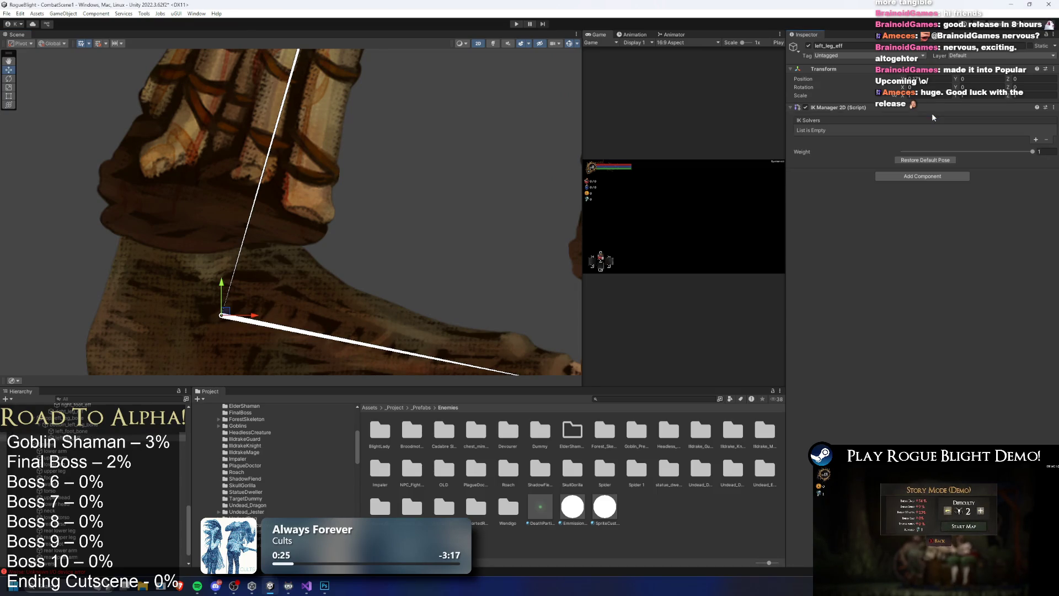
Add a Chain (CCD) solver named left_leg_solver with left_leg_eff as its effector
{"action": "left_click", "coordinate": [1035, 139]}
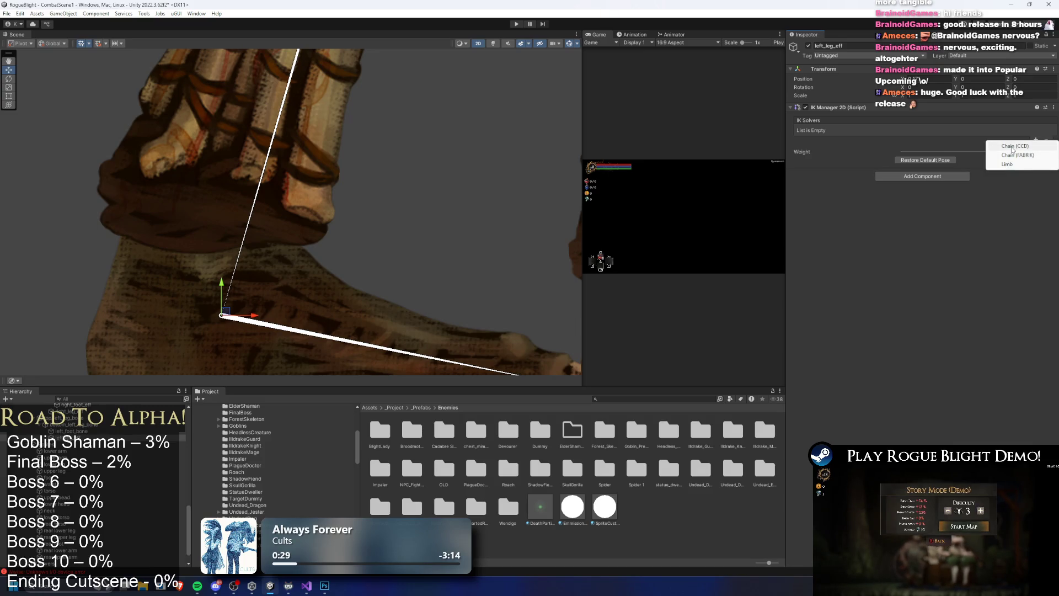
{"action": "left_click", "coordinate": [1014, 146]}
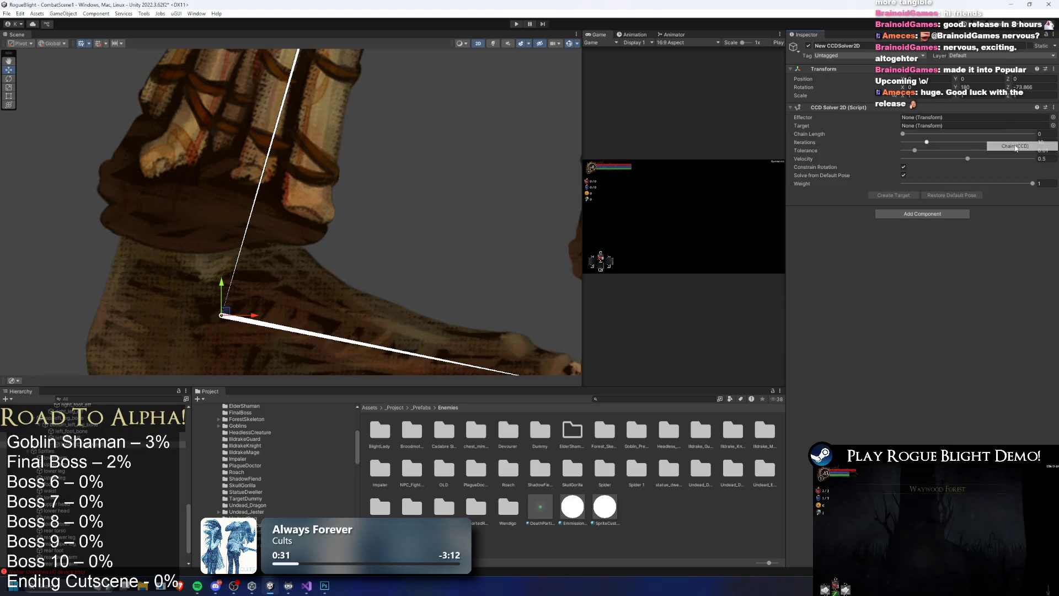
{"action": "right_click", "coordinate": [78, 95]}
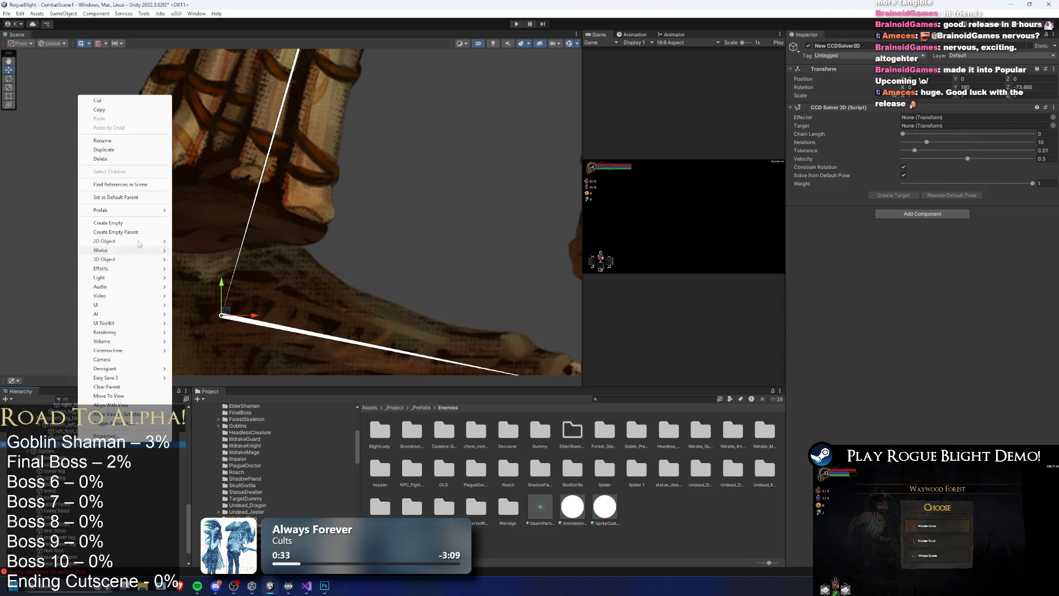
{"action": "left_click", "coordinate": [121, 144]}
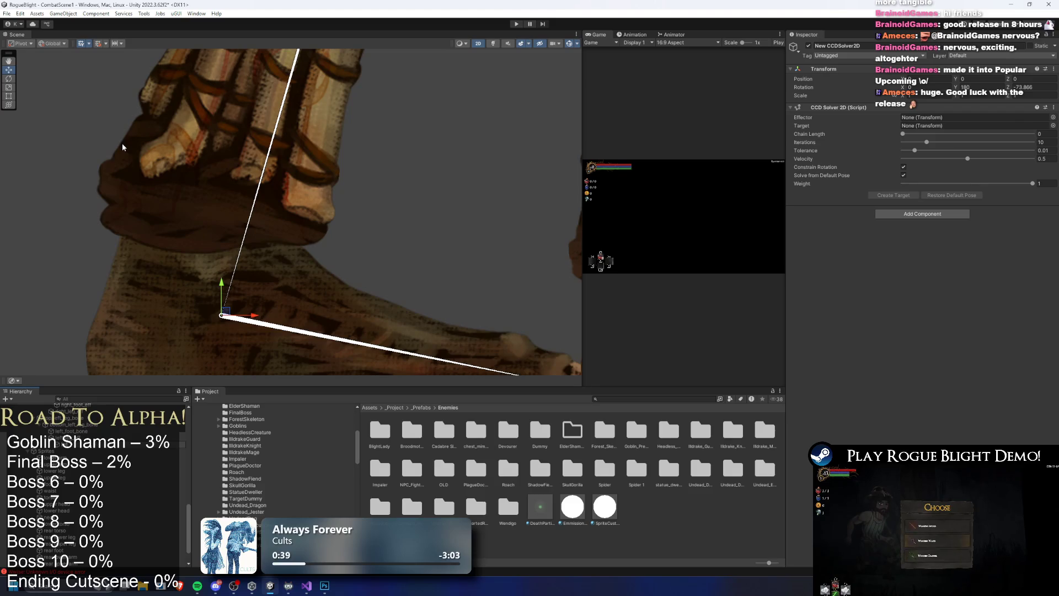
{"action": "key", "text": "Return"}
{"action": "mouse_move", "coordinate": [66, 411]}
{"action": "left_mouse_down"}
{"action": "mouse_move", "coordinate": [496, 248]}
{"action": "mouse_move", "coordinate": [926, 117]}
{"action": "mouse_move", "coordinate": [927, 133]}
{"action": "mouse_move", "coordinate": [948, 135]}
{"action": "left_mouse_up"}
Create left_leg_solver_Target, commit chain length 2, and expand the solver to show its target
{"action": "left_click", "coordinate": [909, 196]}
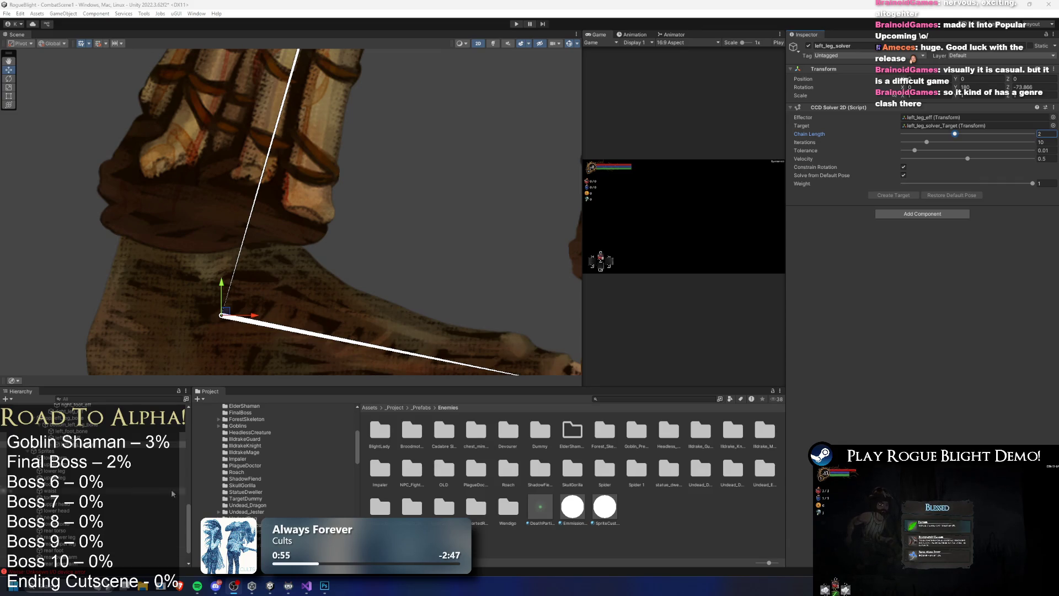
{"action": "left_click", "coordinate": [48, 445]}
{"action": "left_click", "coordinate": [50, 445]}
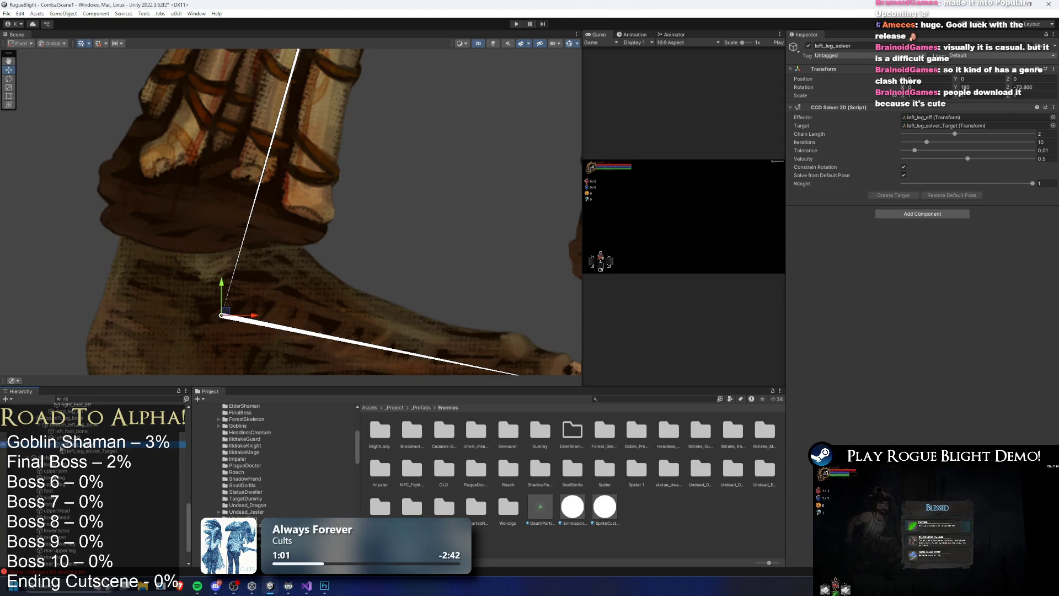
{"action": "scroll", "coordinate": [39, 430], "scroll_direction": "down", "scroll_amount": 3}
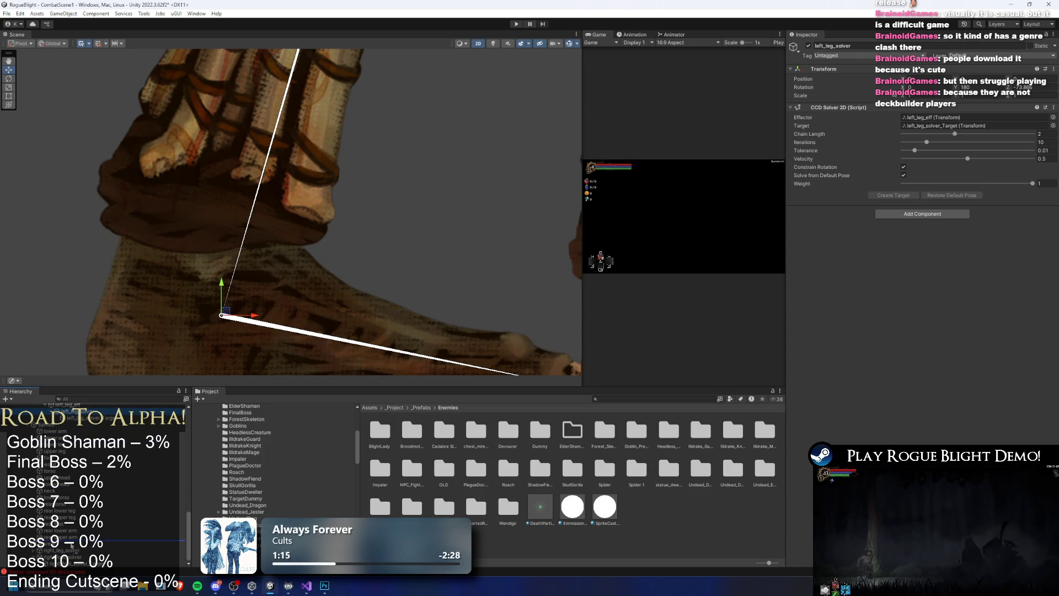
{"action": "scroll", "coordinate": [291, 270], "scroll_direction": "down", "scroll_amount": 5}
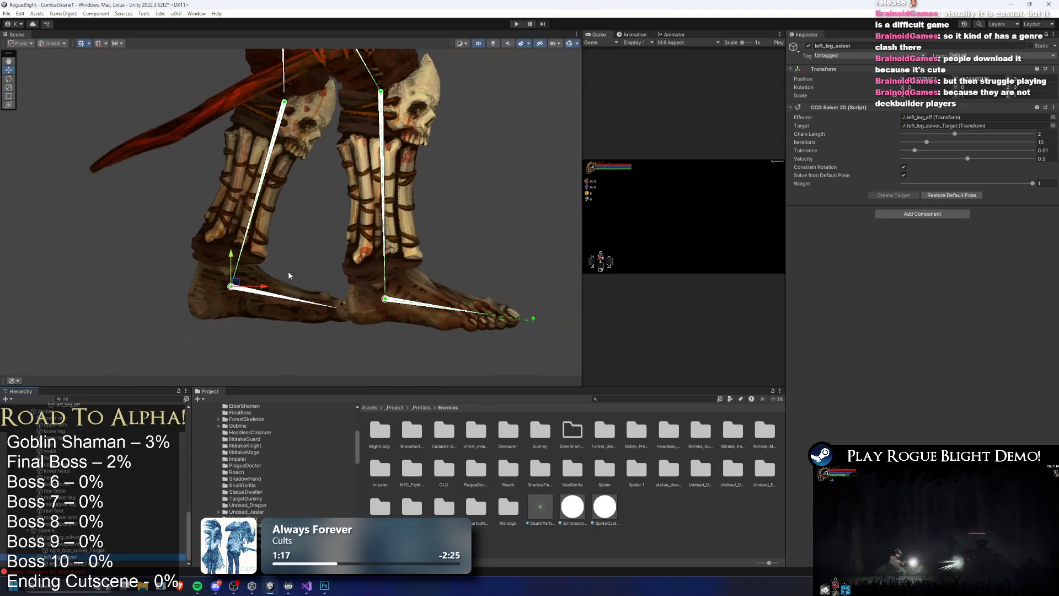
Test-pull the left leg's IK target, undo it, and inspect left_leg_solver_Target and left_leg_solver
{"action": "left_click", "coordinate": [291, 269]}
{"action": "mouse_move", "coordinate": [230, 287]}
{"action": "left_mouse_down"}
{"action": "mouse_move", "coordinate": [177, 259]}
{"action": "mouse_move", "coordinate": [80, 168]}
{"action": "left_mouse_up"}
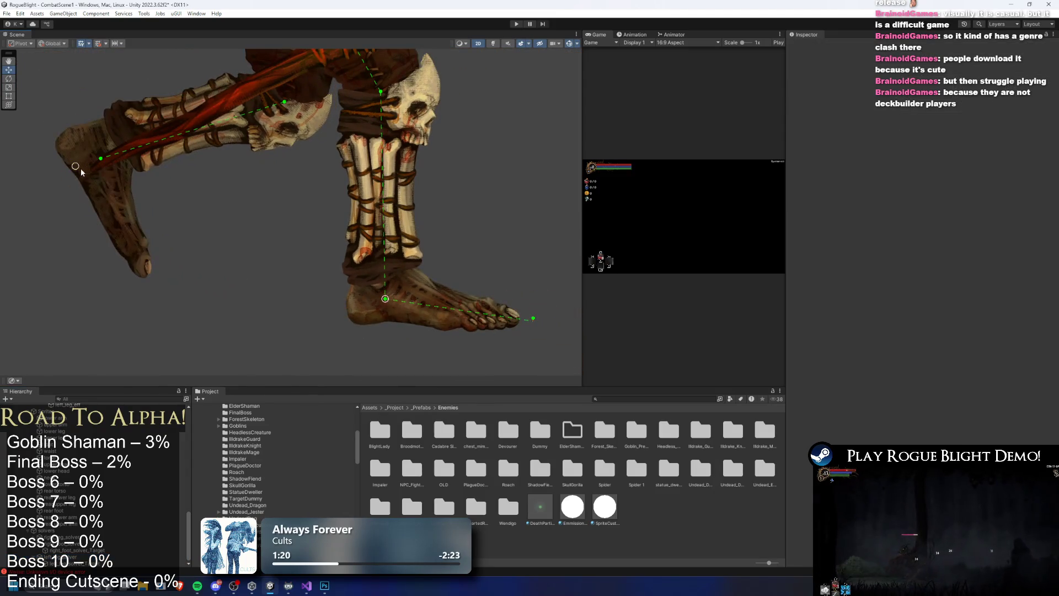
{"action": "key", "text": "ctrl+z"}
{"action": "left_click", "coordinate": [98, 563]}
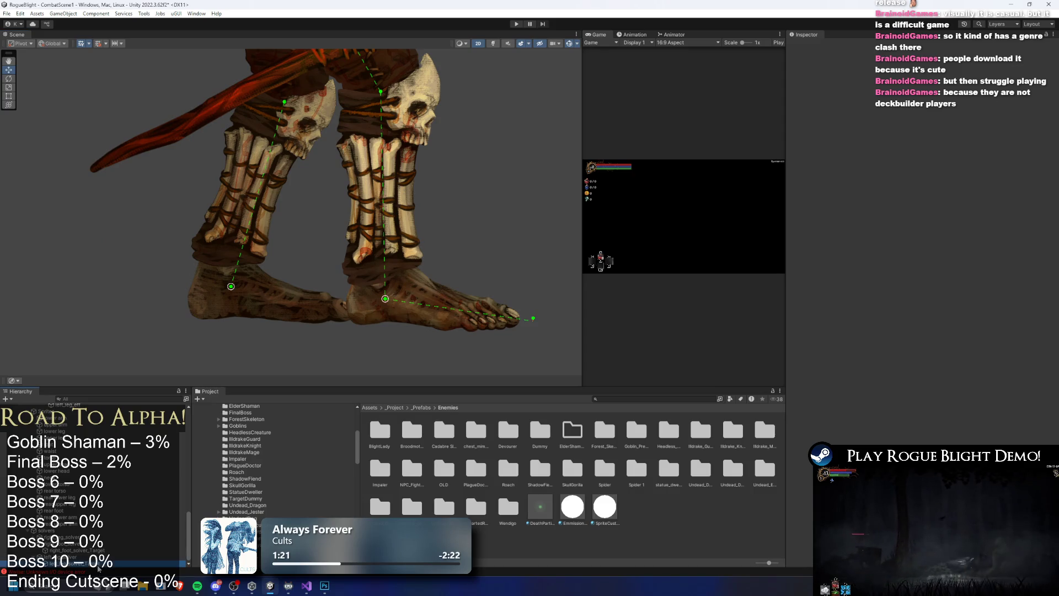
{"action": "left_click", "coordinate": [100, 557]}
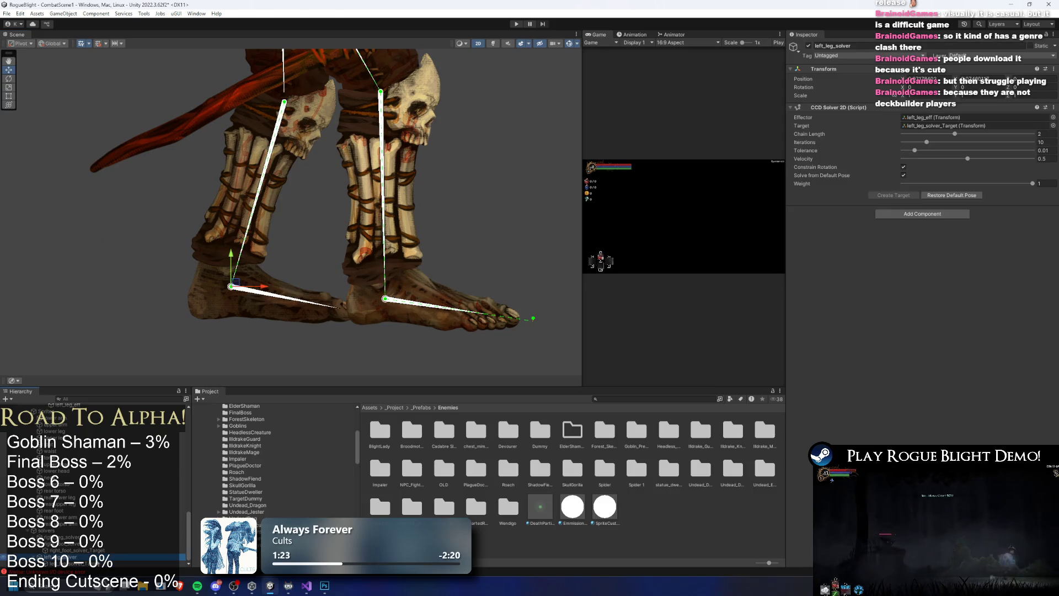
Add a Limb solver to the IK Manager 2D on left_leg_eff
{"action": "scroll", "coordinate": [121, 538], "scroll_direction": "up", "scroll_amount": 2}
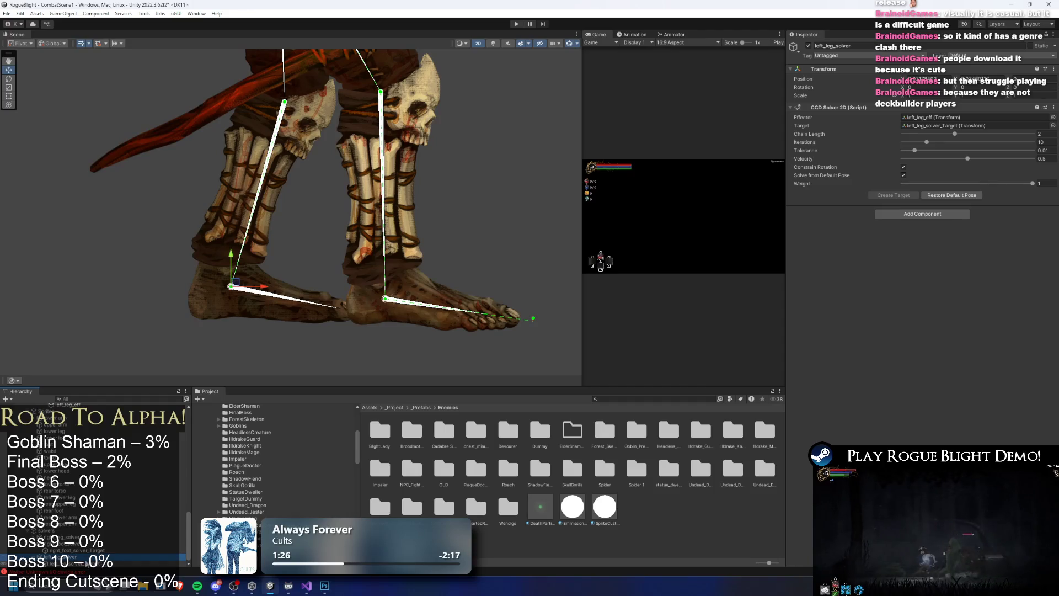
{"action": "key", "text": "ctrl+shift+d"}
{"action": "scroll", "coordinate": [125, 516], "scroll_direction": "up", "scroll_amount": 5}
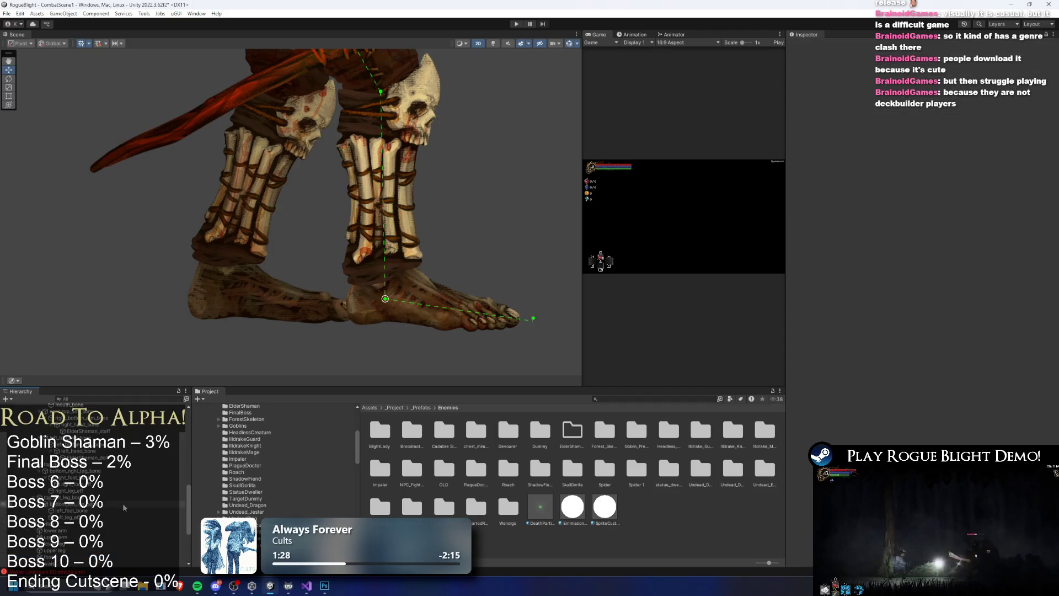
{"action": "left_click", "coordinate": [110, 517]}
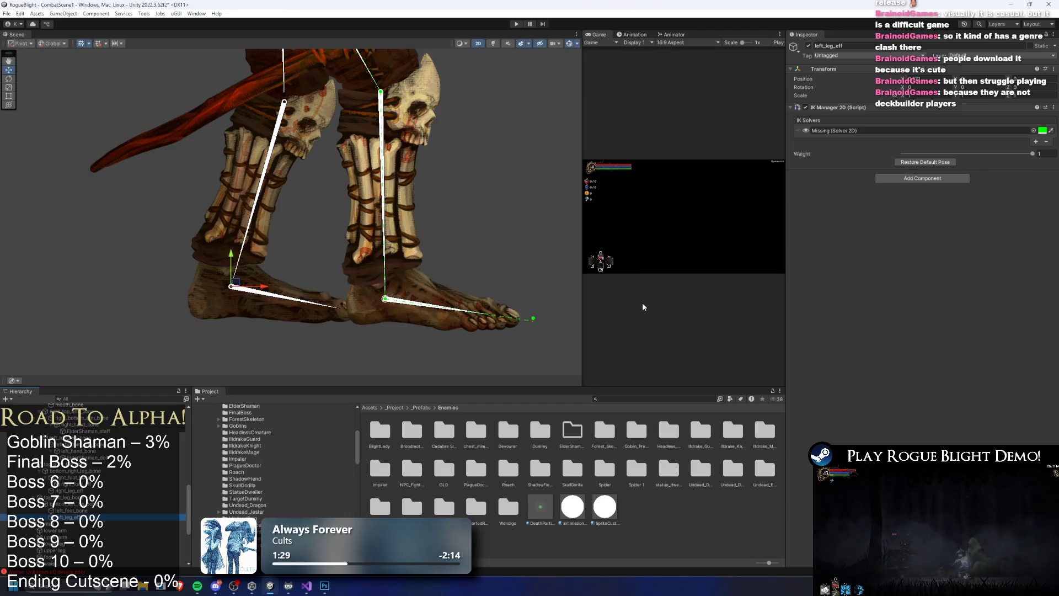
{"action": "right_click", "coordinate": [856, 109]}
{"action": "left_click", "coordinate": [907, 121]}
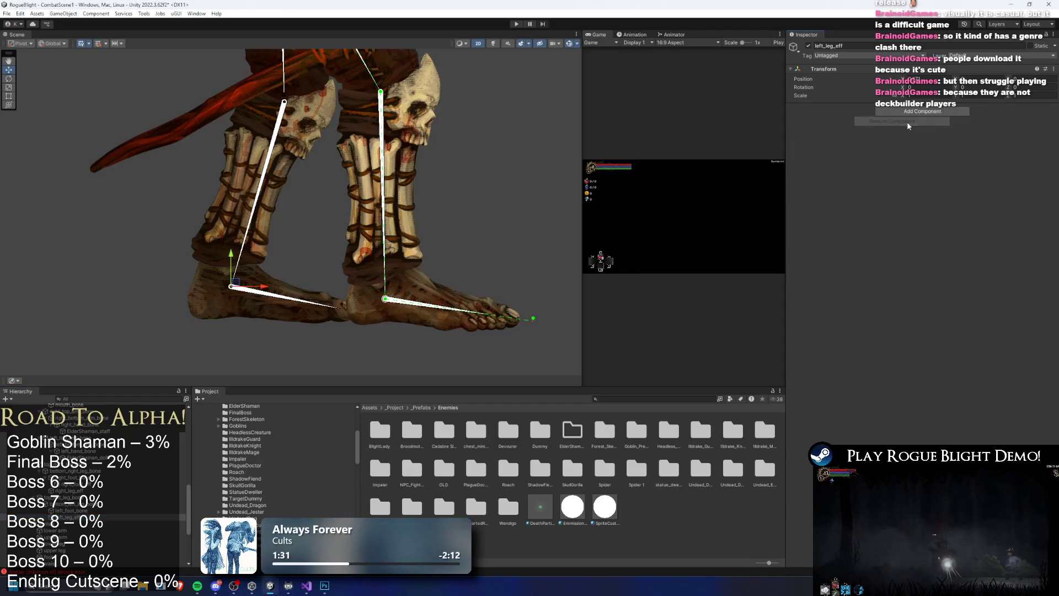
{"action": "key", "text": "ctrl+z"}
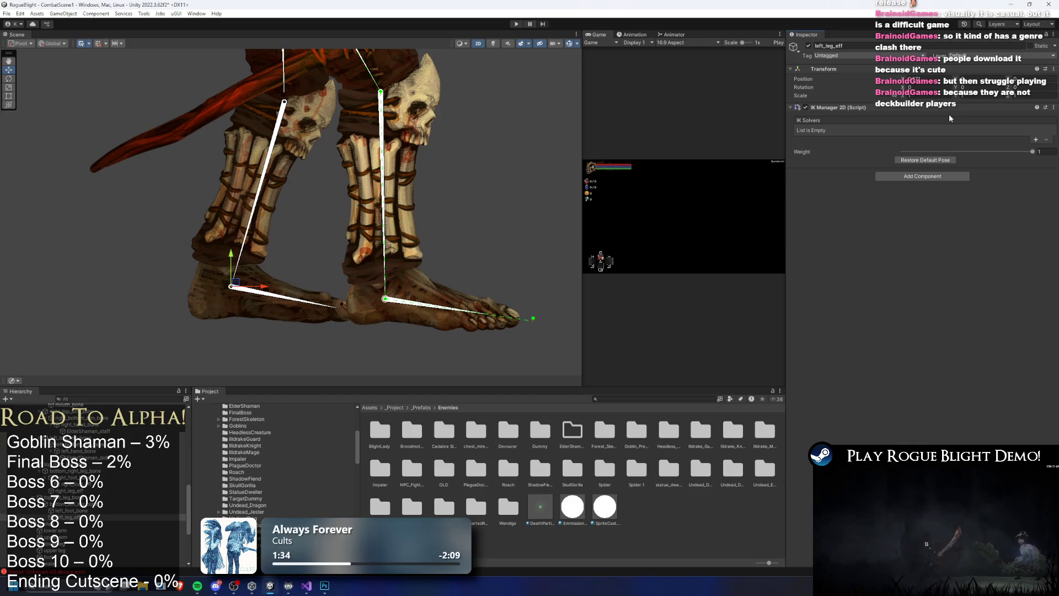
{"action": "left_click", "coordinate": [1035, 139]}
{"action": "left_click", "coordinate": [1000, 144]}
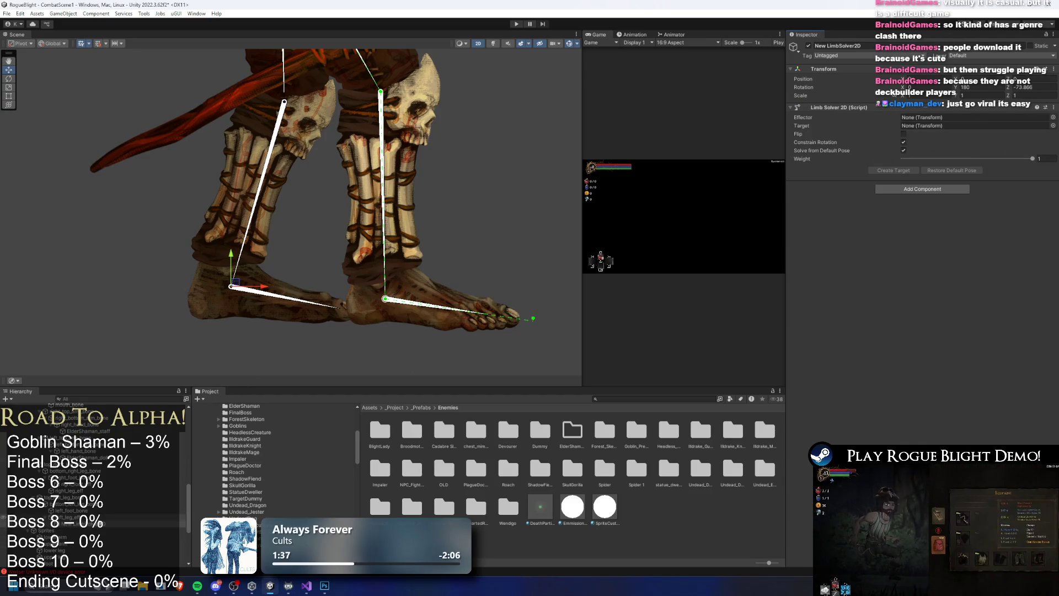
Rename the new Limb solver left_leg_solver and assign left_leg_eff as its effector
{"action": "right_click", "coordinate": [88, 525]}
{"action": "left_click", "coordinate": [133, 226]}
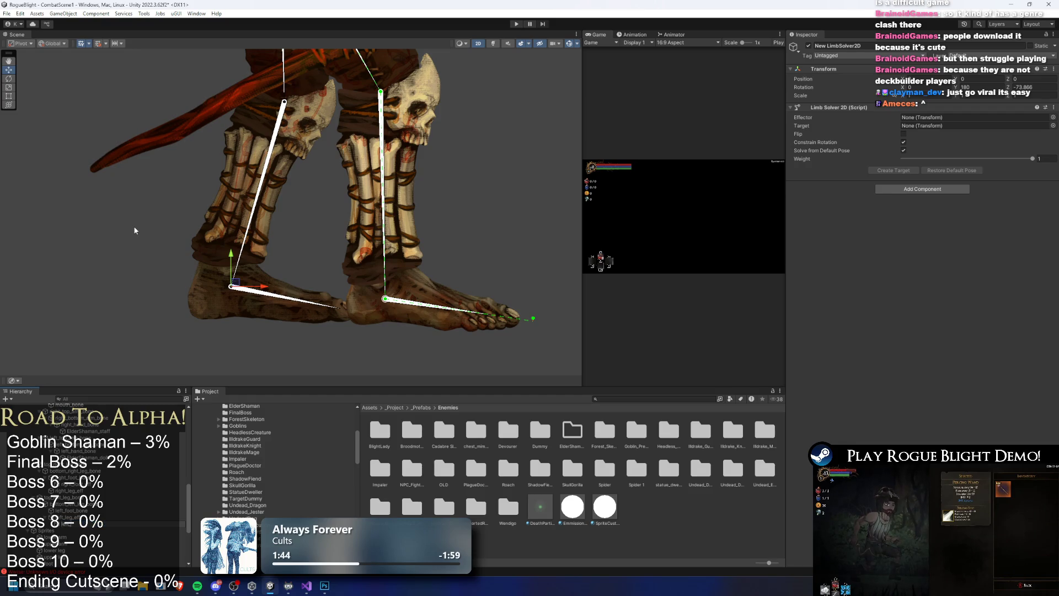
{"action": "type", "text": "left_leg_solver"}
{"action": "key", "text": "Return"}
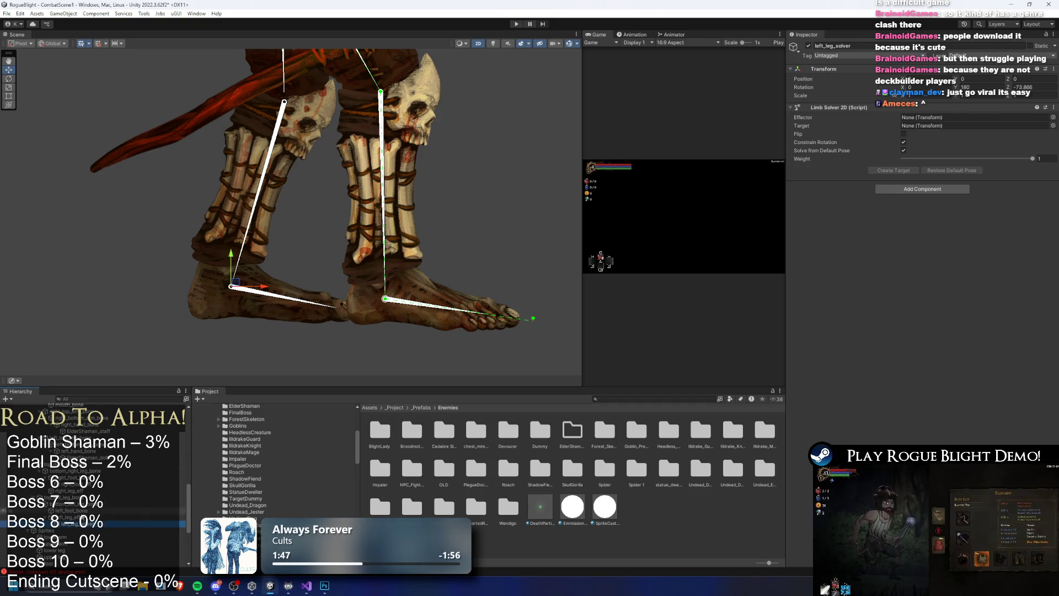
{"action": "left_click", "coordinate": [939, 118]}
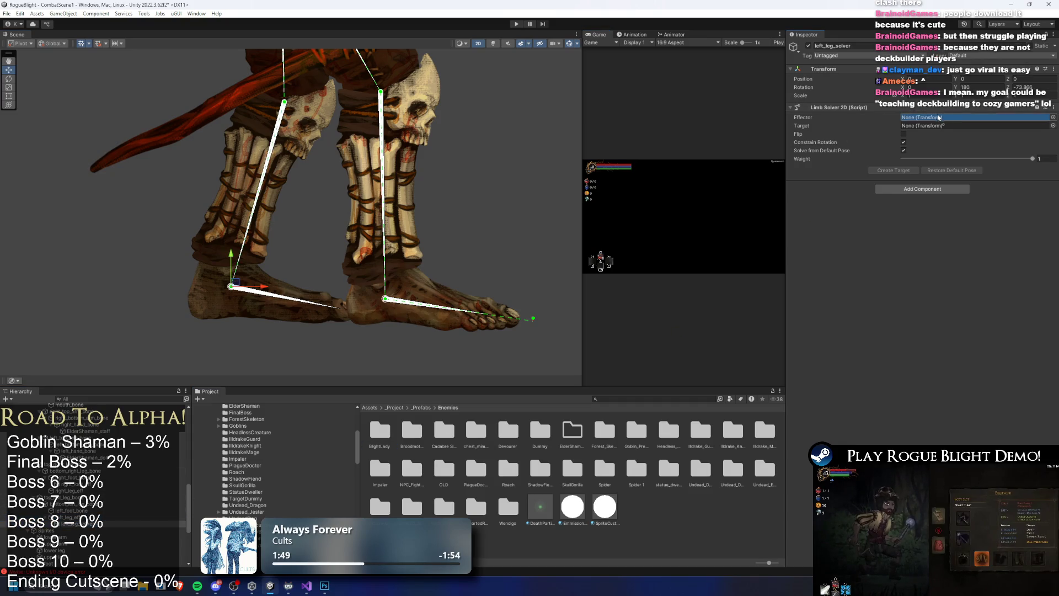
{"action": "left_click_drag", "start_coordinate": [938, 117], "coordinate": [939, 117]}
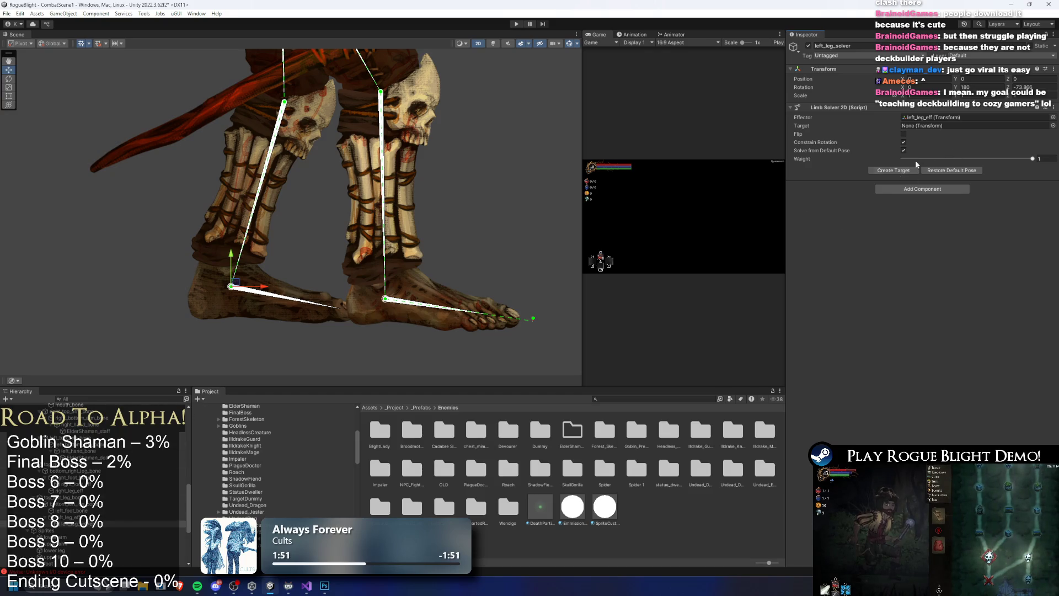
Create the solver's target, enable Flip, and deselect to check the leg pose
{"action": "scroll", "coordinate": [108, 503], "scroll_direction": "down", "scroll_amount": 3}
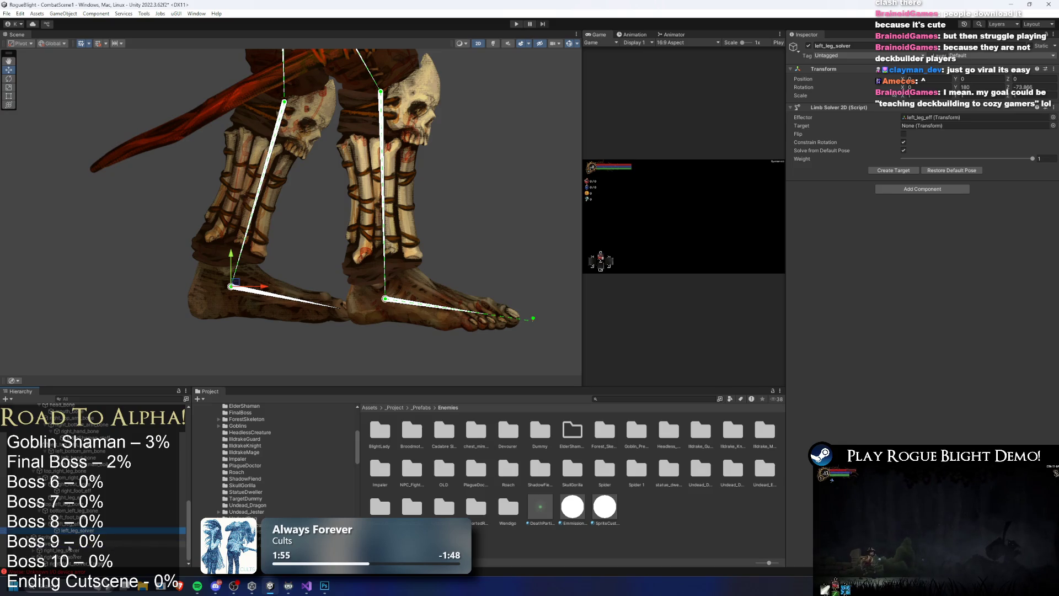
{"action": "left_click", "coordinate": [894, 170]}
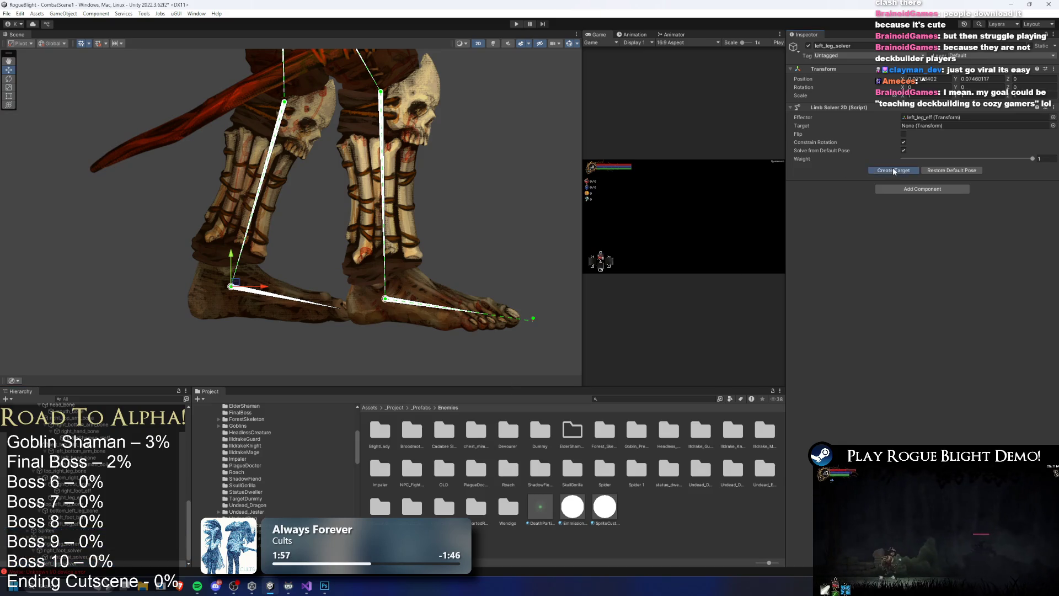
{"action": "left_click", "coordinate": [902, 134]}
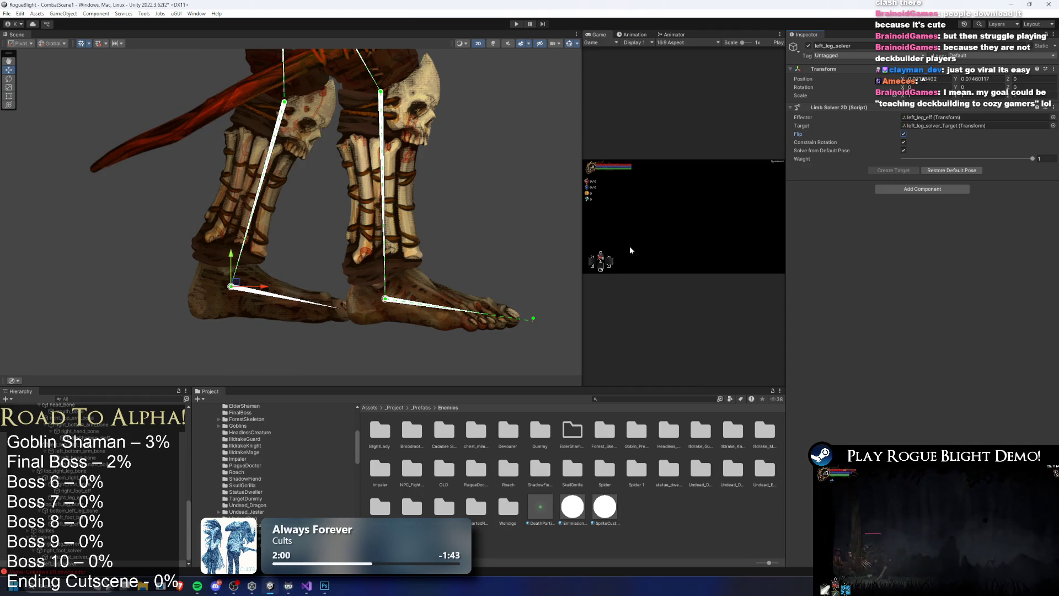
{"action": "left_click", "coordinate": [273, 352]}
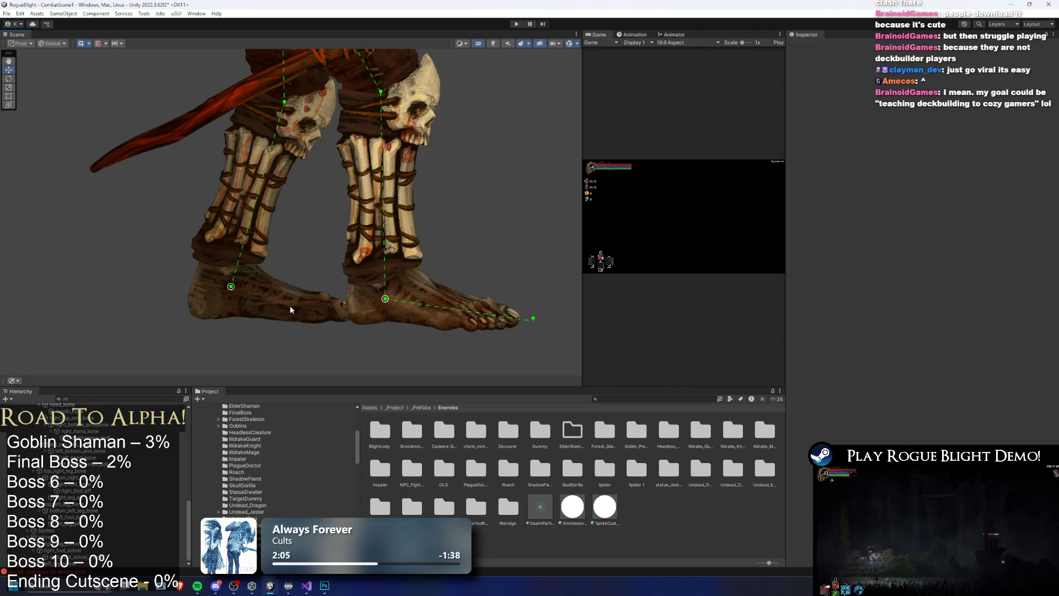
Create an empty left_foot_eff under left_foot_bone and drag it along the foot
{"action": "left_click", "coordinate": [287, 305]}
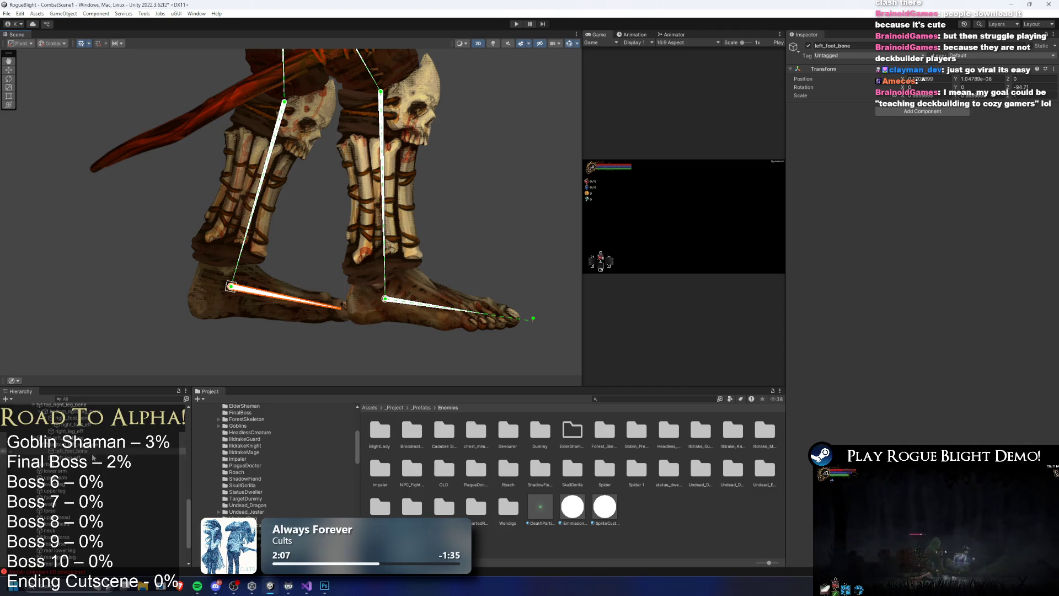
{"action": "right_click", "coordinate": [91, 452]}
{"action": "left_click", "coordinate": [145, 228]}
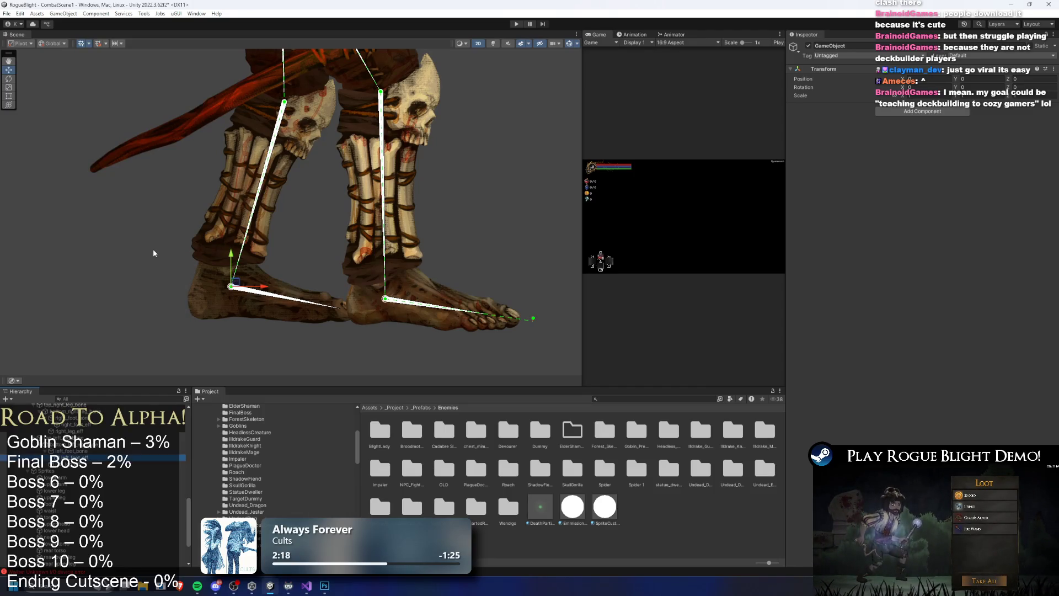
{"action": "scroll", "coordinate": [248, 267], "scroll_direction": "up", "scroll_amount": 2}
{"action": "scroll", "coordinate": [249, 267], "scroll_direction": "down", "scroll_amount": 2}
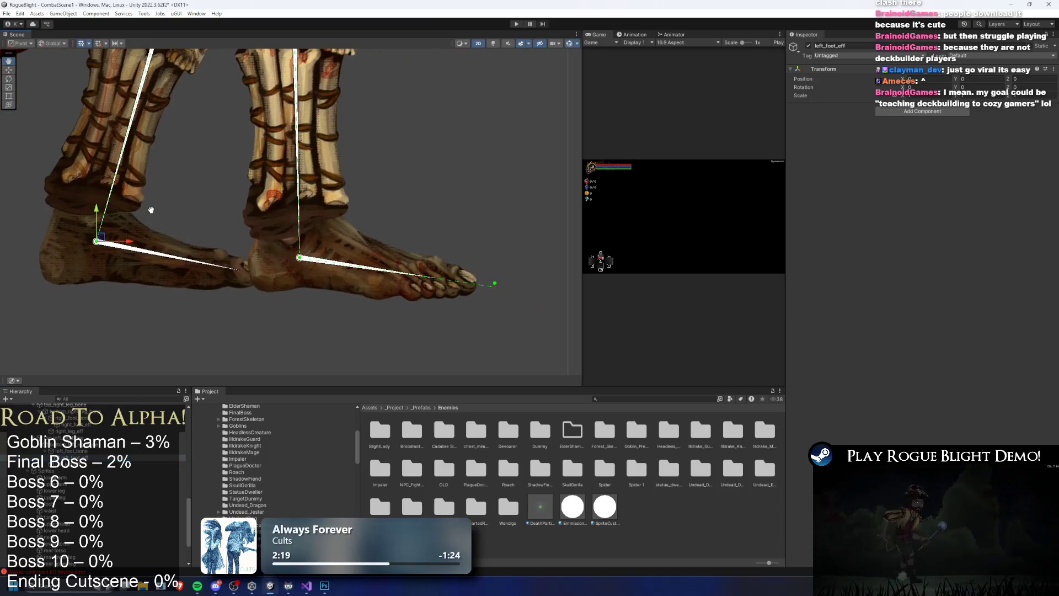
{"action": "scroll", "coordinate": [276, 210], "scroll_direction": "down", "scroll_amount": 1}
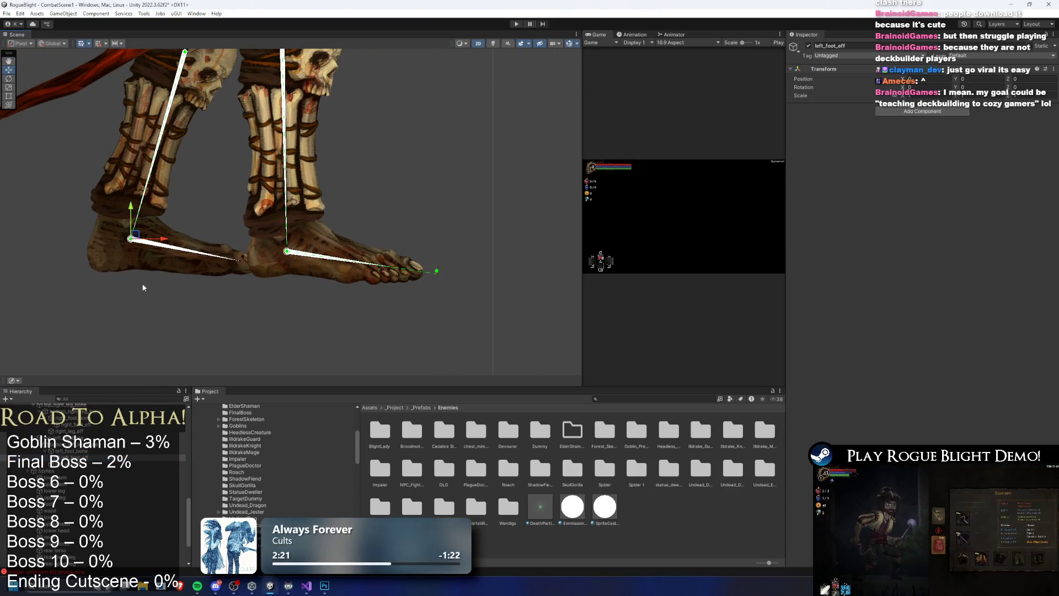
{"action": "left_click_drag", "start_coordinate": [136, 235], "coordinate": [285, 259]}
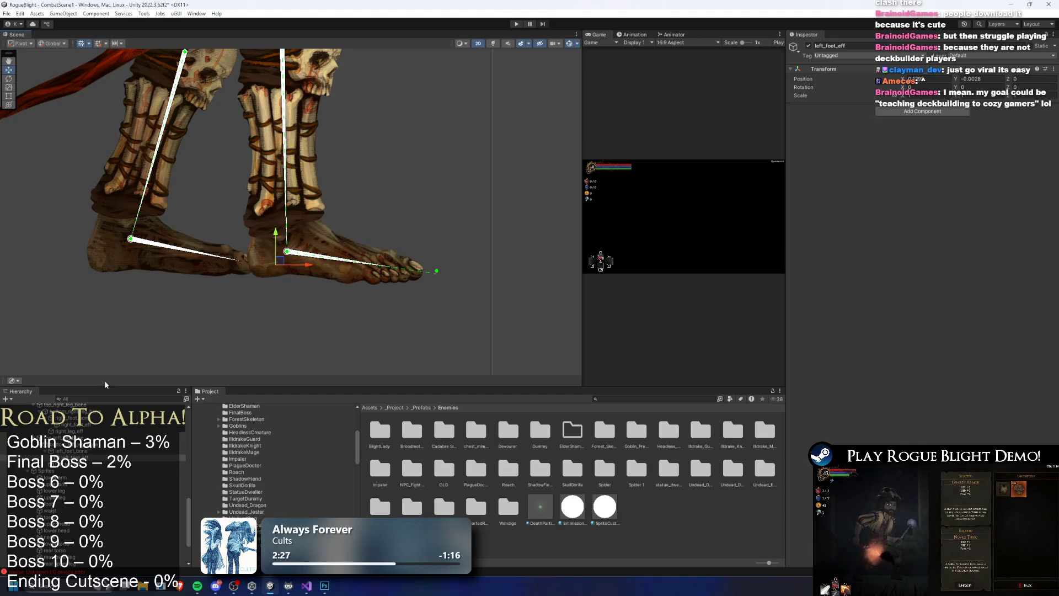
Add an IK Manager 2D component to left_foot_eff
{"action": "left_click", "coordinate": [56, 458]}
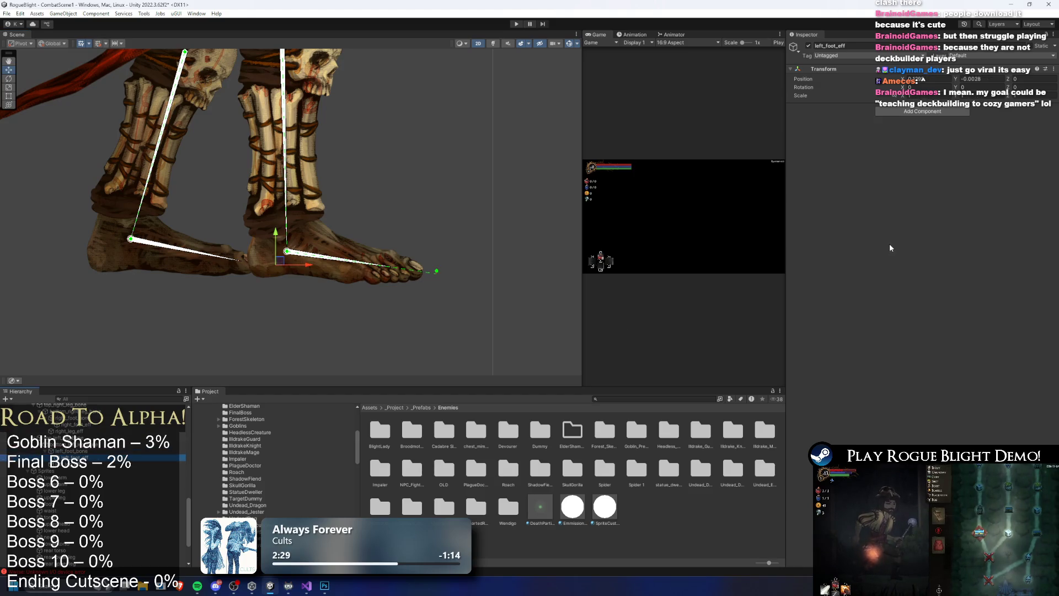
{"action": "left_click", "coordinate": [921, 111]}
{"action": "key", "text": "Return"}
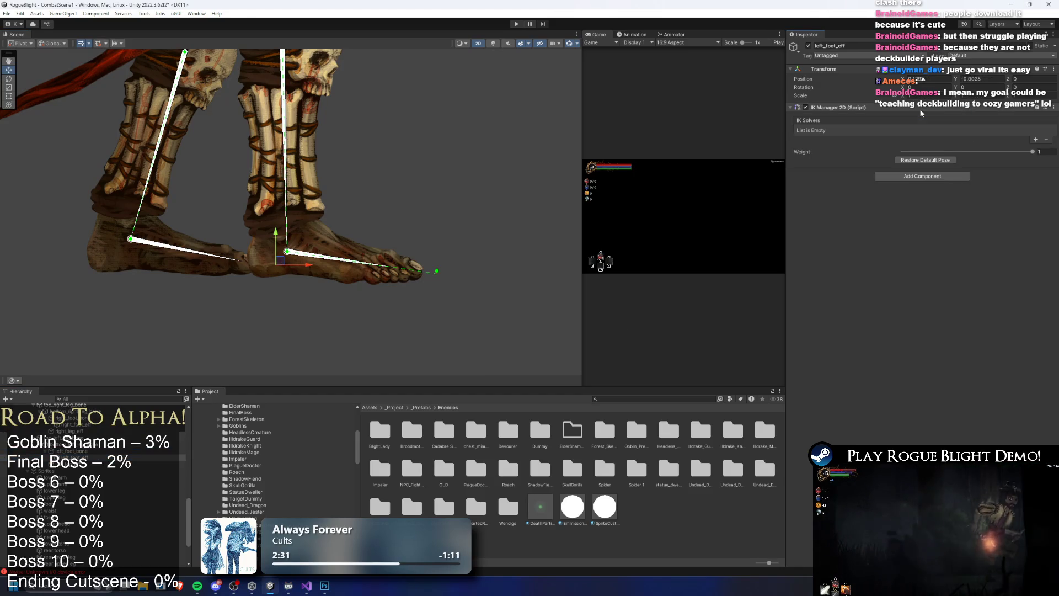
Add a Chain (CCD) solver to the manager and name it left_foot_solver
{"action": "left_click", "coordinate": [1036, 140]}
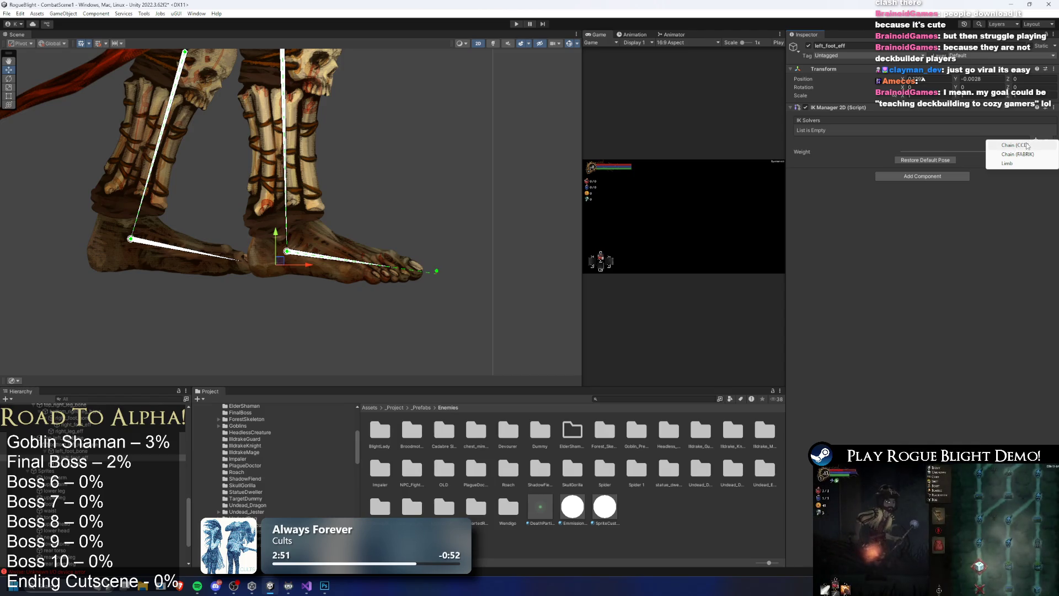
{"action": "left_click", "coordinate": [1029, 145]}
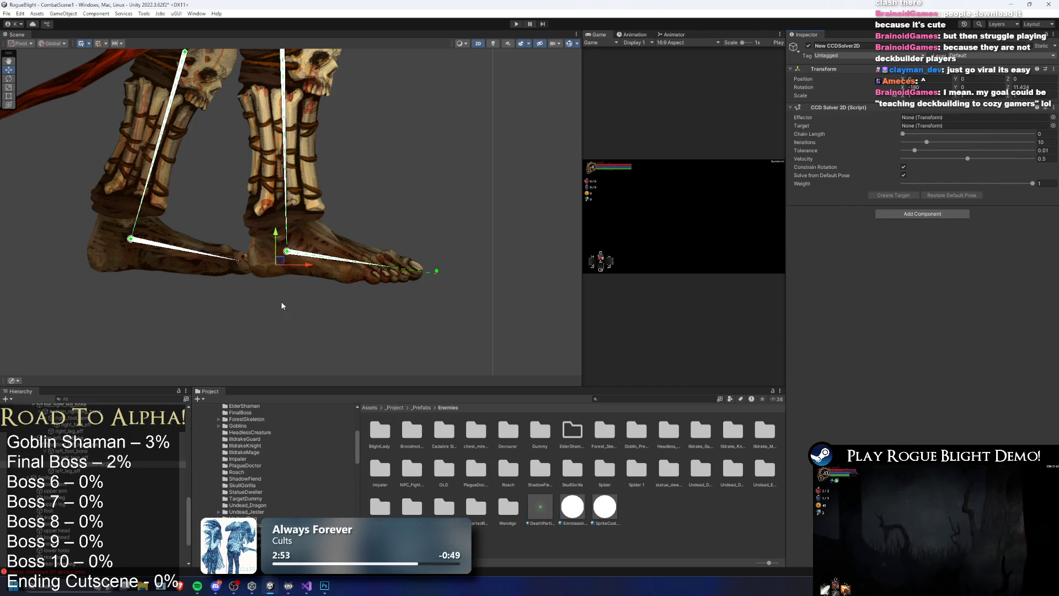
{"action": "left_click", "coordinate": [1036, 139]}
{"action": "left_click", "coordinate": [1036, 146]}
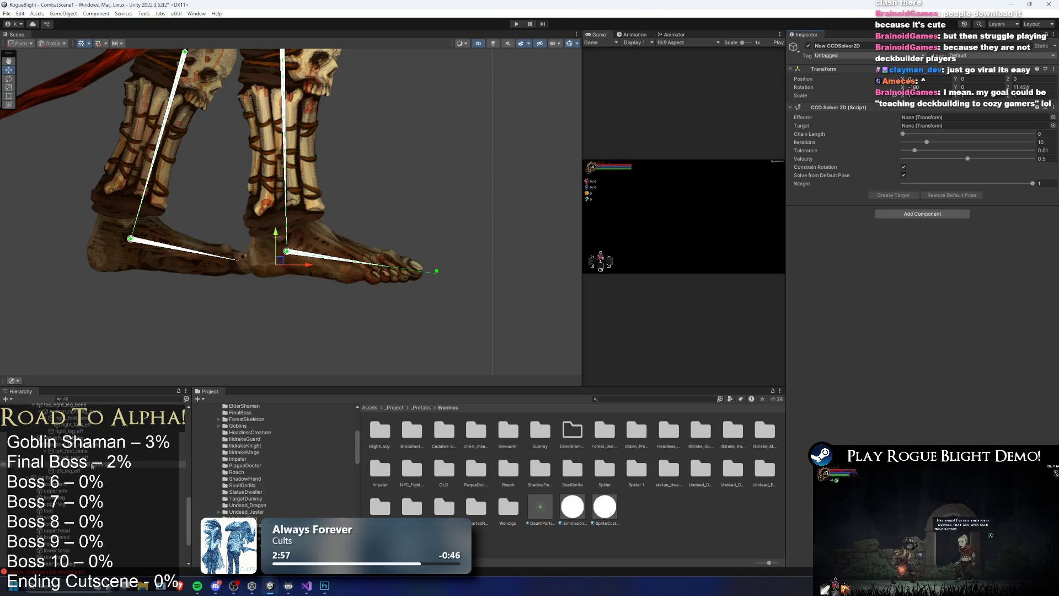
{"action": "right_click", "coordinate": [93, 466]}
{"action": "left_click", "coordinate": [146, 164]}
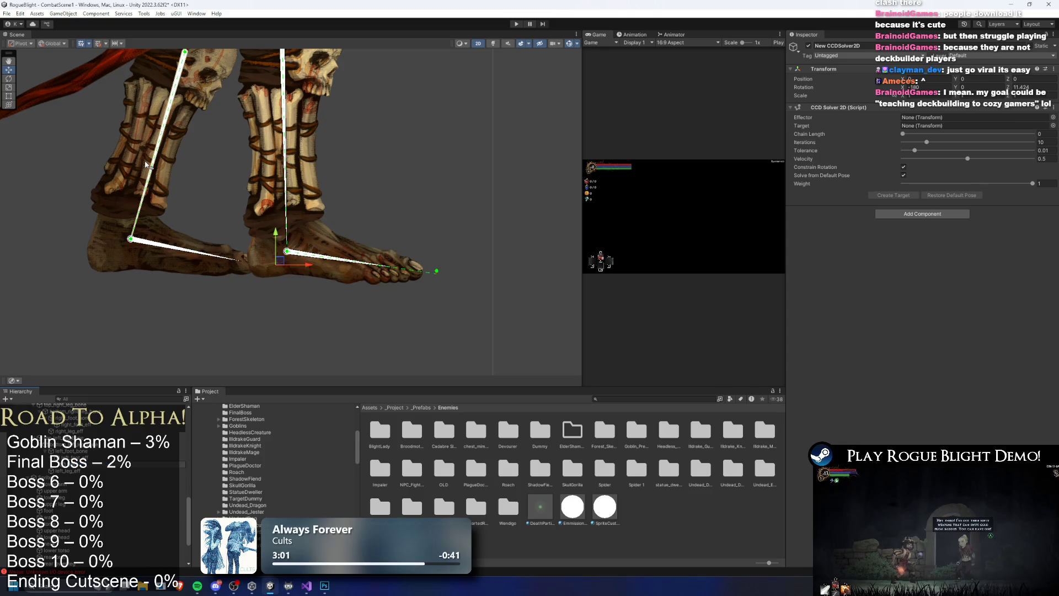
{"action": "left_click", "coordinate": [91, 464]}
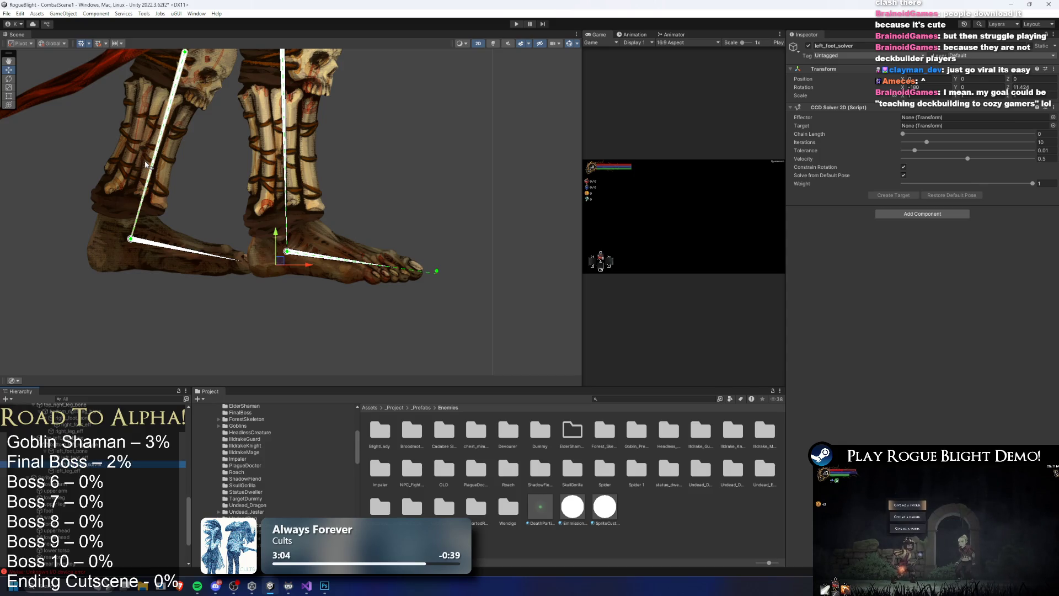
Assign left_foot_eff as effector, reparent the solver, create its target, and preview the leg
{"action": "mouse_move", "coordinate": [91, 457]}
{"action": "left_mouse_down"}
{"action": "mouse_move", "coordinate": [938, 117]}
{"action": "mouse_move", "coordinate": [939, 132]}
{"action": "left_mouse_up"}
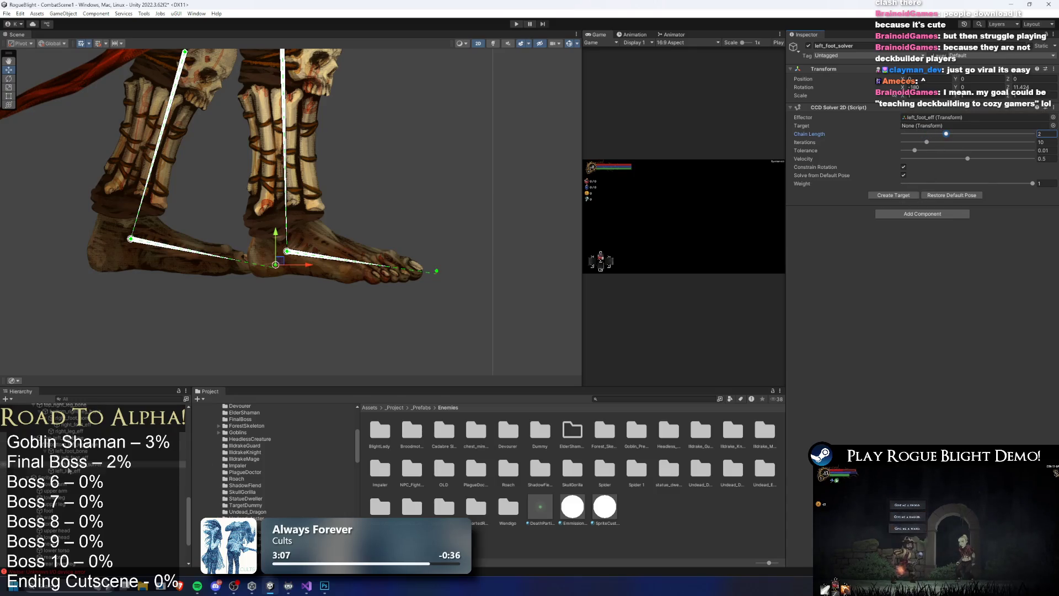
{"action": "scroll", "coordinate": [77, 496], "scroll_direction": "down", "scroll_amount": 3}
{"action": "left_click_drag", "start_coordinate": [76, 567], "coordinate": [61, 543]}
{"action": "left_click", "coordinate": [894, 195]}
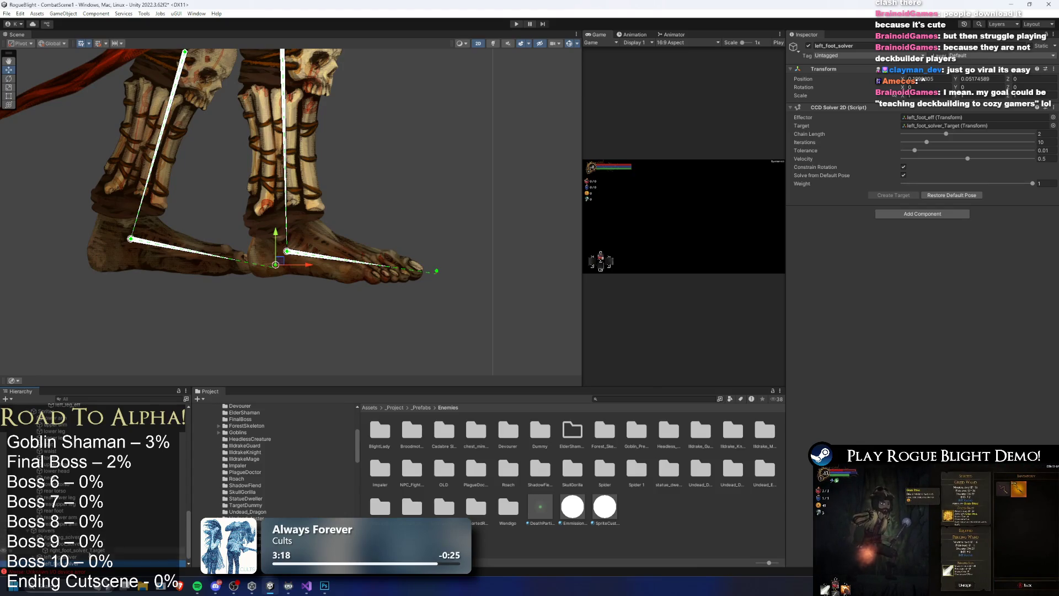
{"action": "left_click", "coordinate": [239, 327]}
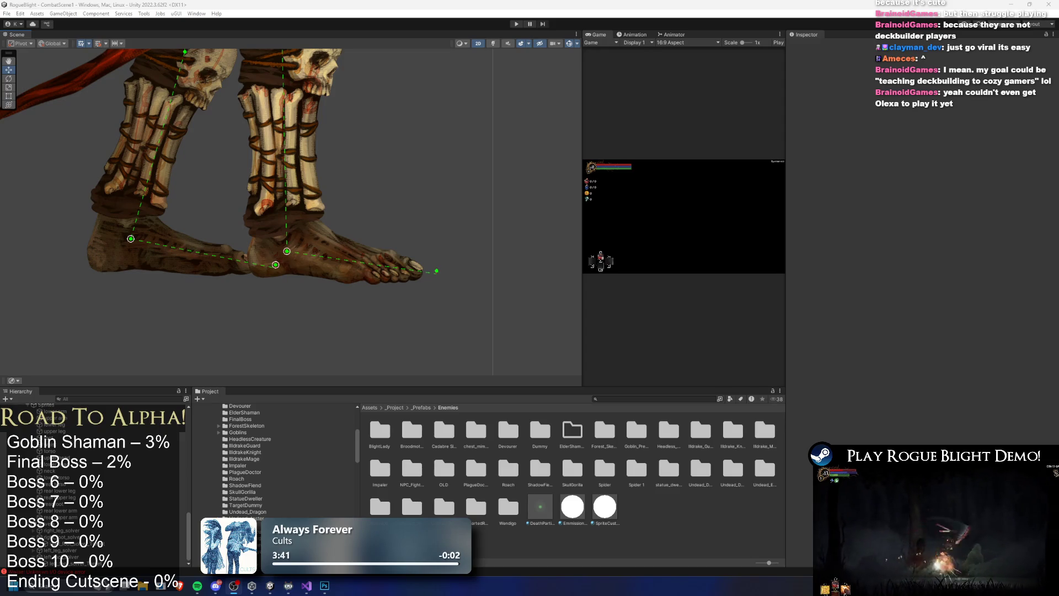
{"action": "key", "text": "super"}
{"action": "type", "text": "gh"}
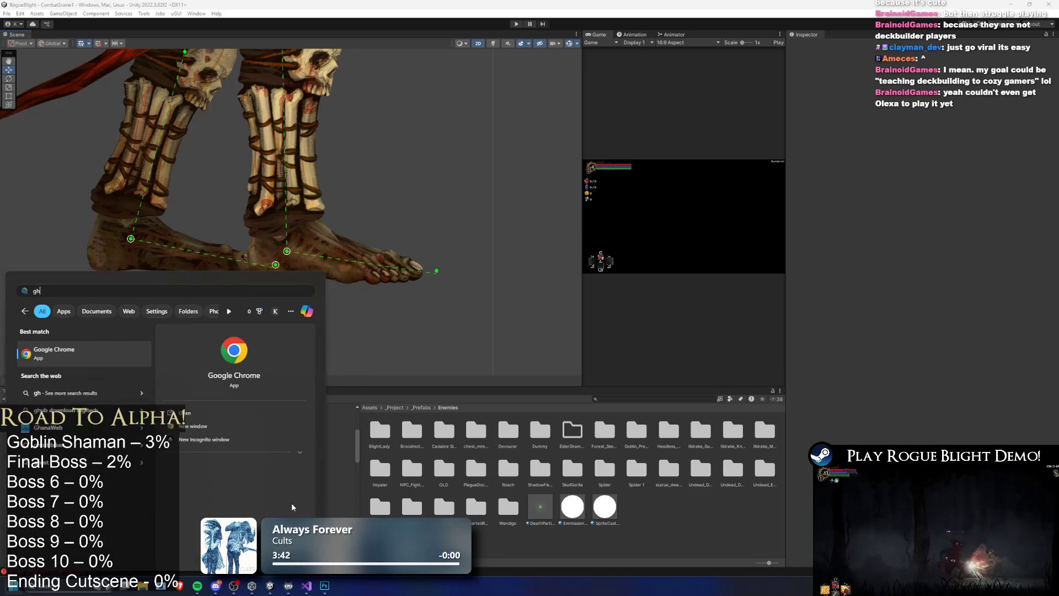
{"action": "key", "text": "Return"}
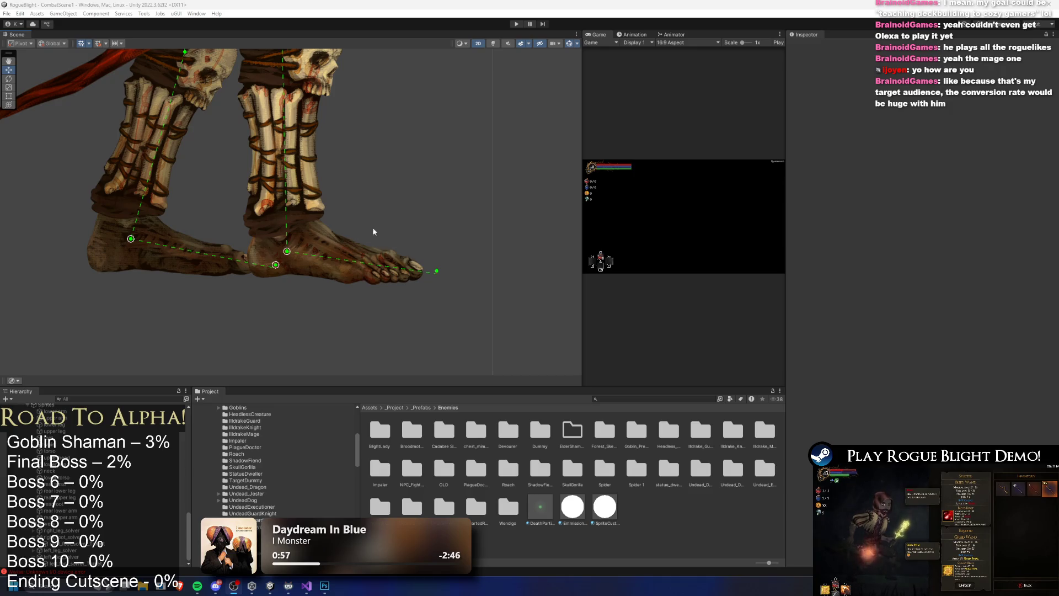
Select chest_bone and create a new empty GameObject in the Hierarchy
{"action": "scroll", "coordinate": [267, 236], "scroll_direction": "down", "scroll_amount": 2}
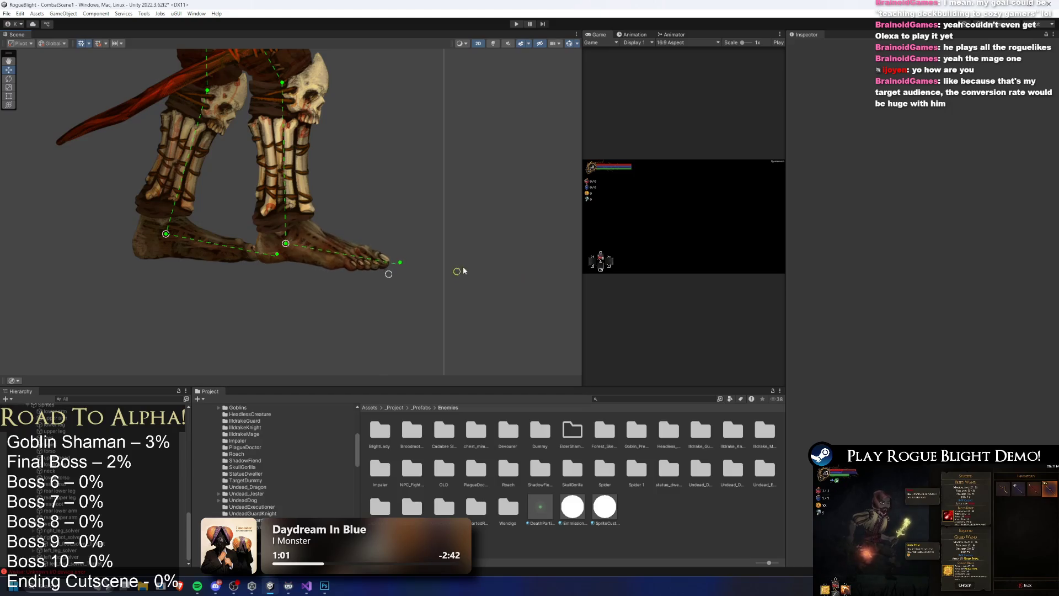
{"action": "scroll", "coordinate": [466, 264], "scroll_direction": "down", "scroll_amount": 2}
{"action": "scroll", "coordinate": [378, 267], "scroll_direction": "up", "scroll_amount": 2}
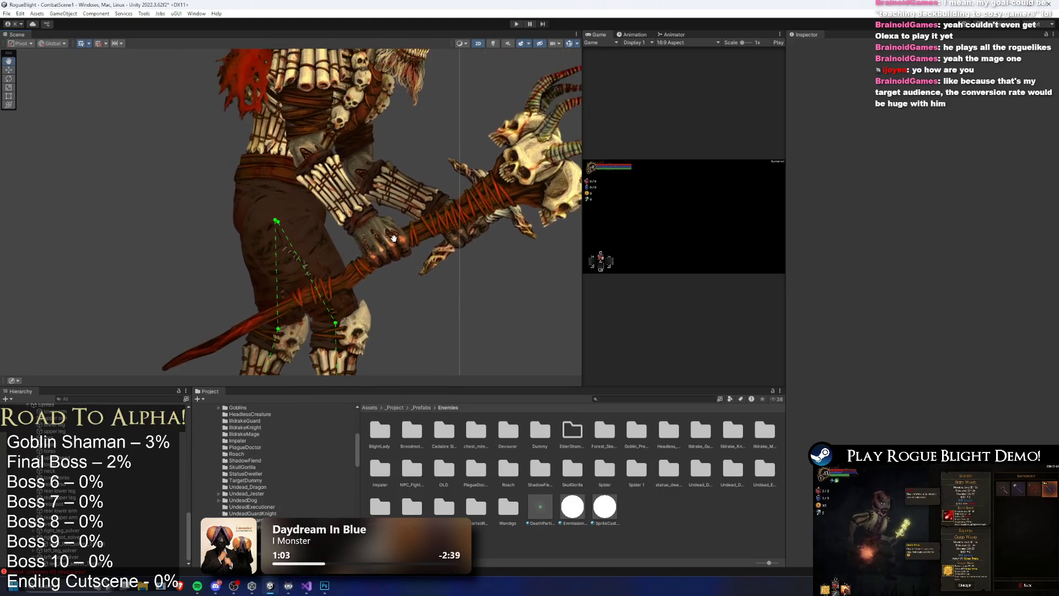
{"action": "left_click", "coordinate": [246, 229]}
{"action": "left_click_drag", "start_coordinate": [247, 229], "coordinate": [227, 271]}
{"action": "left_click", "coordinate": [275, 194]}
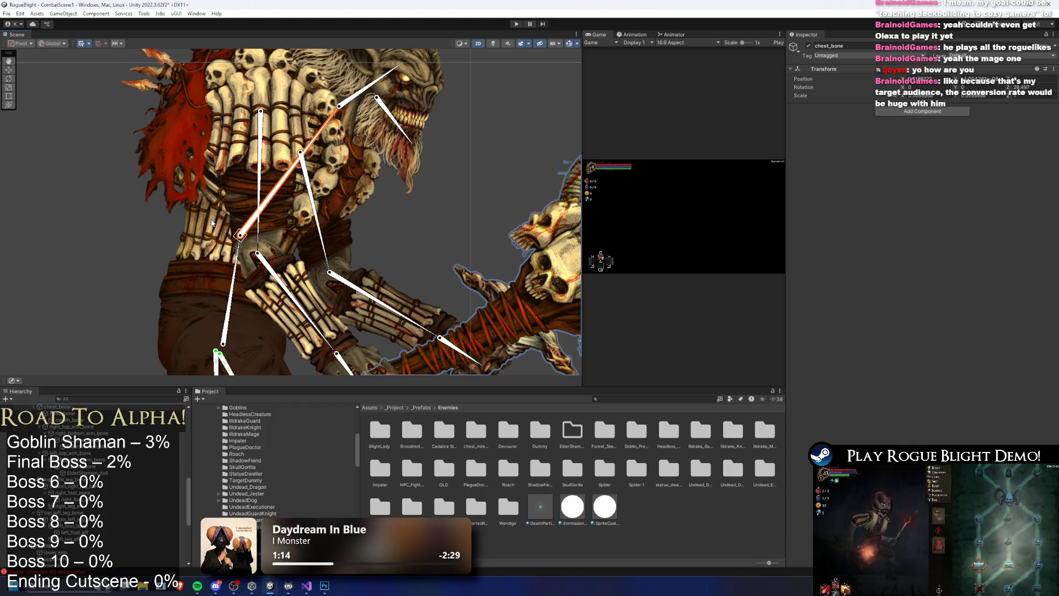
{"action": "scroll", "coordinate": [289, 276], "scroll_direction": "down", "scroll_amount": 5}
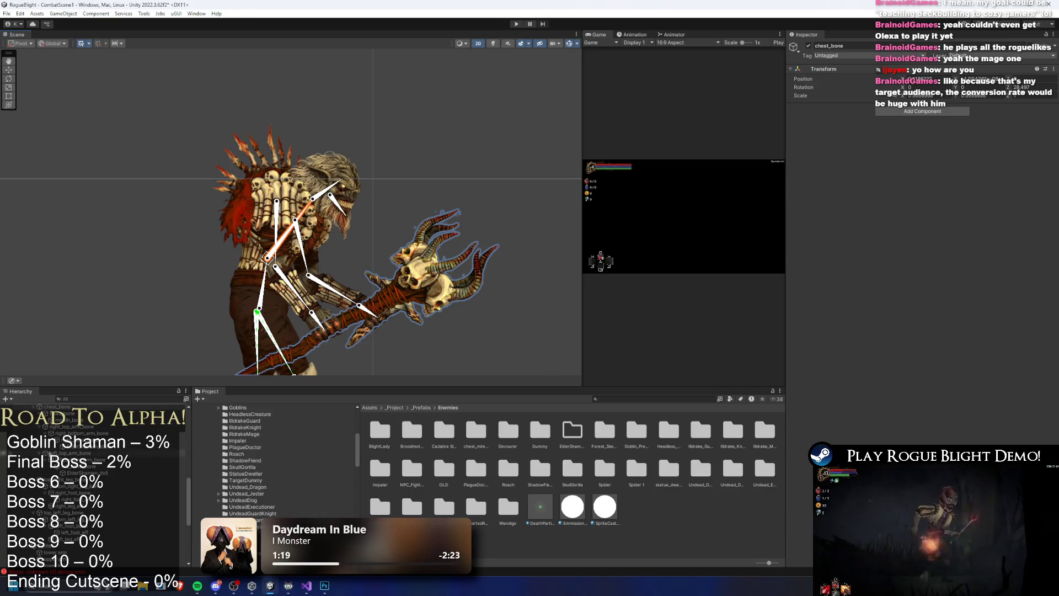
{"action": "right_click", "coordinate": [61, 412]}
{"action": "left_click", "coordinate": [117, 184]}
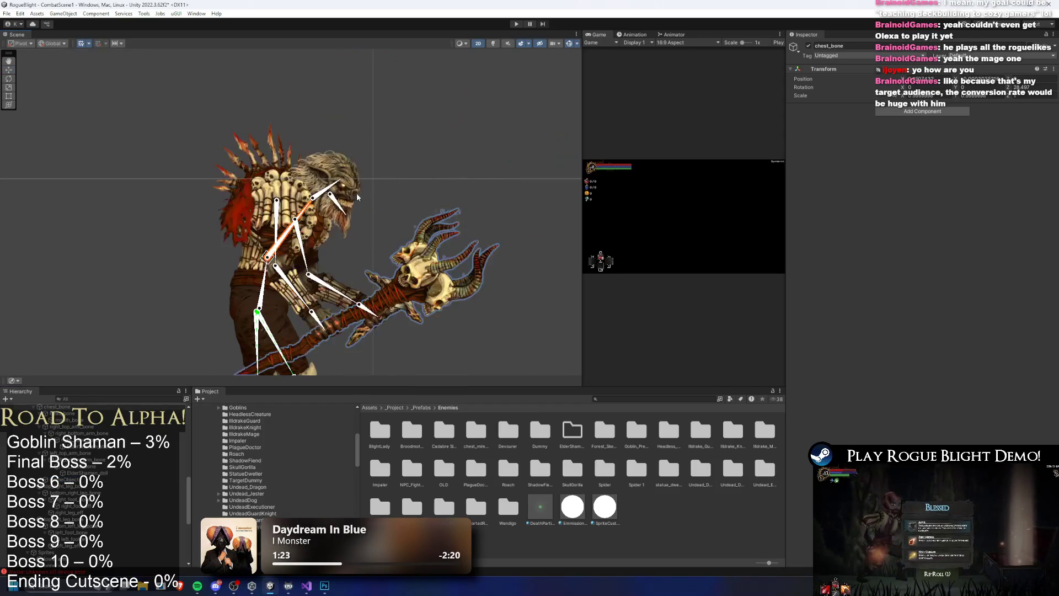
Move the new empty just above the shaman's head with the Move tool (W)
{"action": "scroll", "coordinate": [99, 450], "scroll_direction": "down", "scroll_amount": 5}
{"action": "scroll", "coordinate": [100, 450], "scroll_direction": "up", "scroll_amount": 3}
{"action": "left_click", "coordinate": [100, 452]}
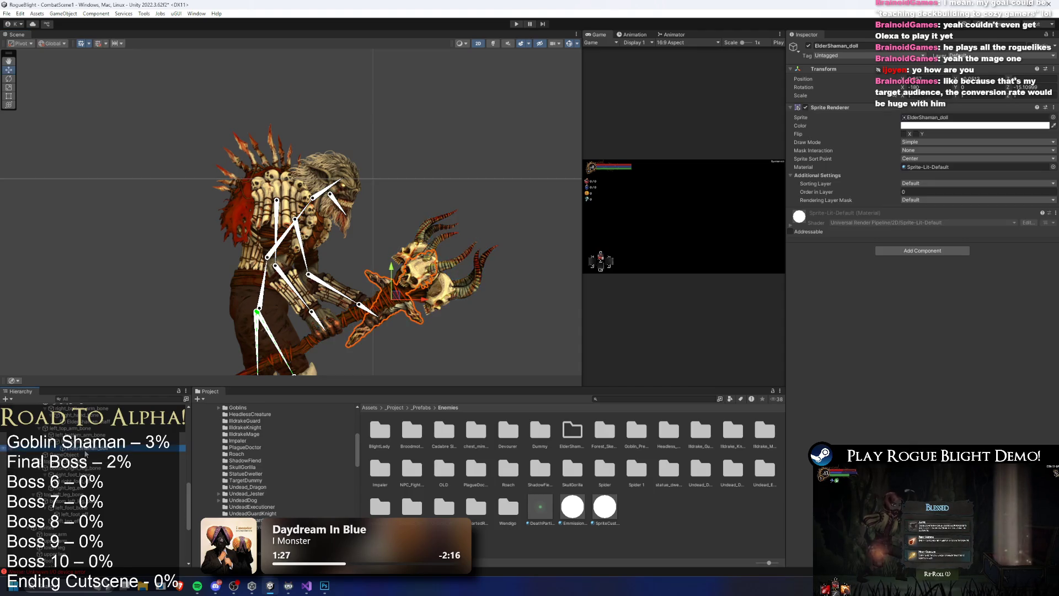
{"action": "key", "text": "w"}
{"action": "left_click_drag", "start_coordinate": [271, 254], "coordinate": [362, 155]}
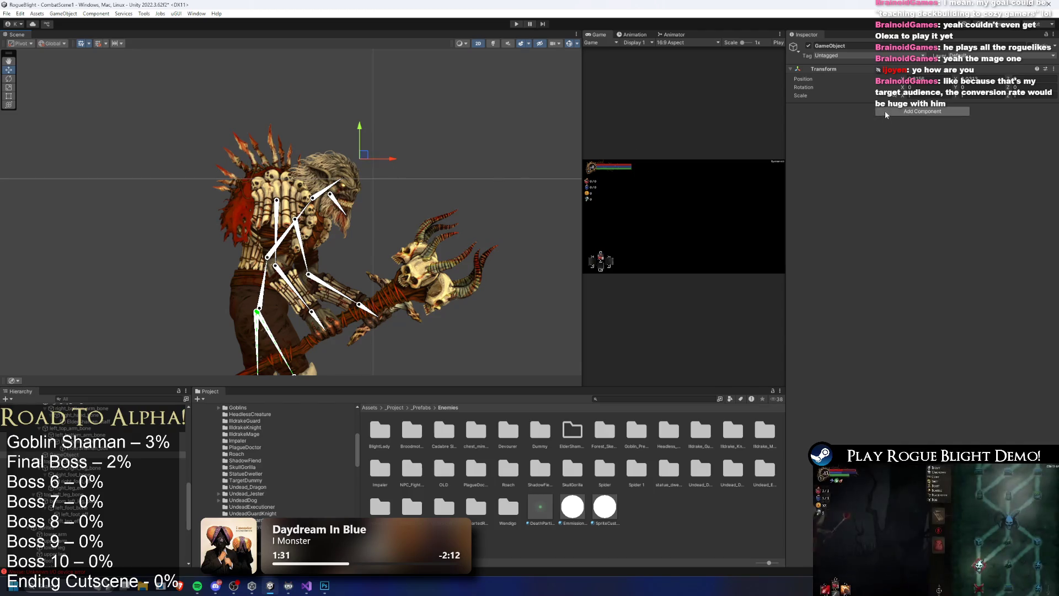
{"action": "right_click", "coordinate": [77, 454]}
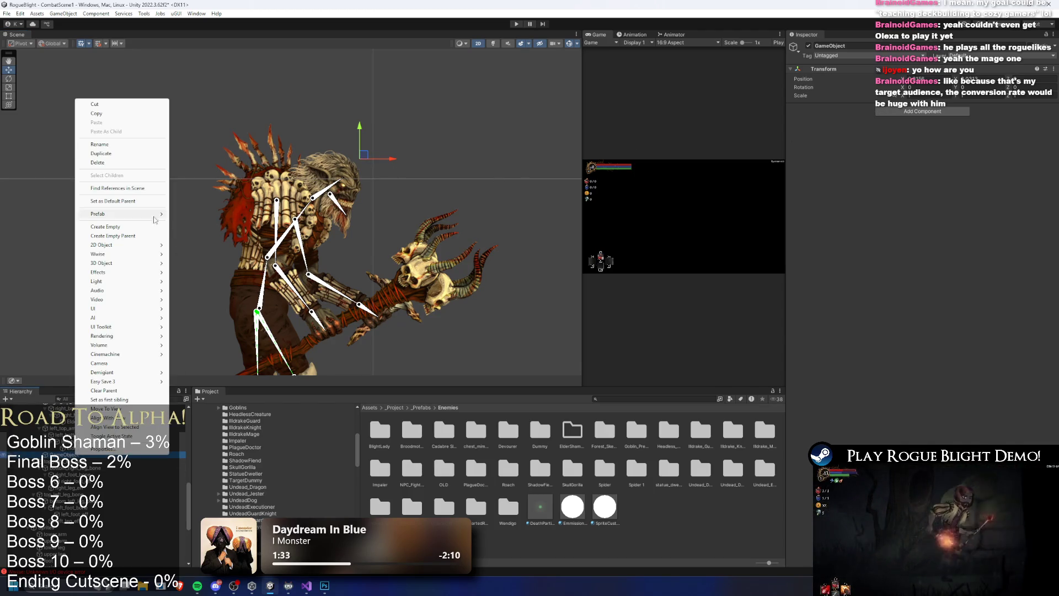
Rename the empty chest_eff and add an IK Manager 2D to it
{"action": "left_click", "coordinate": [134, 148]}
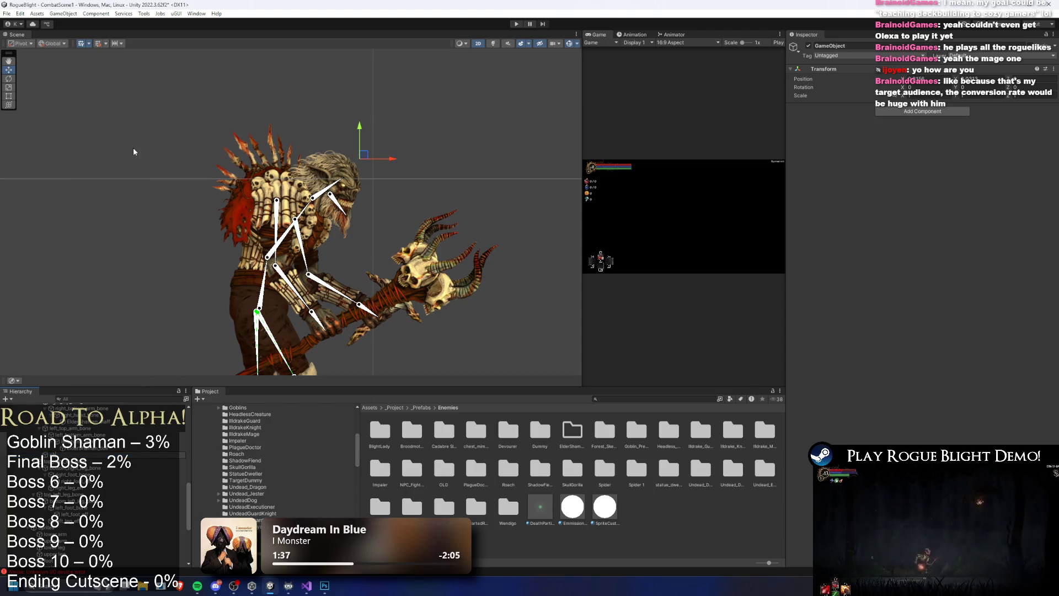
{"action": "key", "text": "Return"}
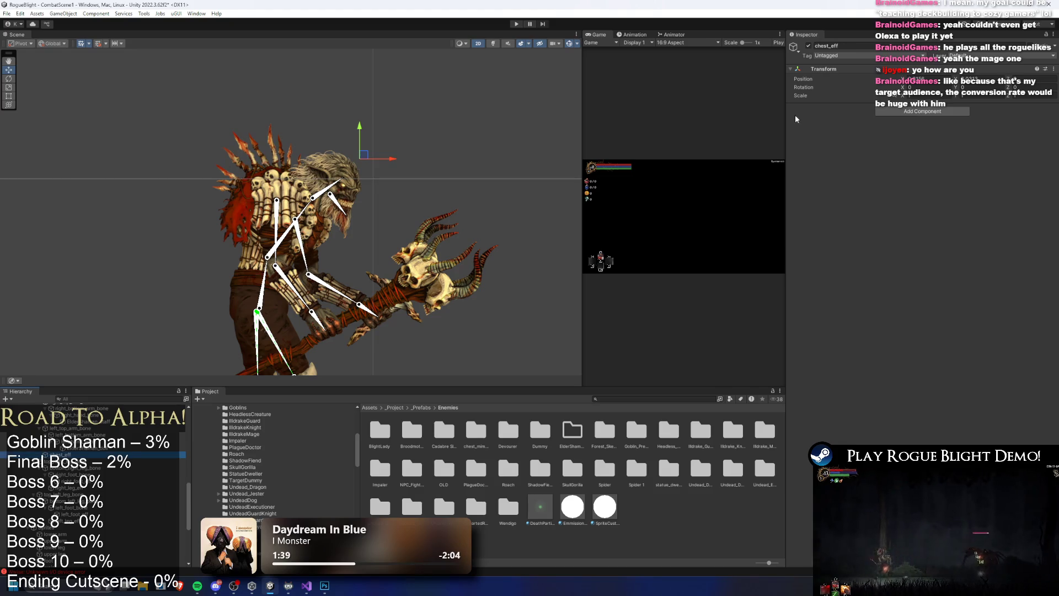
{"action": "left_click", "coordinate": [891, 111]}
{"action": "key", "text": "Return"}
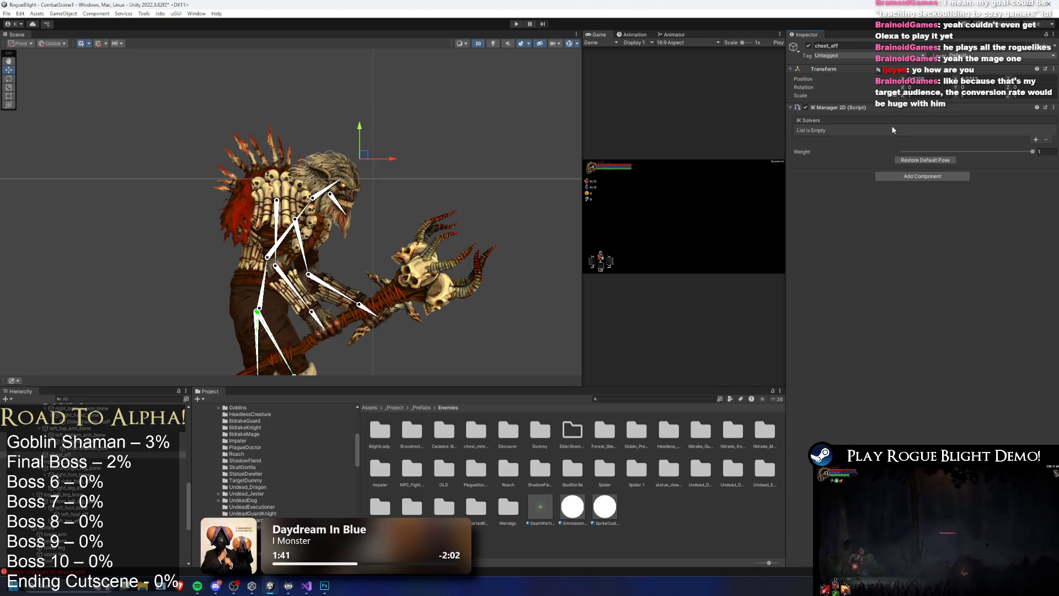
Add a Chain (CCD) solver and name it chest_solver
{"action": "left_click", "coordinate": [1037, 137]}
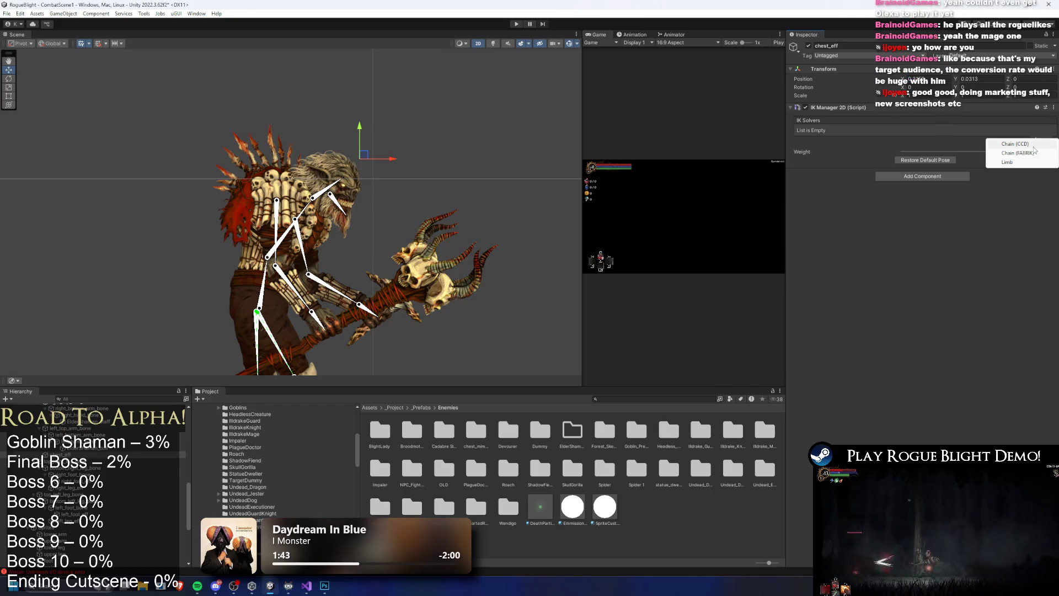
{"action": "left_click", "coordinate": [1015, 143]}
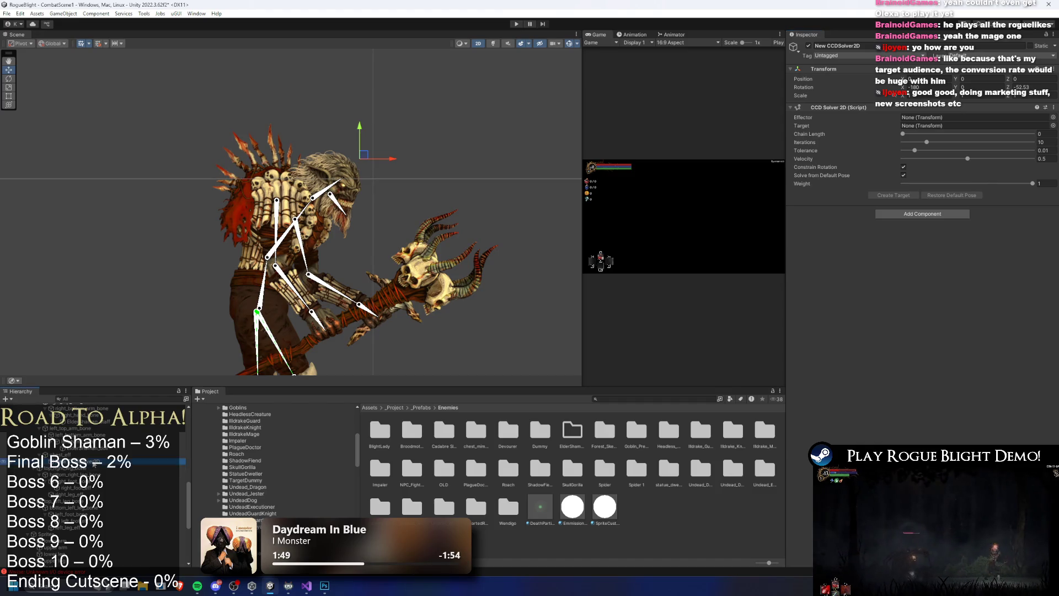
{"action": "right_click", "coordinate": [94, 466]}
{"action": "left_click", "coordinate": [138, 161]}
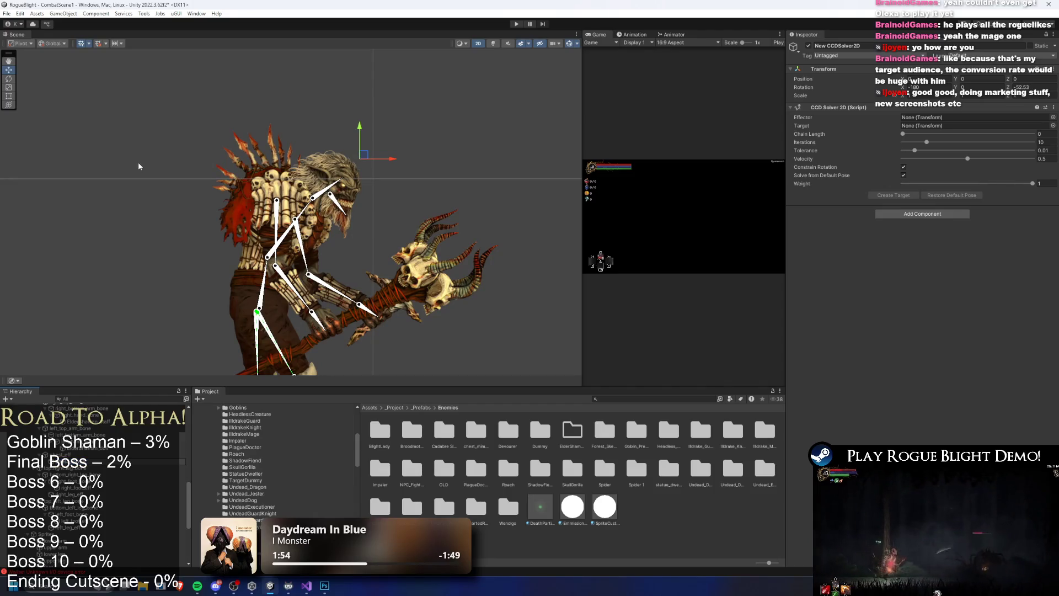
{"action": "key", "text": "Return"}
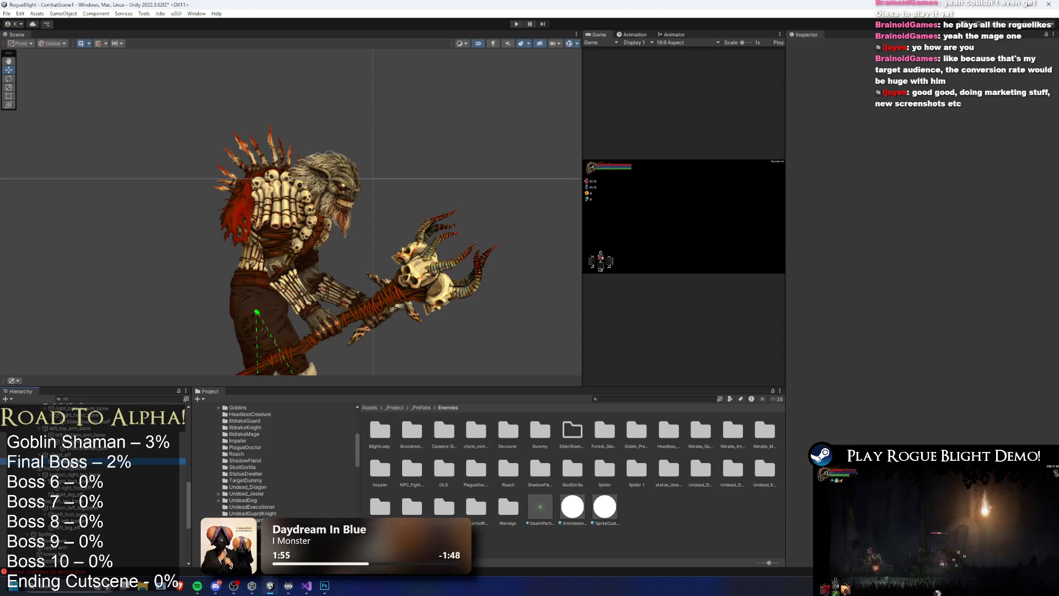
Set chest_eff as effector, chain length 2, and create the chest solver's target
{"action": "right_click", "coordinate": [515, 332]}
{"action": "left_click_drag", "start_coordinate": [916, 139], "coordinate": [937, 117]}
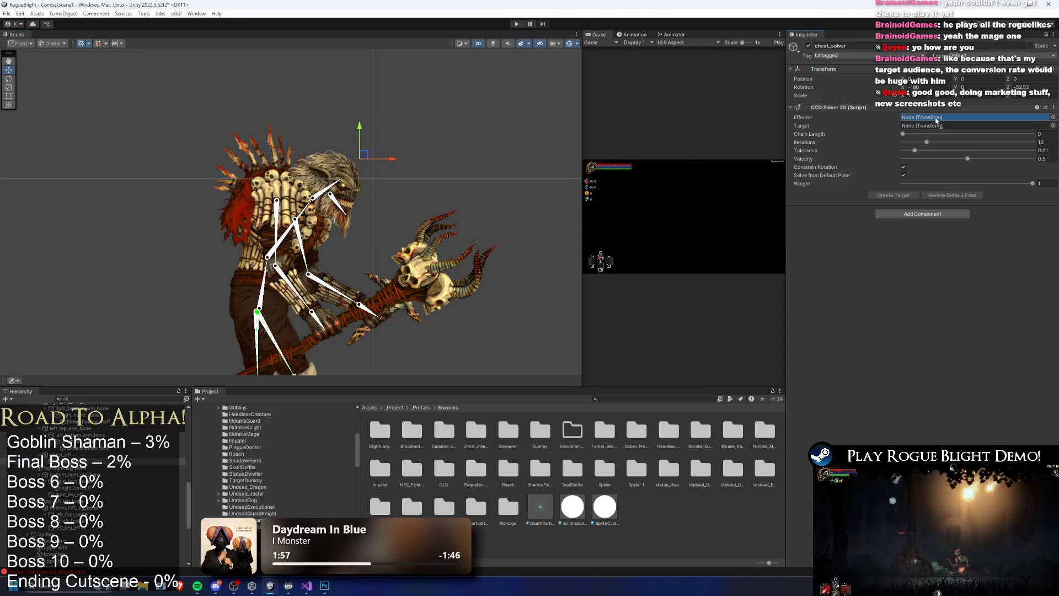
{"action": "left_click", "coordinate": [934, 134]}
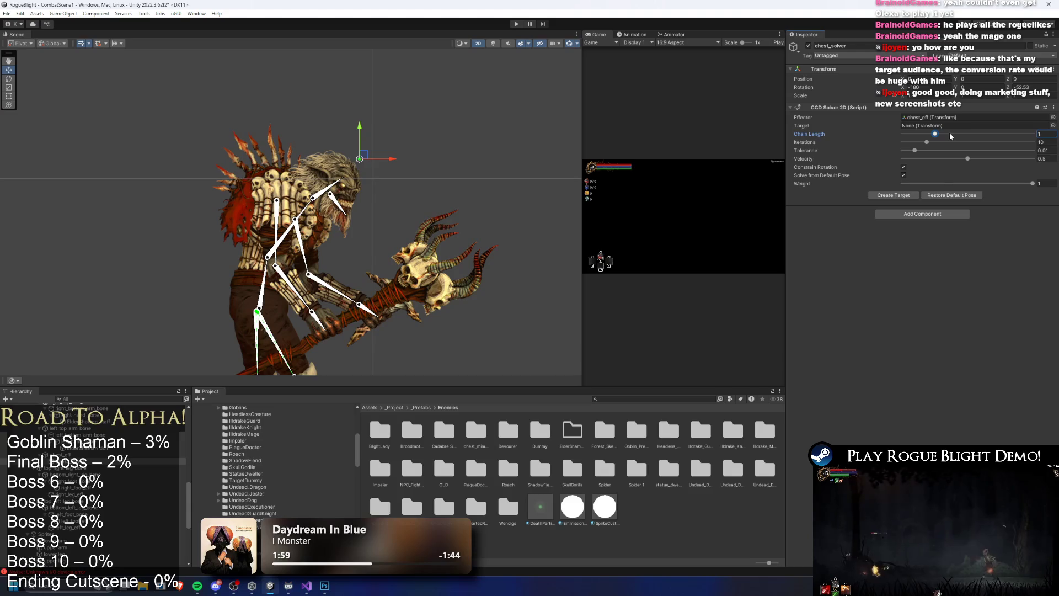
{"action": "left_click", "coordinate": [900, 196]}
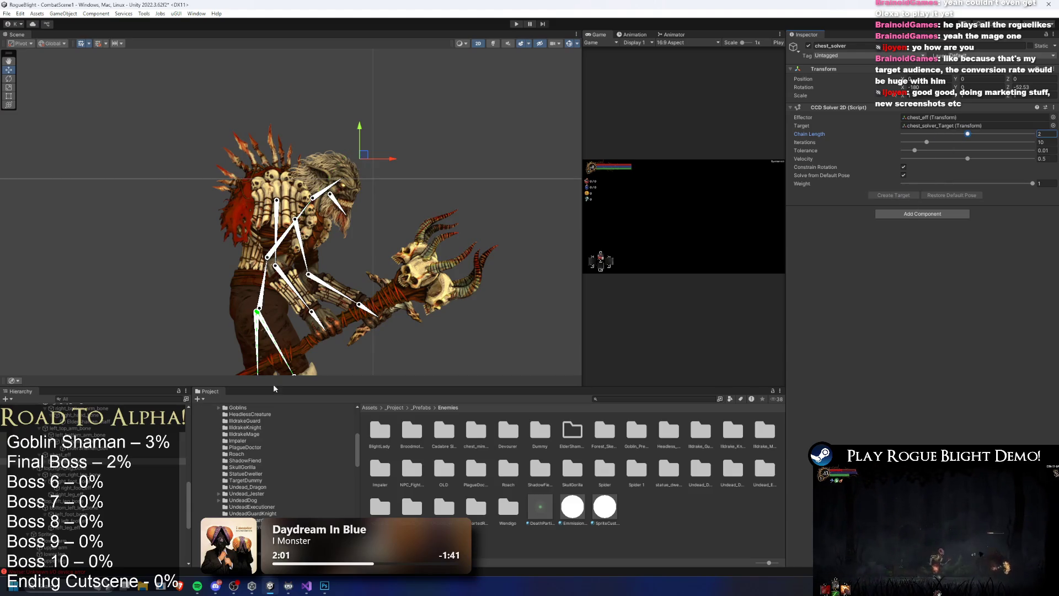
Deselect, pull the head target to test the pose, then select the main body bone
{"action": "scroll", "coordinate": [94, 485], "scroll_direction": "down", "scroll_amount": 10}
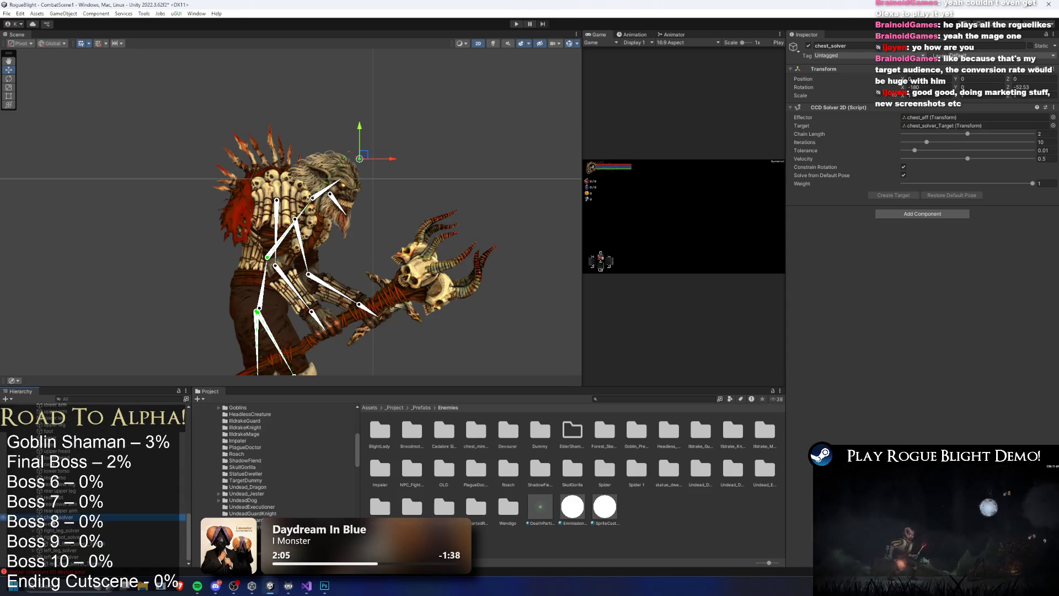
{"action": "left_click", "coordinate": [516, 153]}
{"action": "mouse_move", "coordinate": [382, 205]}
{"action": "left_mouse_down"}
{"action": "mouse_move", "coordinate": [342, 88]}
{"action": "mouse_move", "coordinate": [359, 159]}
{"action": "left_mouse_up"}
{"action": "left_click", "coordinate": [262, 288]}
{"action": "left_click", "coordinate": [262, 288]}
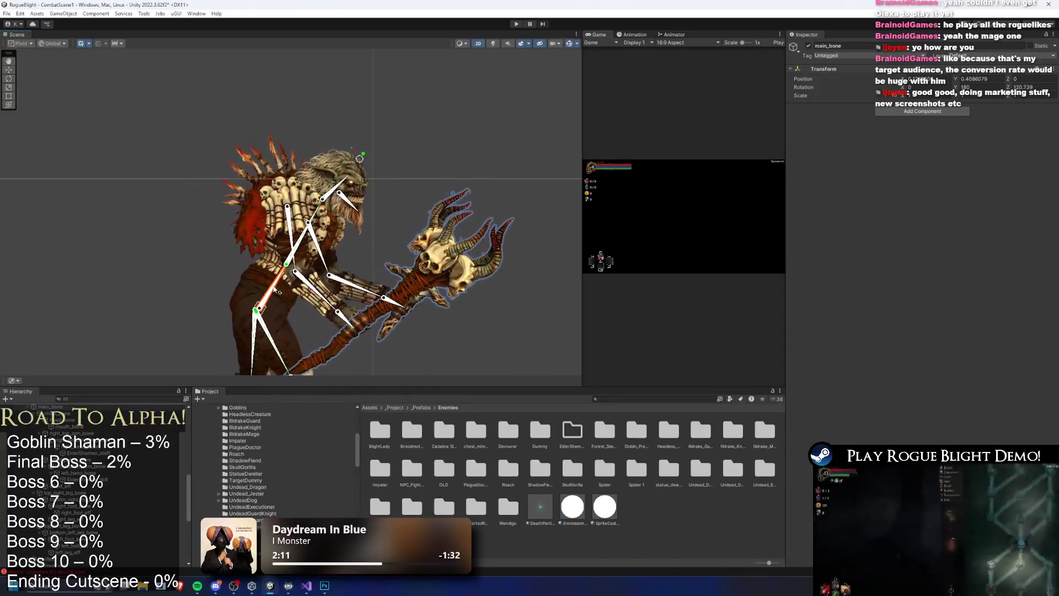
Frame the shaman's upper body, rotate the shaman upright, and select the staff sprite
{"action": "mouse_move", "coordinate": [285, 276]}
{"action": "left_mouse_down"}
{"action": "mouse_move", "coordinate": [245, 237]}
{"action": "mouse_move", "coordinate": [309, 132]}
{"action": "mouse_move", "coordinate": [397, 125]}
{"action": "mouse_move", "coordinate": [474, 146]}
{"action": "mouse_move", "coordinate": [325, 206]}
{"action": "left_mouse_up"}
{"action": "left_click", "coordinate": [244, 237]}
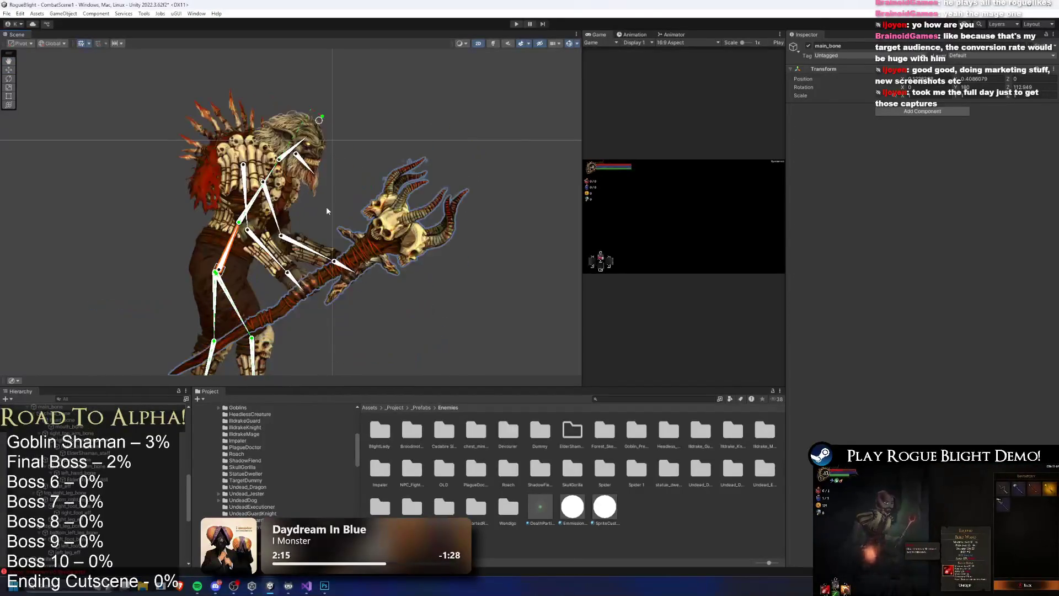
{"action": "left_click", "coordinate": [243, 221]}
{"action": "mouse_move", "coordinate": [318, 121]}
{"action": "left_mouse_down"}
{"action": "mouse_move", "coordinate": [225, 76]}
{"action": "mouse_move", "coordinate": [319, 120]}
{"action": "left_mouse_up"}
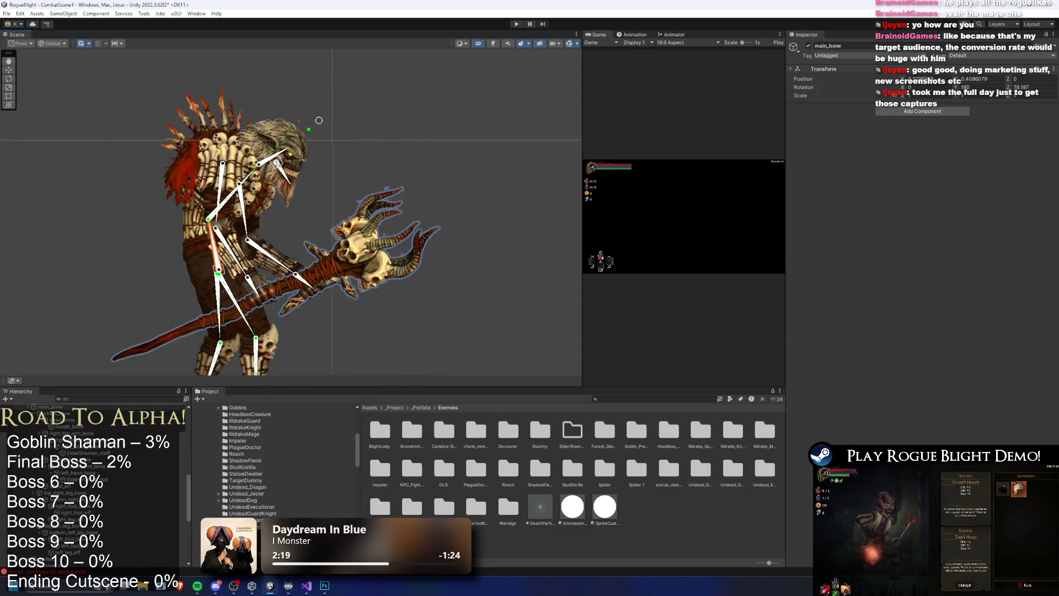
{"action": "left_click", "coordinate": [373, 208]}
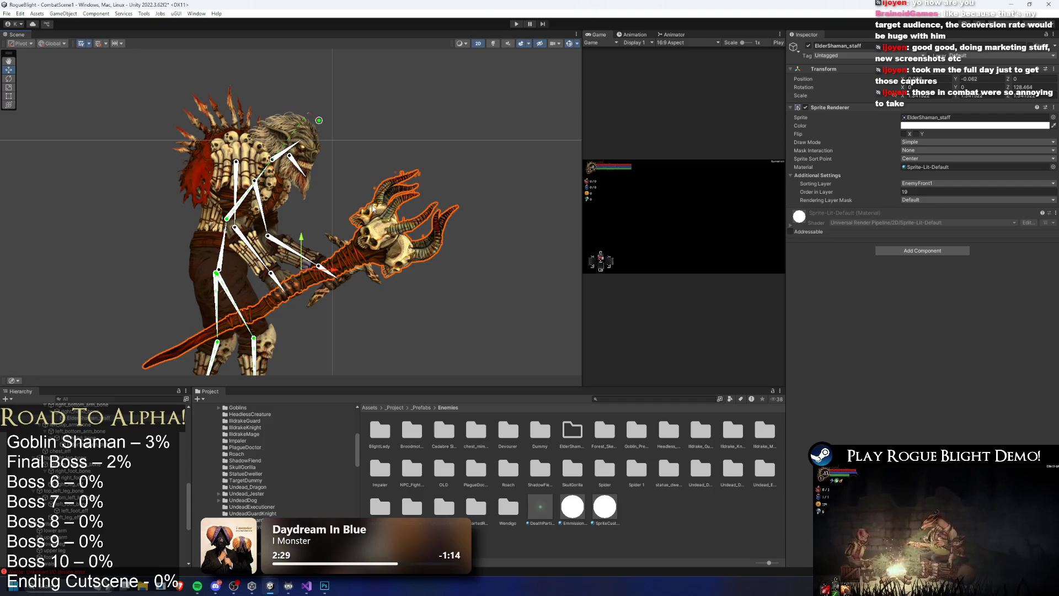
Select head_bone and bring up its Hierarchy creation options
{"action": "scroll", "coordinate": [252, 171], "scroll_direction": "up", "scroll_amount": 1}
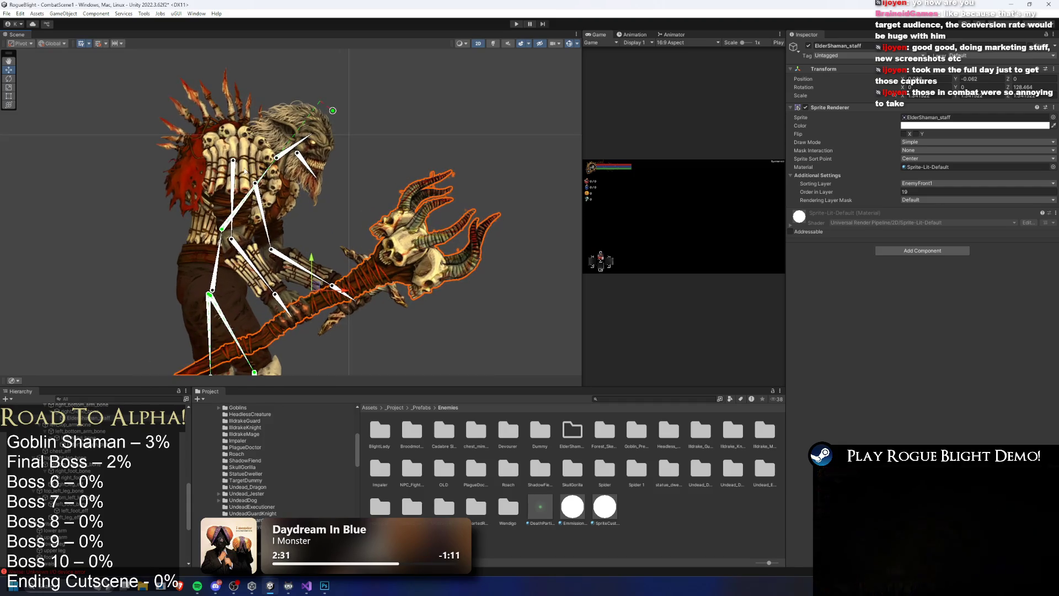
{"action": "left_click", "coordinate": [298, 151]}
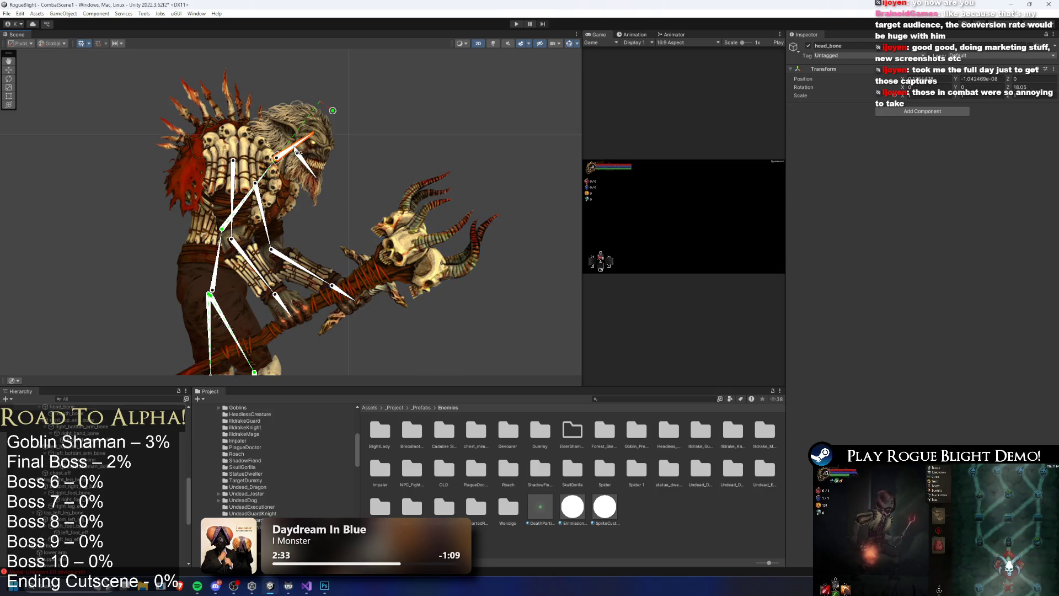
{"action": "right_click", "coordinate": [77, 407]}
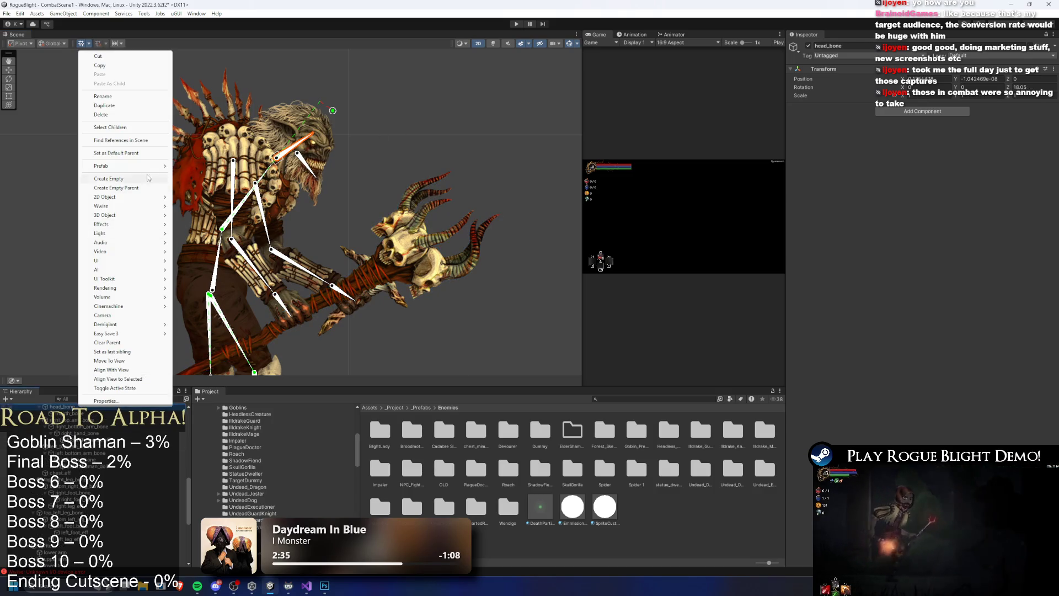
Create head_eff under head_bone, move it up-right of the head, and add IK Manager 2D
{"action": "left_click", "coordinate": [139, 180]}
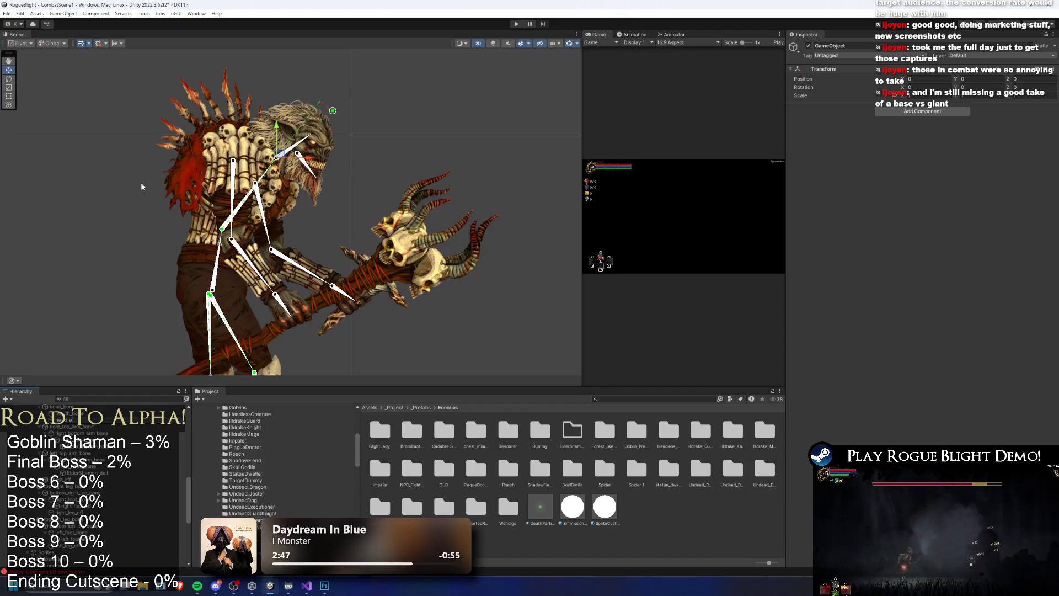
{"action": "left_click", "coordinate": [286, 158]}
{"action": "mouse_move", "coordinate": [288, 160]}
{"action": "left_mouse_down"}
{"action": "mouse_move", "coordinate": [375, 95]}
{"action": "mouse_move", "coordinate": [366, 103]}
{"action": "left_mouse_up"}
{"action": "left_click", "coordinate": [894, 111]}
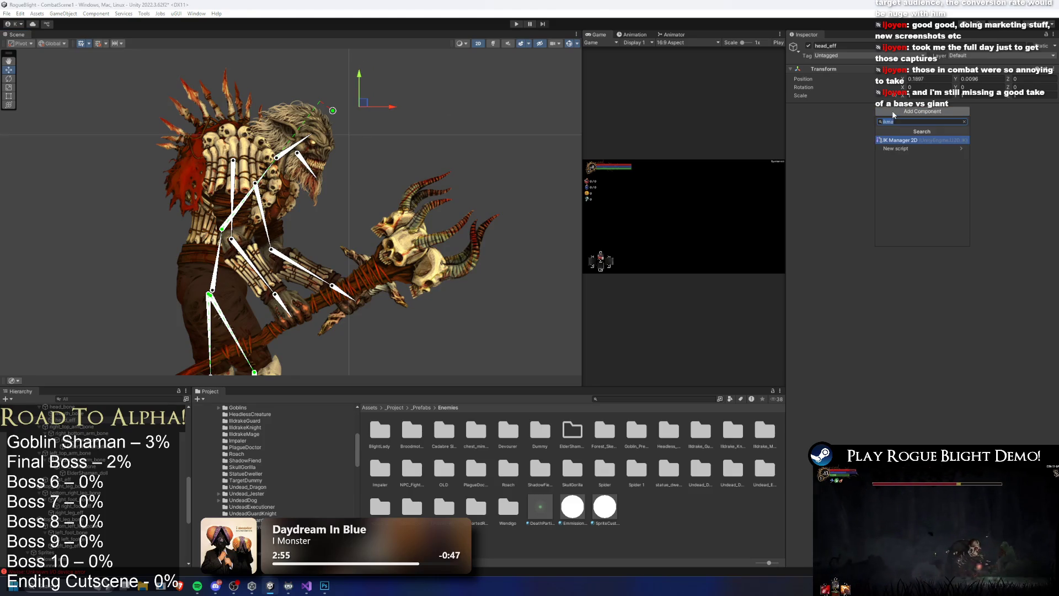
{"action": "key", "text": "Return"}
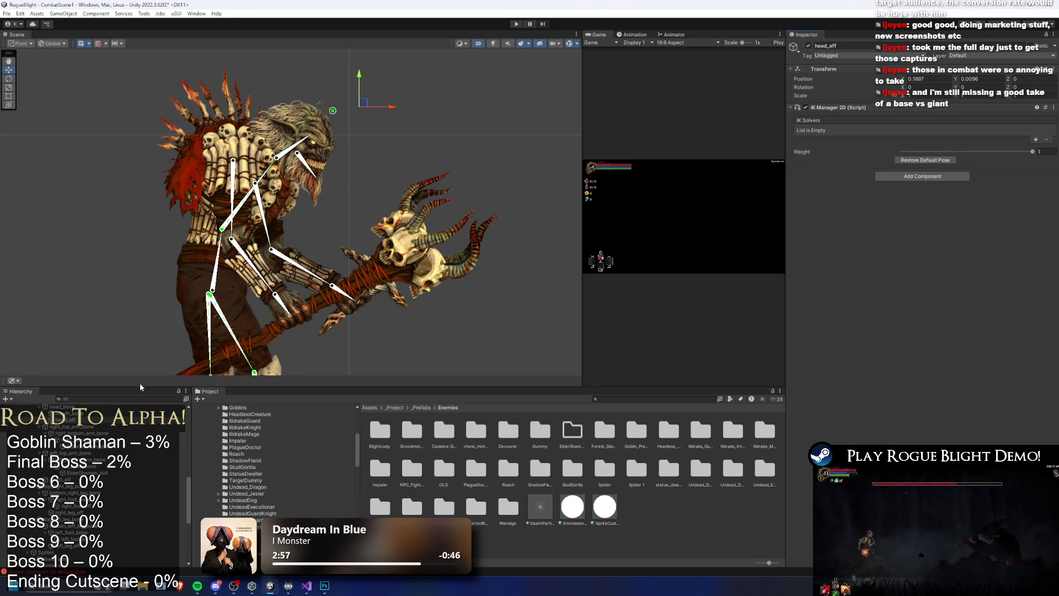
Add a Chain (CCD) solver to the manager and name it head_solver
{"action": "left_click", "coordinate": [1036, 139]}
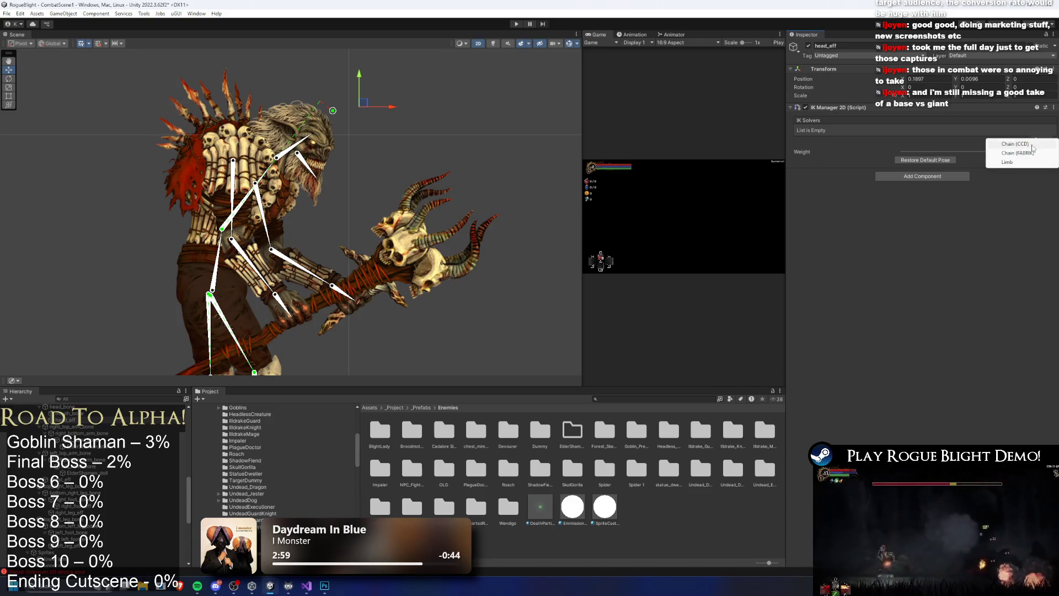
{"action": "left_click", "coordinate": [1032, 145]}
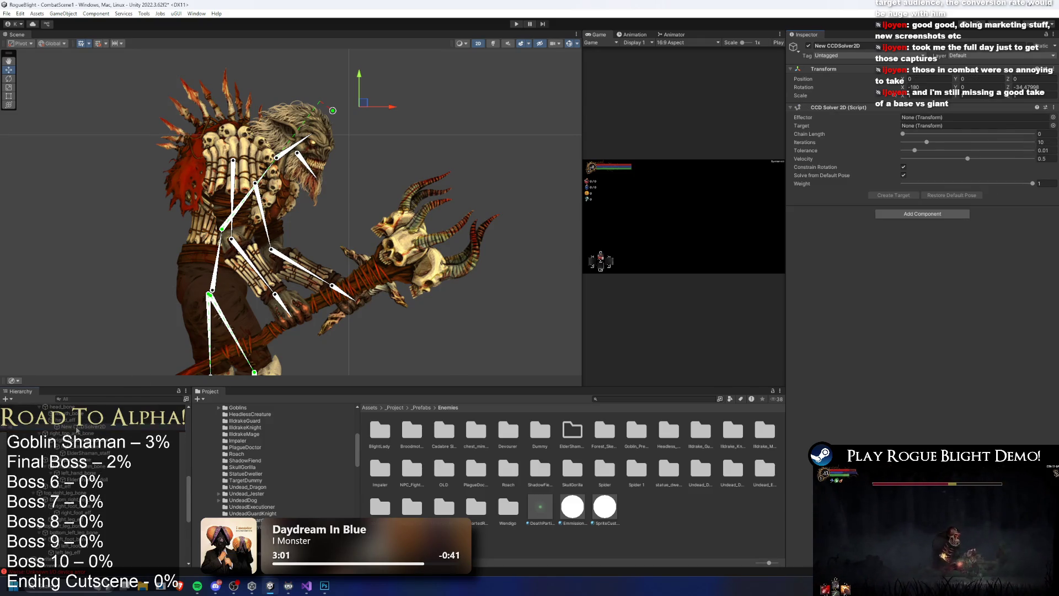
{"action": "right_click", "coordinate": [72, 430]}
{"action": "left_click", "coordinate": [115, 130]}
{"action": "type", "text": "head_solve"}
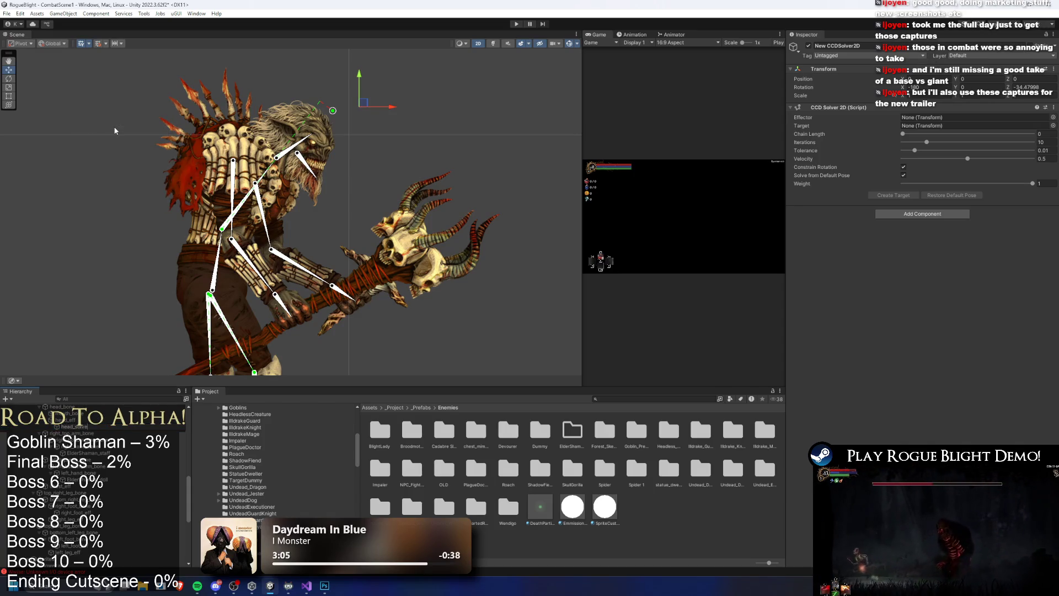
{"action": "key", "text": "Return"}
Set head_eff as effector, chain length 2, create head_solver's target, then deselect
{"action": "mouse_move", "coordinate": [64, 423]}
{"action": "left_mouse_down"}
{"action": "mouse_move", "coordinate": [386, 276]}
{"action": "mouse_move", "coordinate": [937, 117]}
{"action": "left_mouse_up"}
{"action": "left_click", "coordinate": [955, 133]}
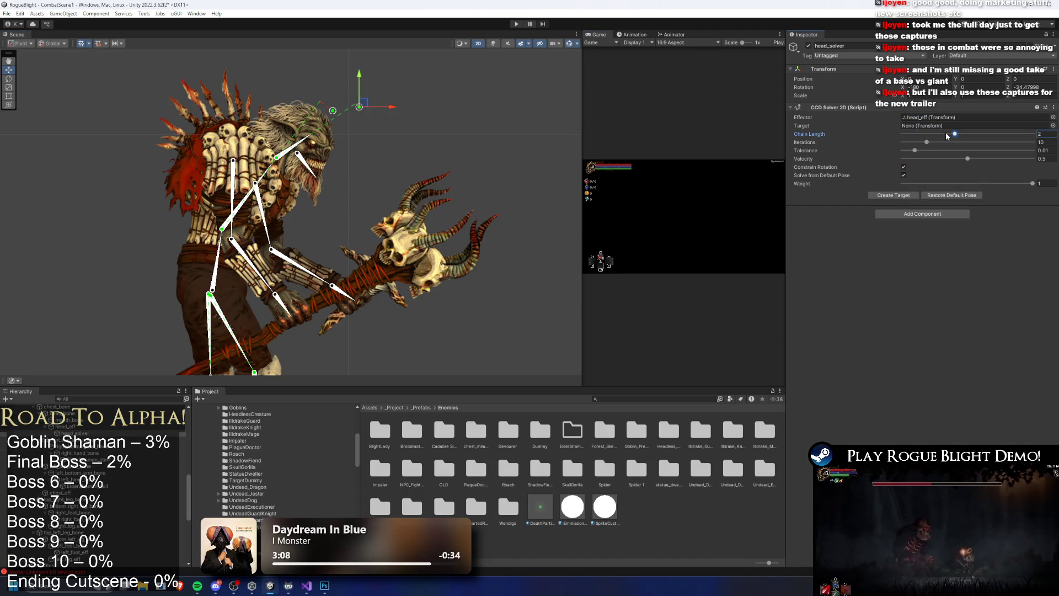
{"action": "scroll", "coordinate": [81, 562], "scroll_direction": "down", "scroll_amount": 10}
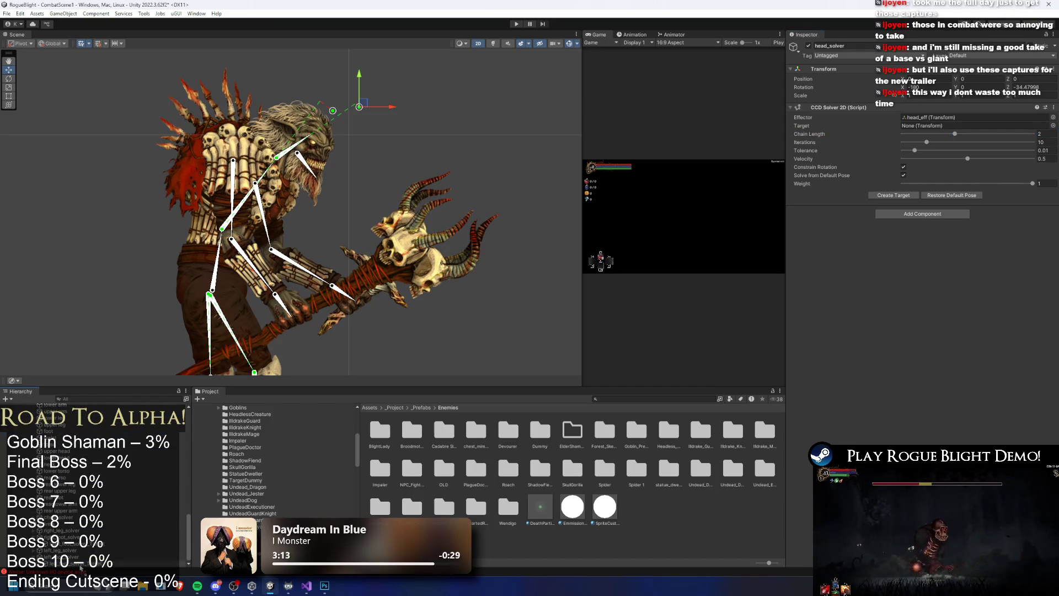
{"action": "left_click", "coordinate": [88, 528]}
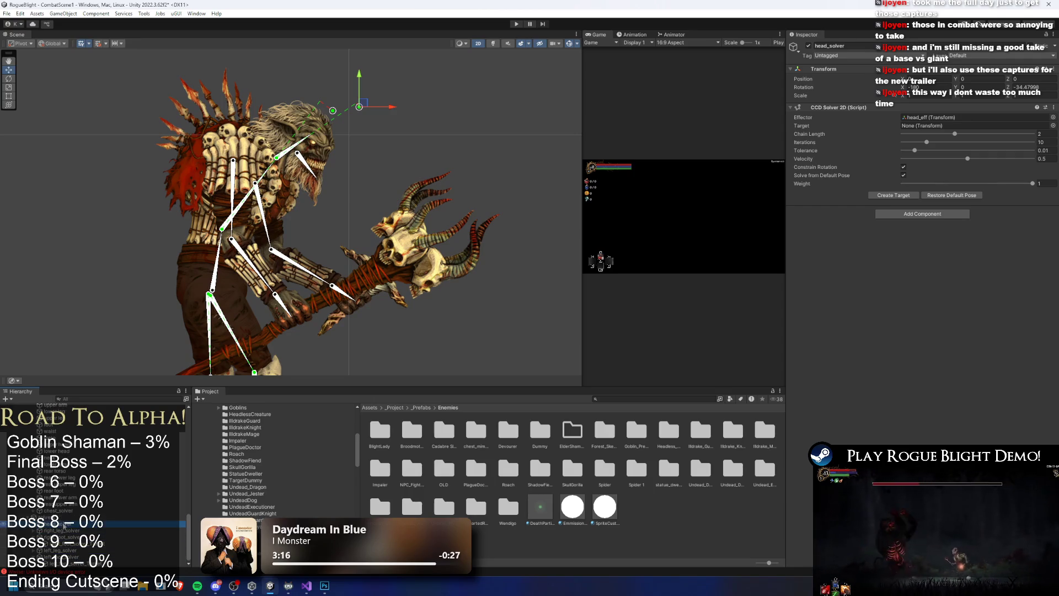
{"action": "left_click", "coordinate": [902, 197]}
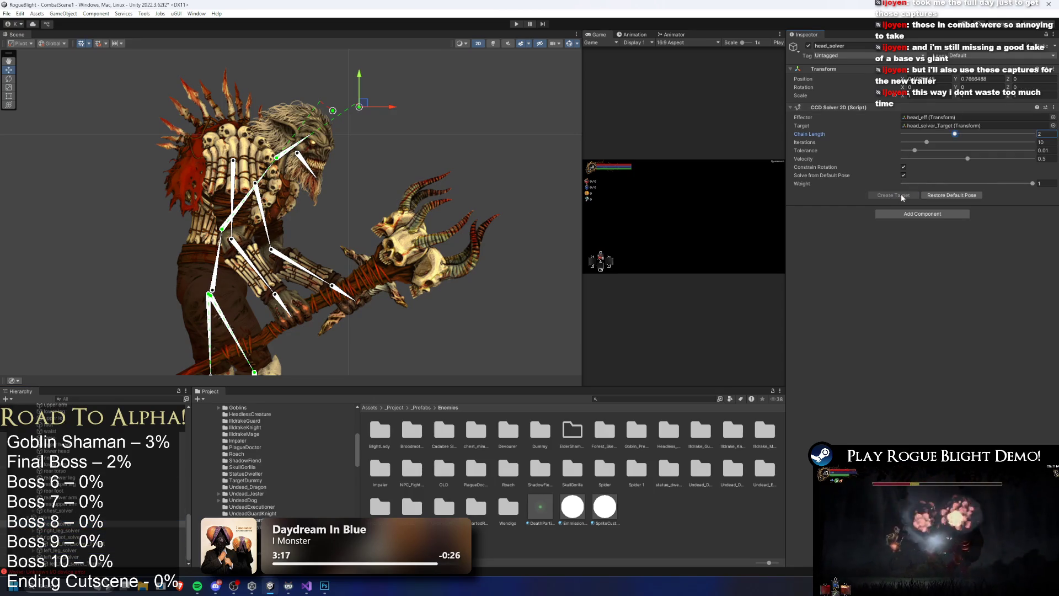
{"action": "left_click", "coordinate": [422, 133]}
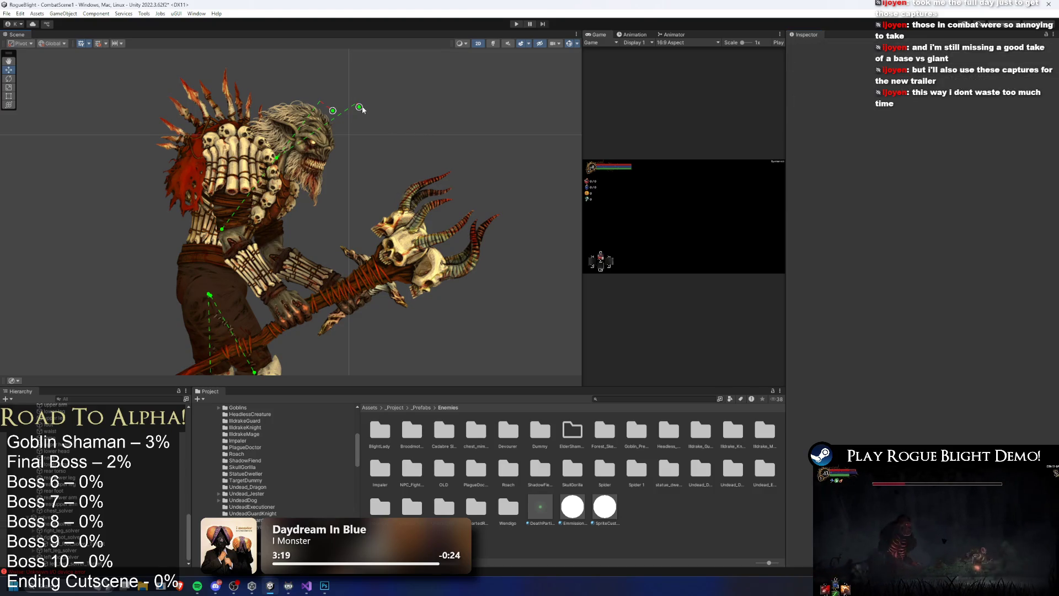
Select the right lower arm bone in the Scene
{"action": "scroll", "coordinate": [291, 171], "scroll_direction": "up", "scroll_amount": 3}
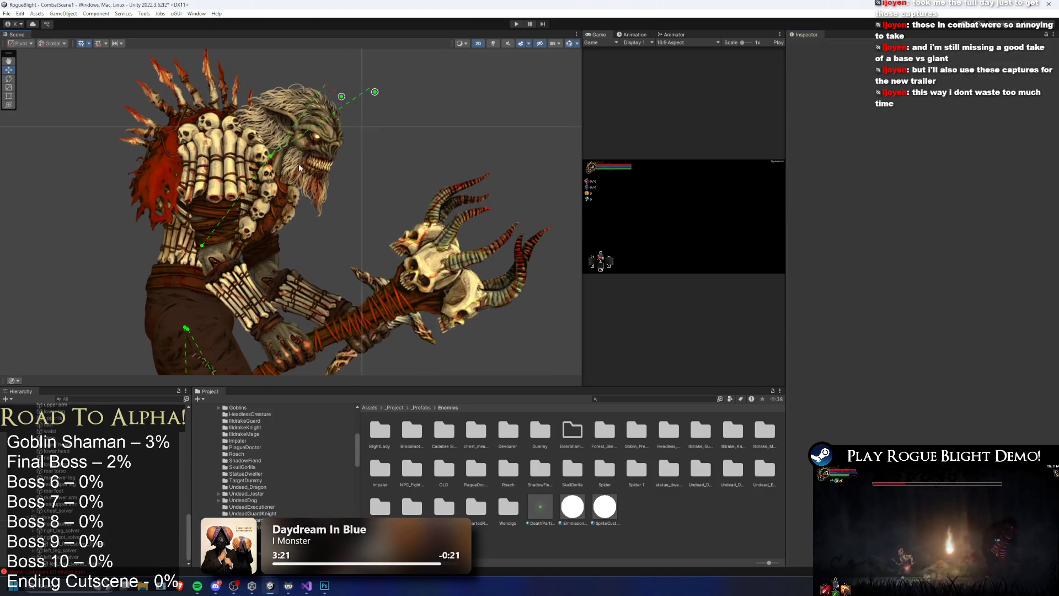
{"action": "left_click", "coordinate": [292, 165]}
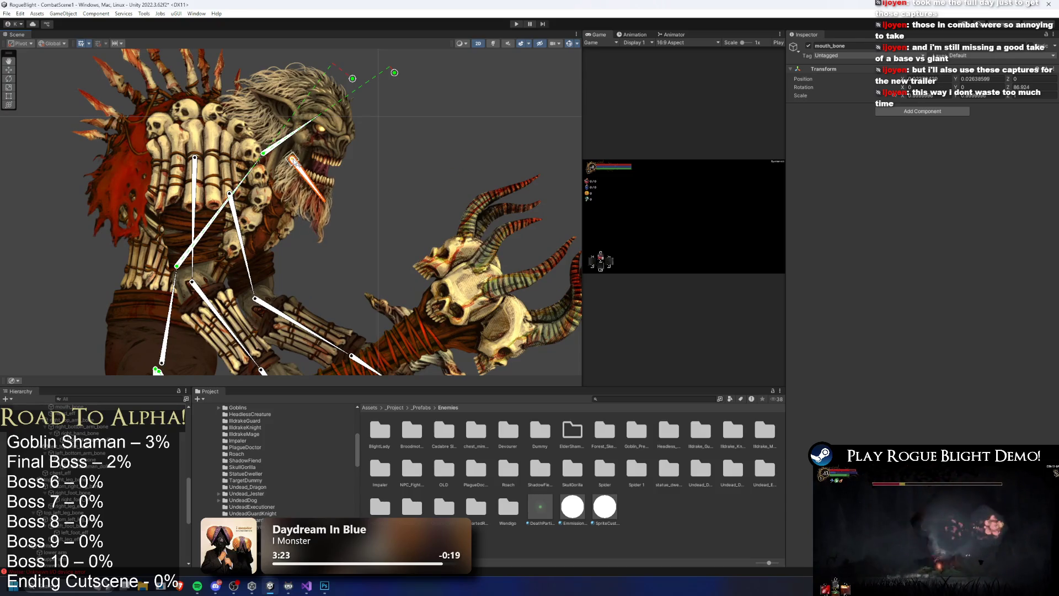
{"action": "left_click", "coordinate": [378, 200]}
{"action": "left_click", "coordinate": [419, 190]}
{"action": "scroll", "coordinate": [419, 190], "scroll_direction": "down", "scroll_amount": 2}
{"action": "scroll", "coordinate": [366, 218], "scroll_direction": "up", "scroll_amount": 3}
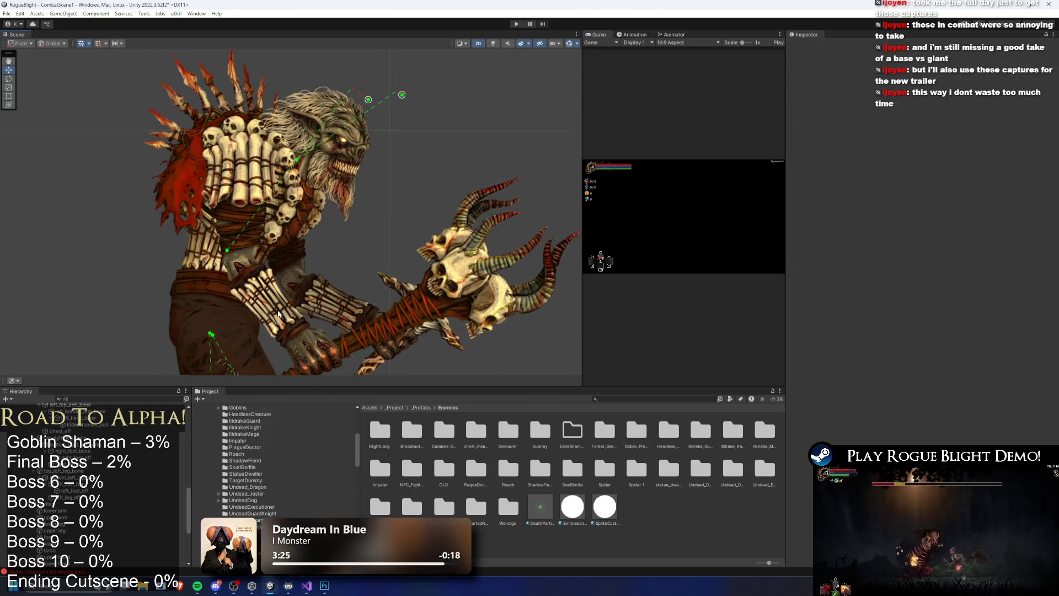
{"action": "left_click", "coordinate": [271, 317]}
{"action": "scroll", "coordinate": [272, 316], "scroll_direction": "up", "scroll_amount": 2}
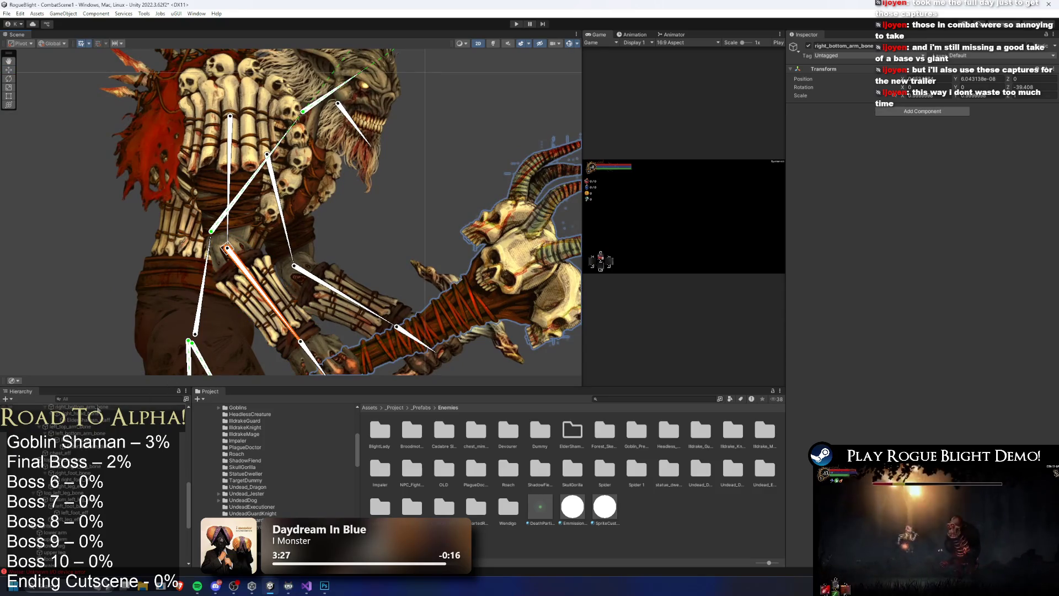
Create an empty child right_arm_eff and, in Local handle mode, move it toward the hand
{"action": "right_click", "coordinate": [89, 409]}
{"action": "left_click", "coordinate": [131, 188]}
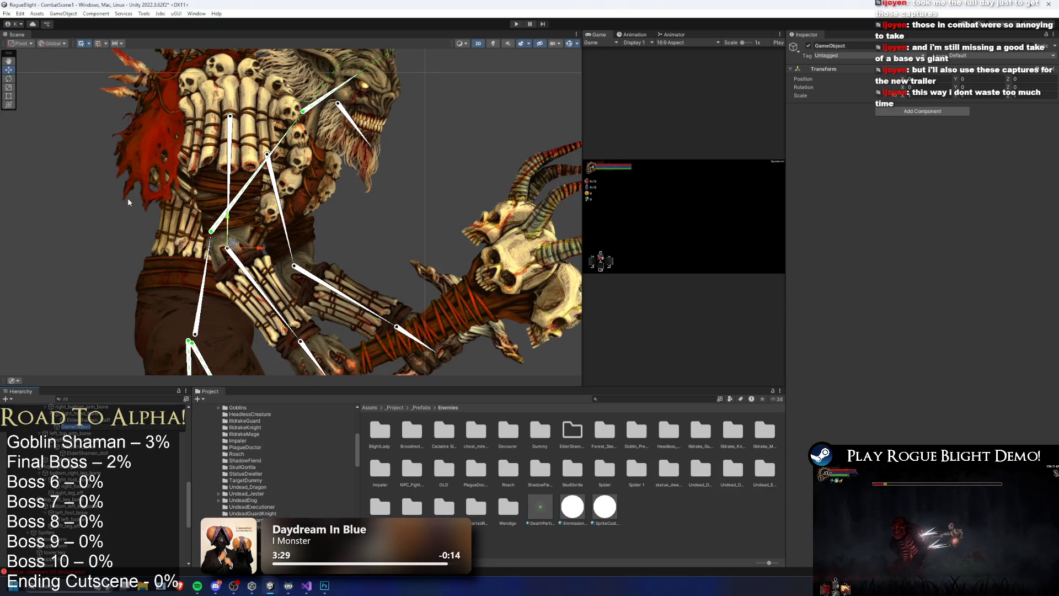
{"action": "type", "text": "right_arm_left"}
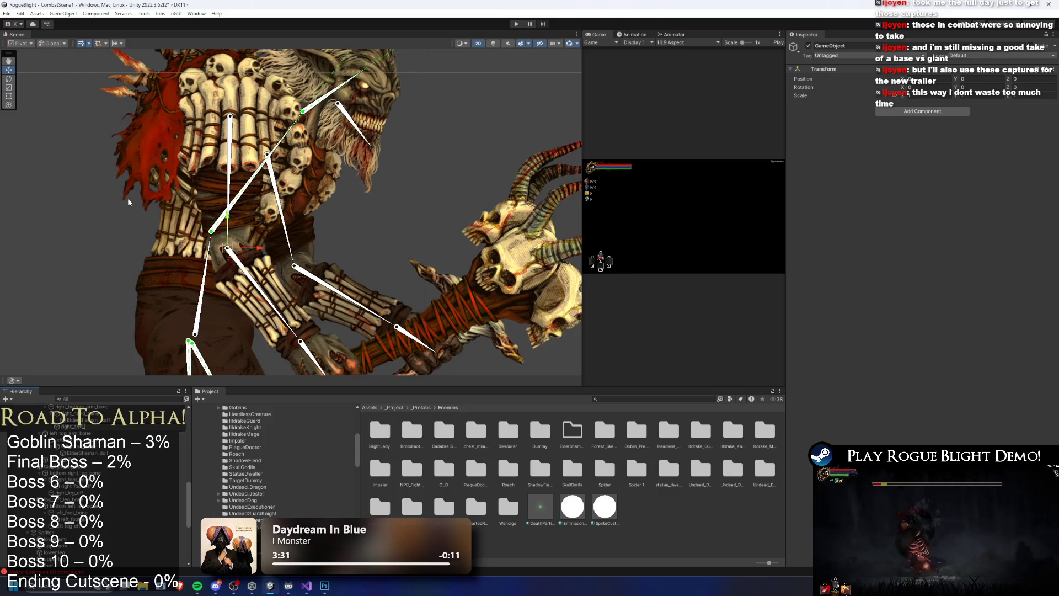
{"action": "key", "text": "Return"}
{"action": "left_click_drag", "start_coordinate": [128, 197], "coordinate": [51, 101]}
{"action": "left_click", "coordinate": [53, 43]}
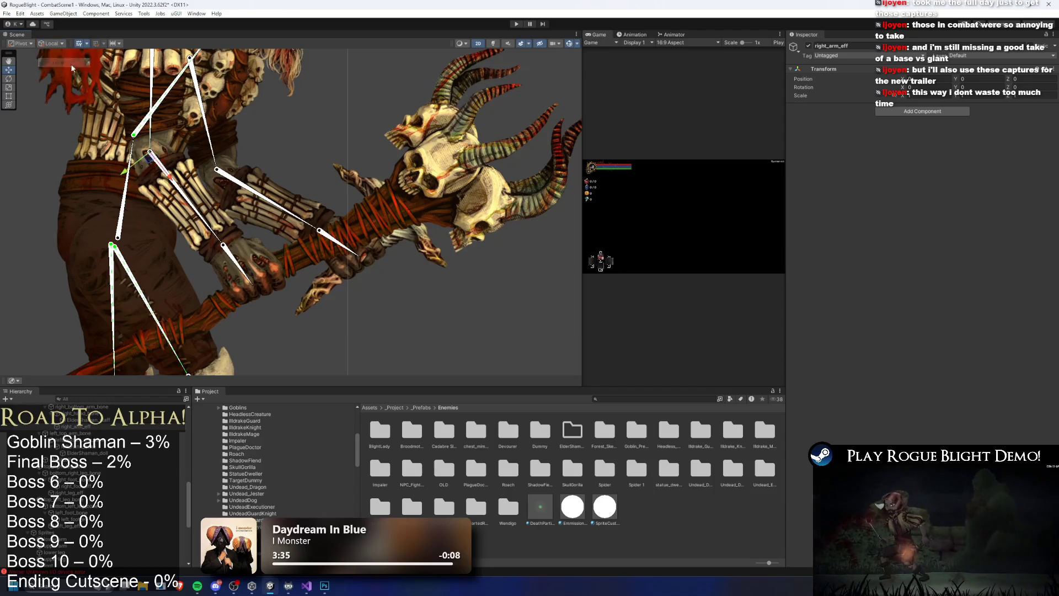
{"action": "mouse_move", "coordinate": [177, 183]}
{"action": "left_mouse_down"}
{"action": "mouse_move", "coordinate": [237, 270]}
{"action": "mouse_move", "coordinate": [297, 319]}
{"action": "left_mouse_up"}
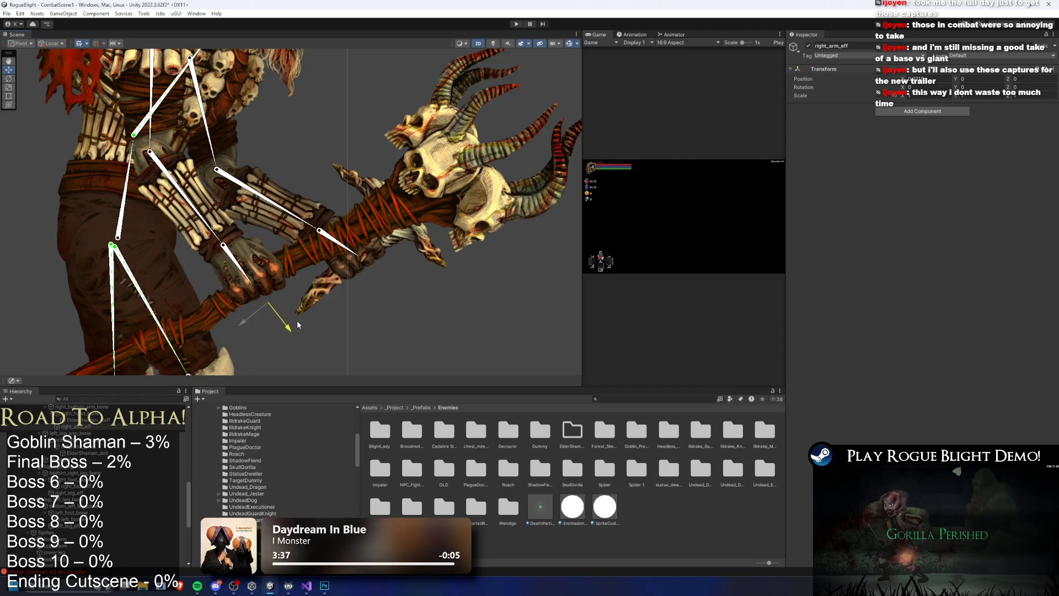
Add an IK Manager 2D to right_arm_eff and fine-tune its position at the hand
{"action": "left_click", "coordinate": [893, 112]}
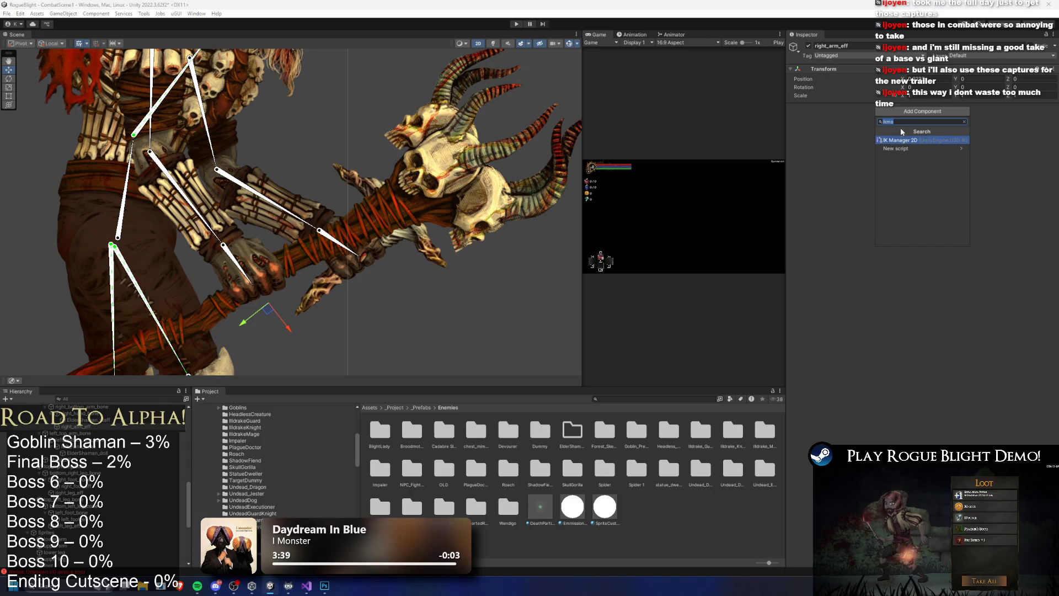
{"action": "left_click", "coordinate": [900, 128]}
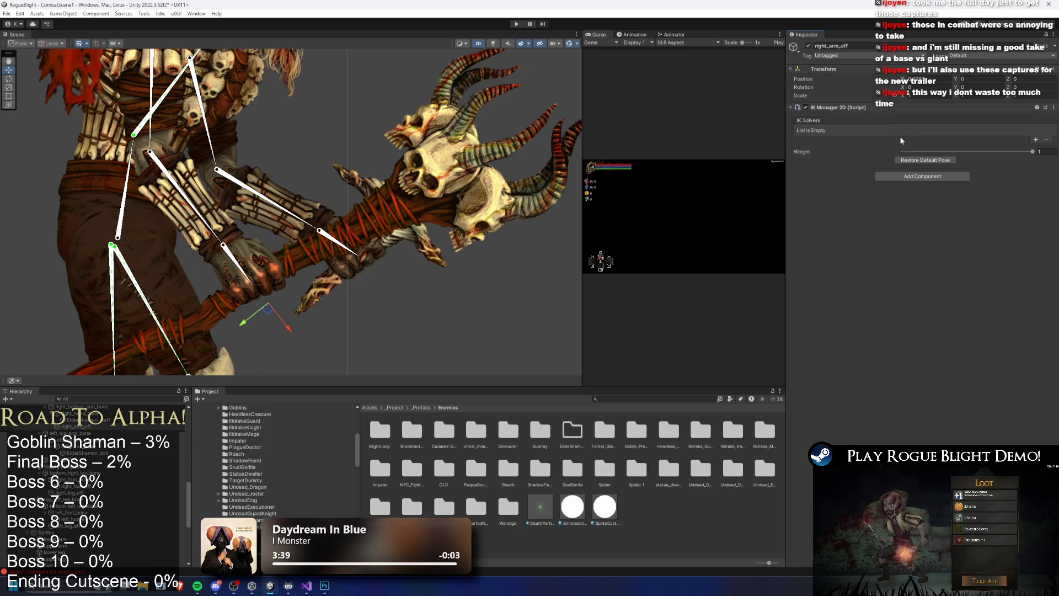
{"action": "left_click", "coordinate": [1036, 141]}
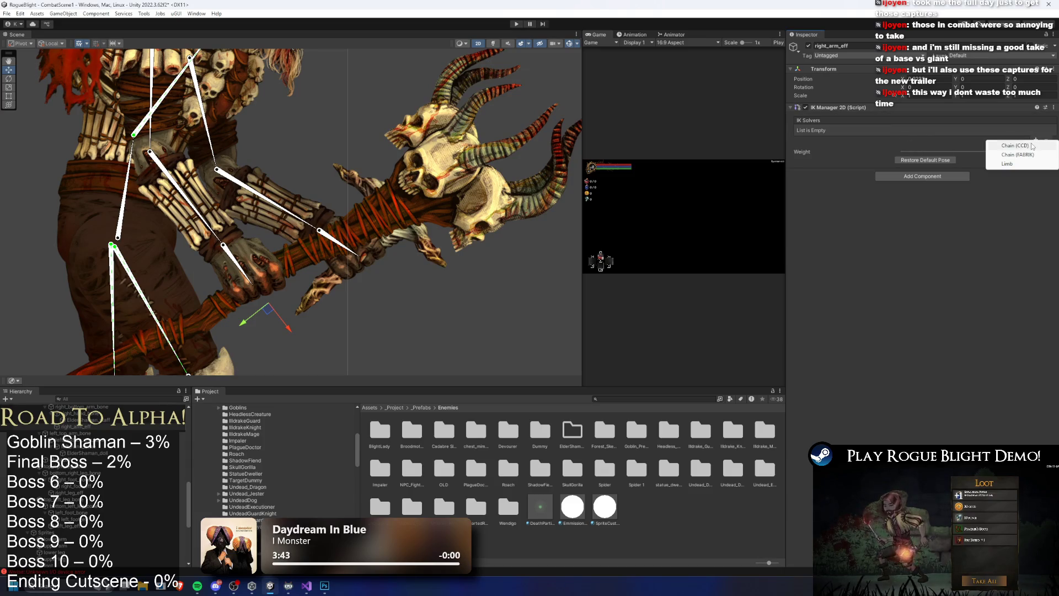
{"action": "mouse_move", "coordinate": [244, 286]}
{"action": "left_mouse_down"}
{"action": "mouse_move", "coordinate": [237, 273]}
{"action": "mouse_move", "coordinate": [289, 332]}
{"action": "mouse_move", "coordinate": [246, 265]}
{"action": "left_mouse_up"}
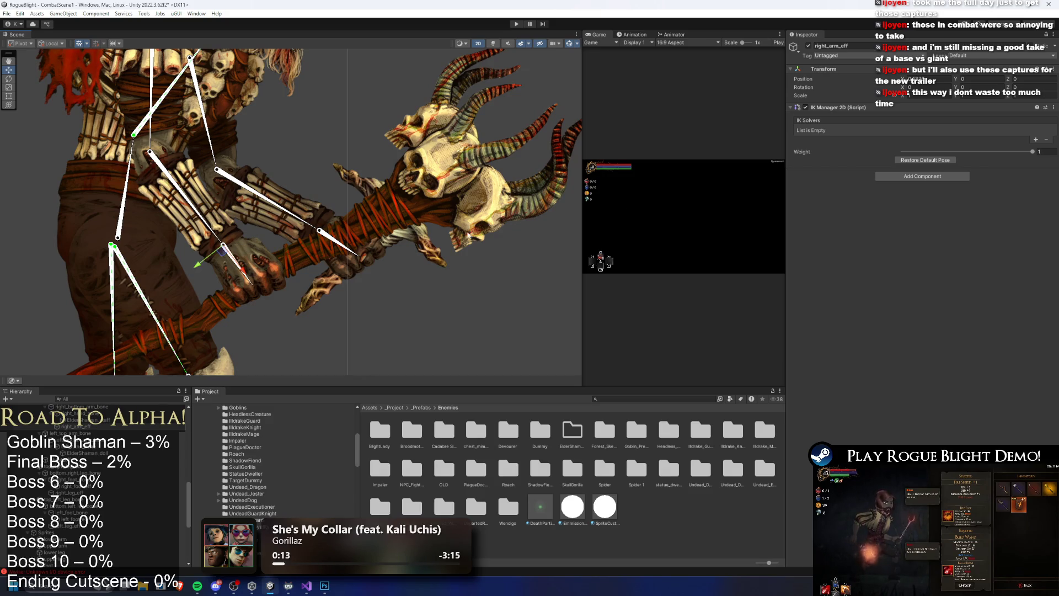
Add a Limb solver to the manager and name it right_arm_solver
{"action": "left_click", "coordinate": [1036, 140]}
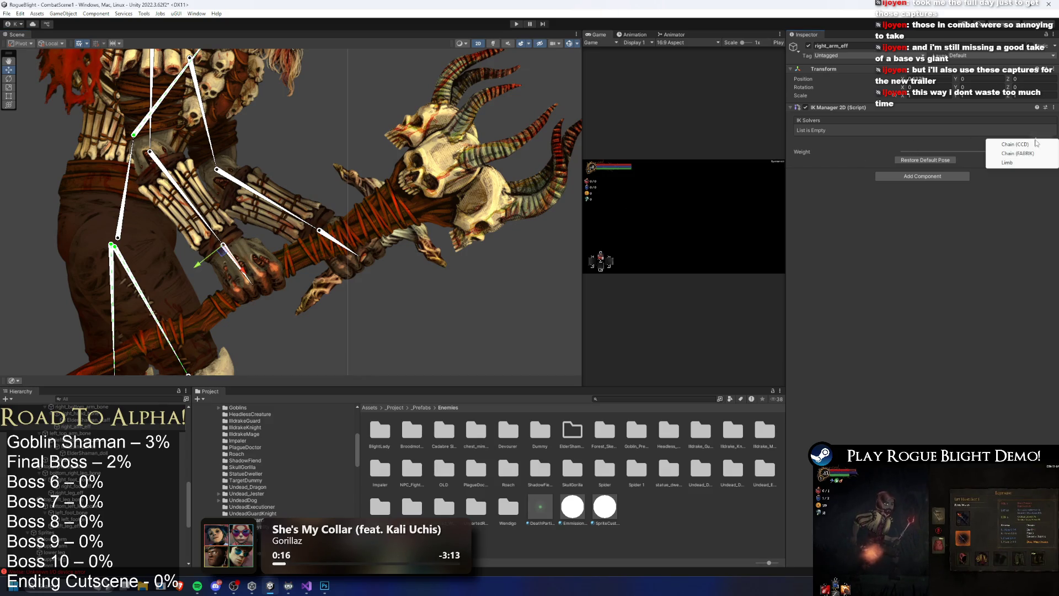
{"action": "left_click", "coordinate": [1014, 162]}
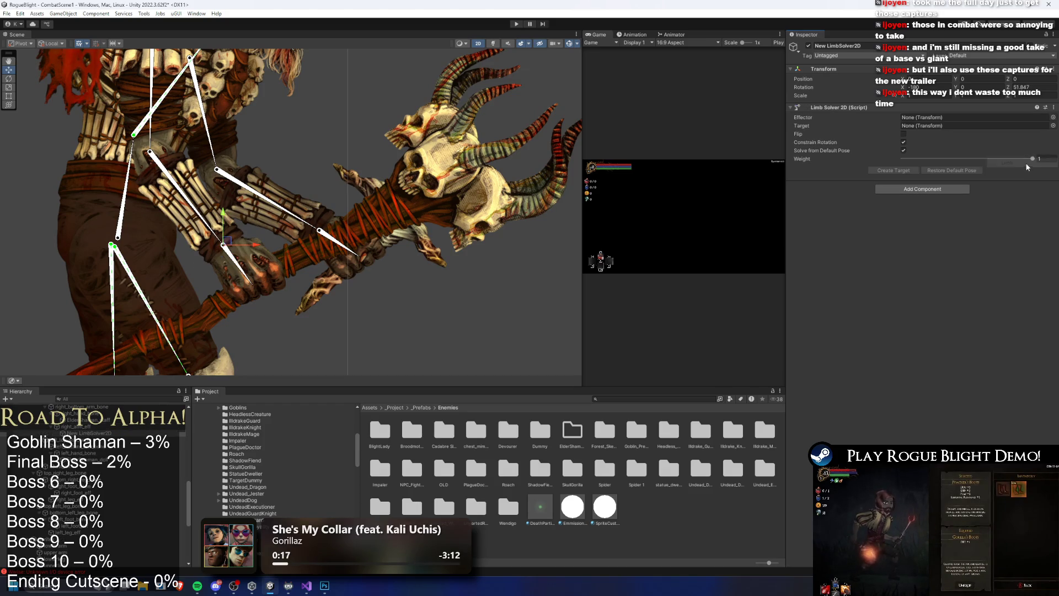
{"action": "right_click", "coordinate": [101, 433]}
{"action": "left_click", "coordinate": [155, 131]}
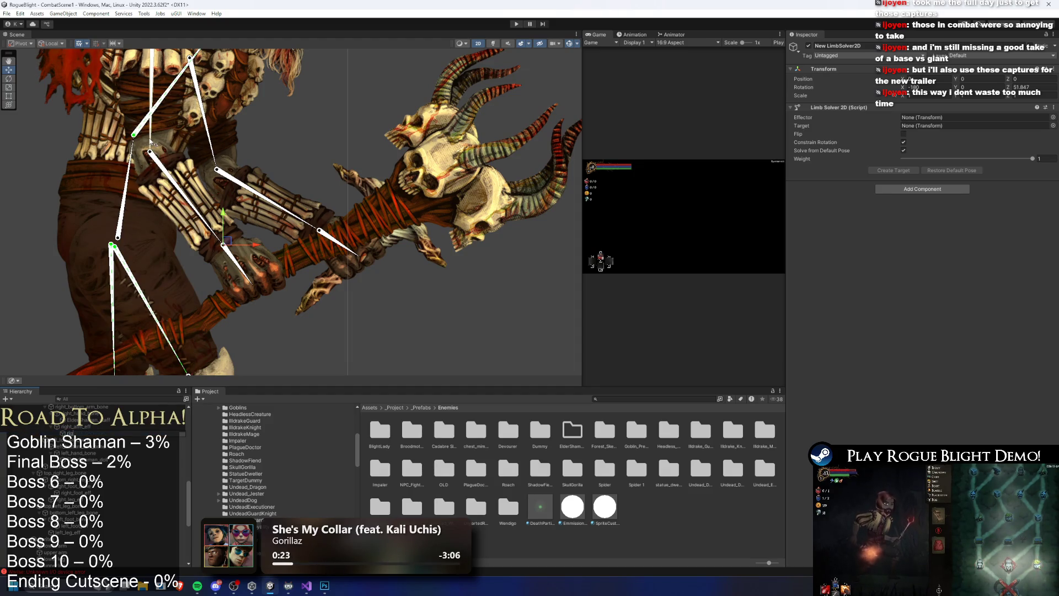
{"action": "type", "text": "_solver"}
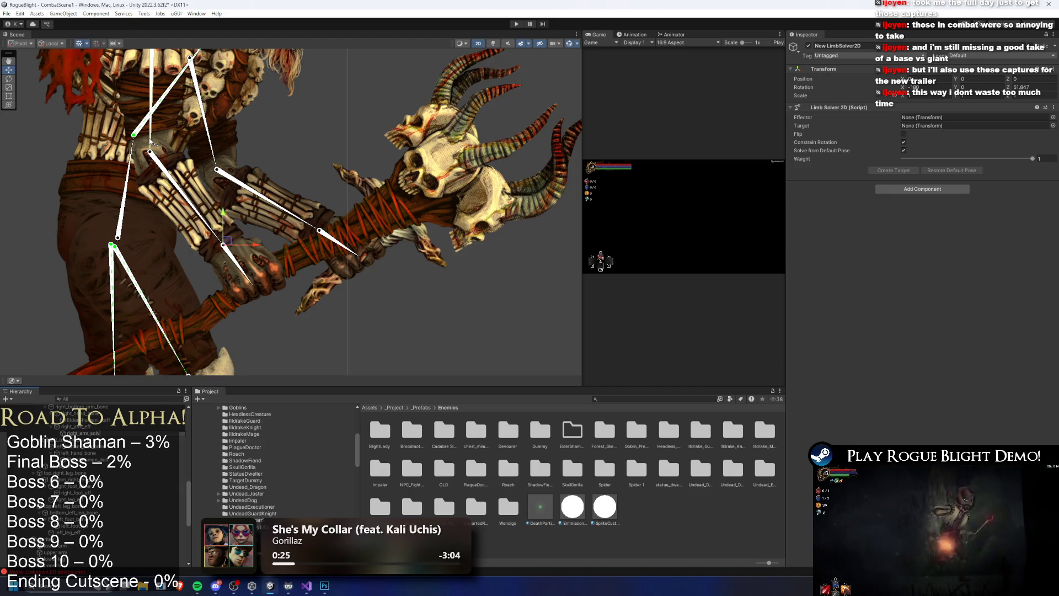
{"action": "key", "text": "Return"}
Assign right_arm_eff as the solver's effector and create its IK target
{"action": "mouse_move", "coordinate": [77, 427]}
{"action": "left_mouse_down"}
{"action": "mouse_move", "coordinate": [606, 220]}
{"action": "mouse_move", "coordinate": [965, 117]}
{"action": "left_mouse_up"}
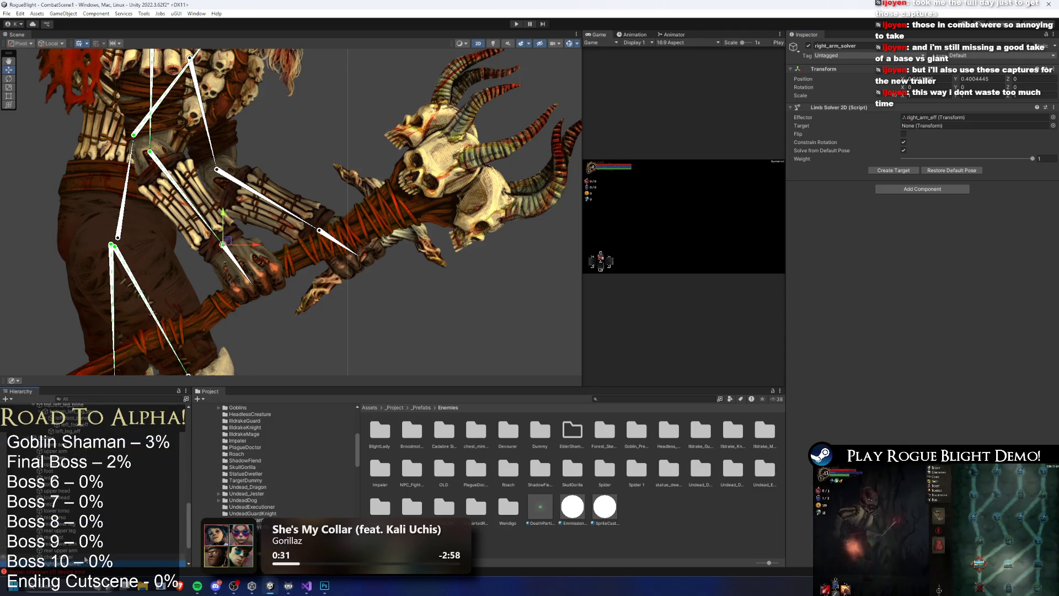
{"action": "scroll", "coordinate": [83, 546], "scroll_direction": "down", "scroll_amount": 3}
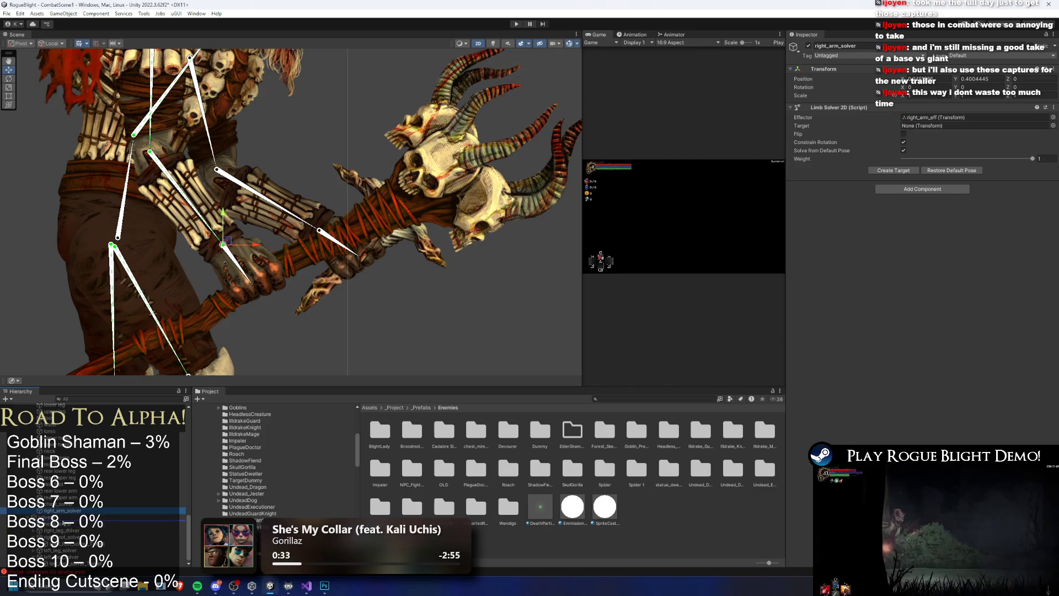
{"action": "scroll", "coordinate": [67, 511], "scroll_direction": "down", "scroll_amount": 1}
{"action": "left_click", "coordinate": [70, 528]}
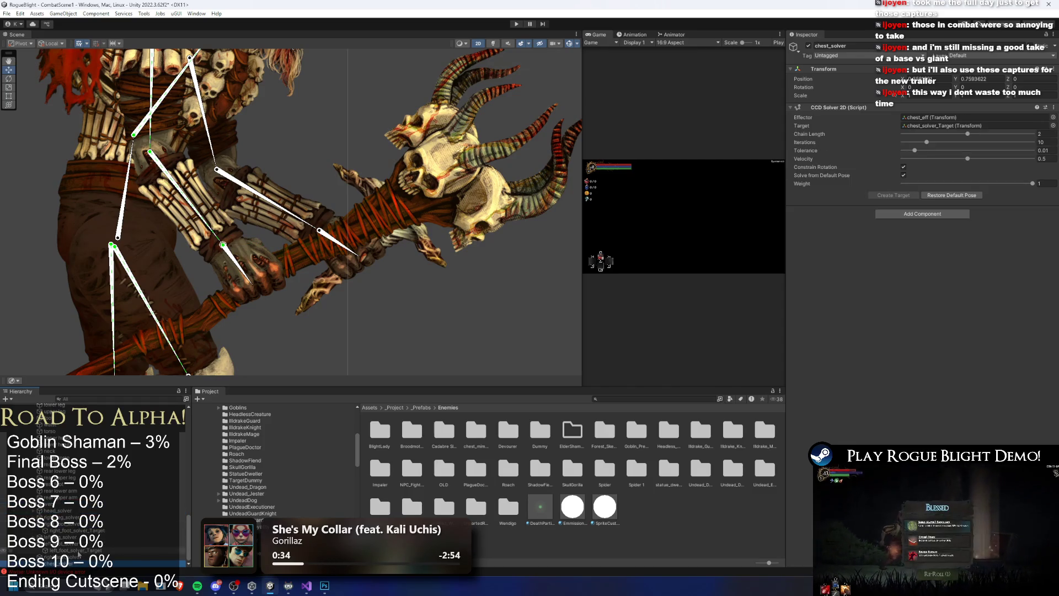
{"action": "left_click", "coordinate": [78, 551]}
{"action": "left_click", "coordinate": [901, 171]}
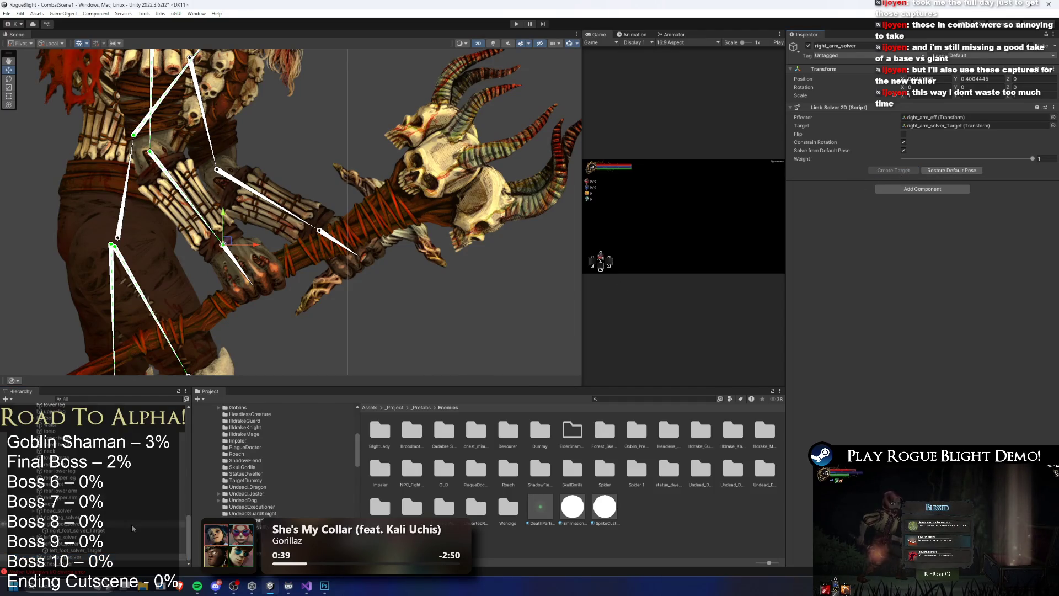
Test-pull the right arm target, then undo the pose
{"action": "left_click", "coordinate": [287, 330]}
{"action": "scroll", "coordinate": [302, 318], "scroll_direction": "down", "scroll_amount": 1}
{"action": "left_click_drag", "start_coordinate": [243, 260], "coordinate": [302, 223]}
{"action": "key", "text": "ctrl+z"}
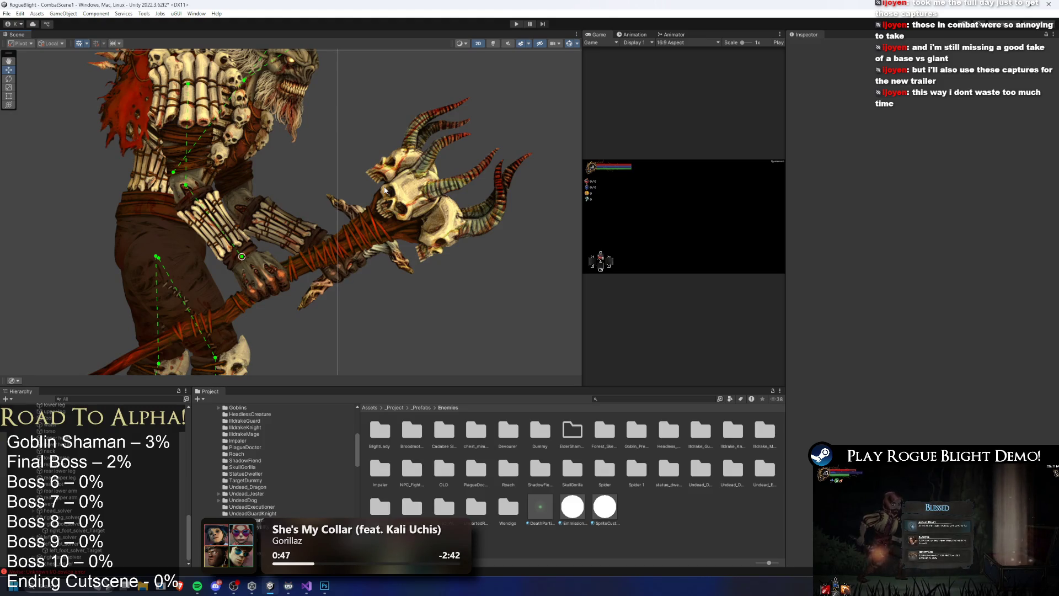
Select left_bottom_arm_bone and create an empty child object under it
{"action": "left_click", "coordinate": [267, 272]}
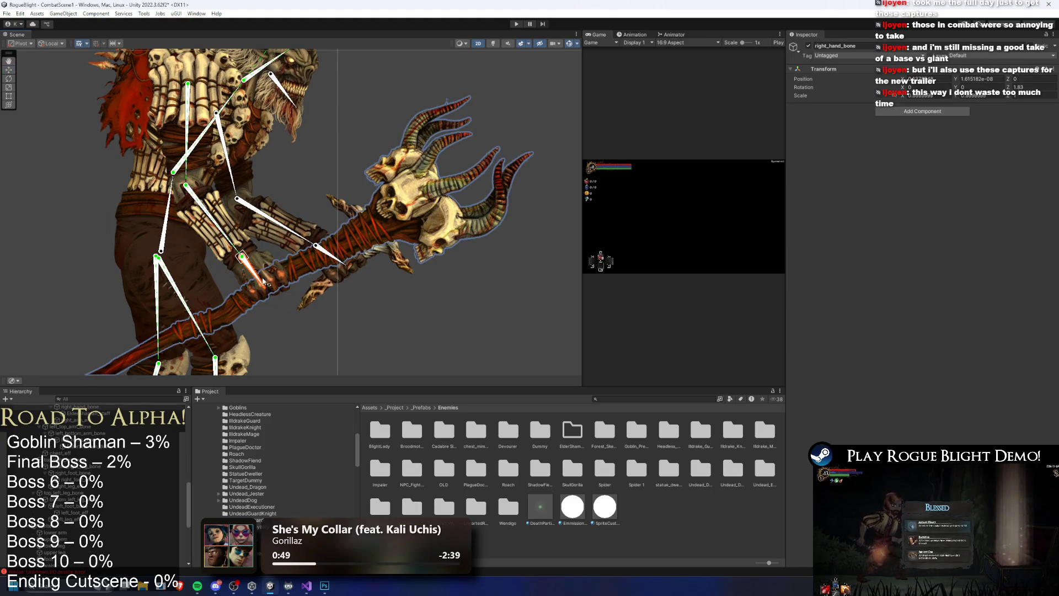
{"action": "left_click", "coordinate": [295, 232]}
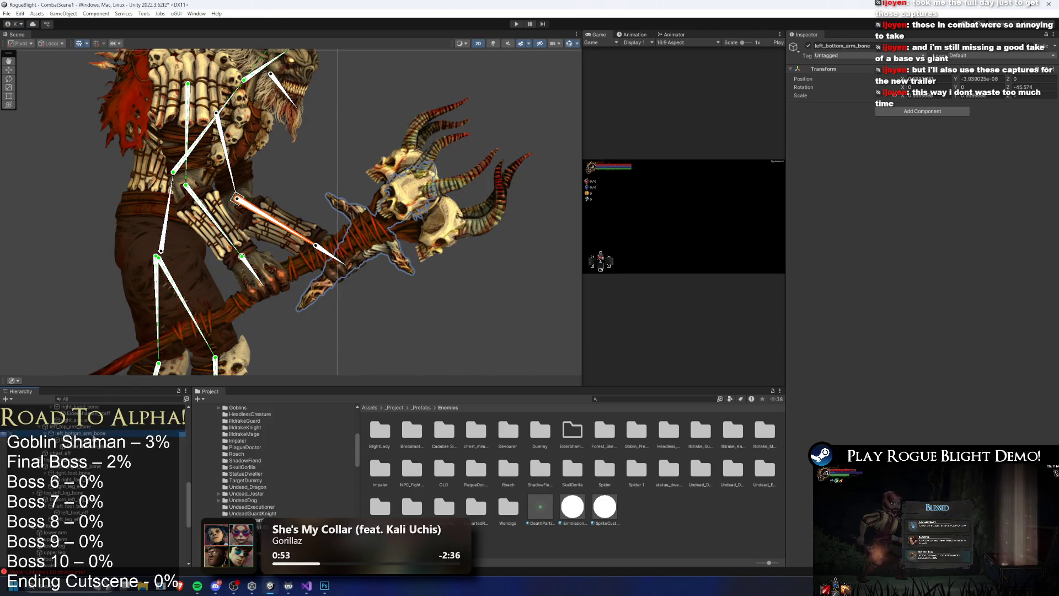
{"action": "right_click", "coordinate": [94, 87]}
{"action": "left_click", "coordinate": [138, 215]}
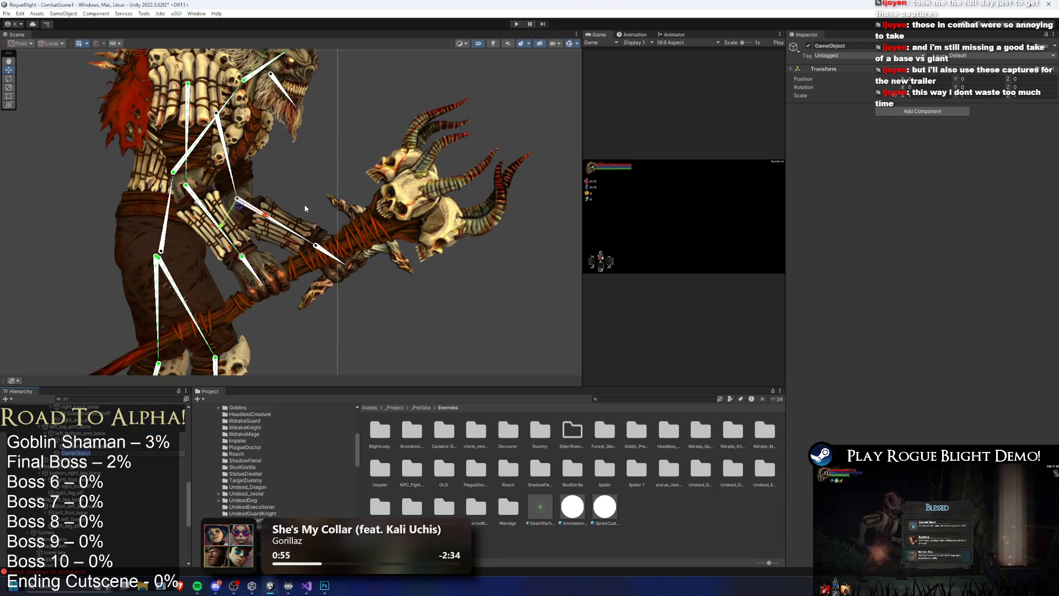
Select the new empty GameObject under left_bottom_arm_bone and switch to the Move tool
{"action": "left_click", "coordinate": [276, 218]}
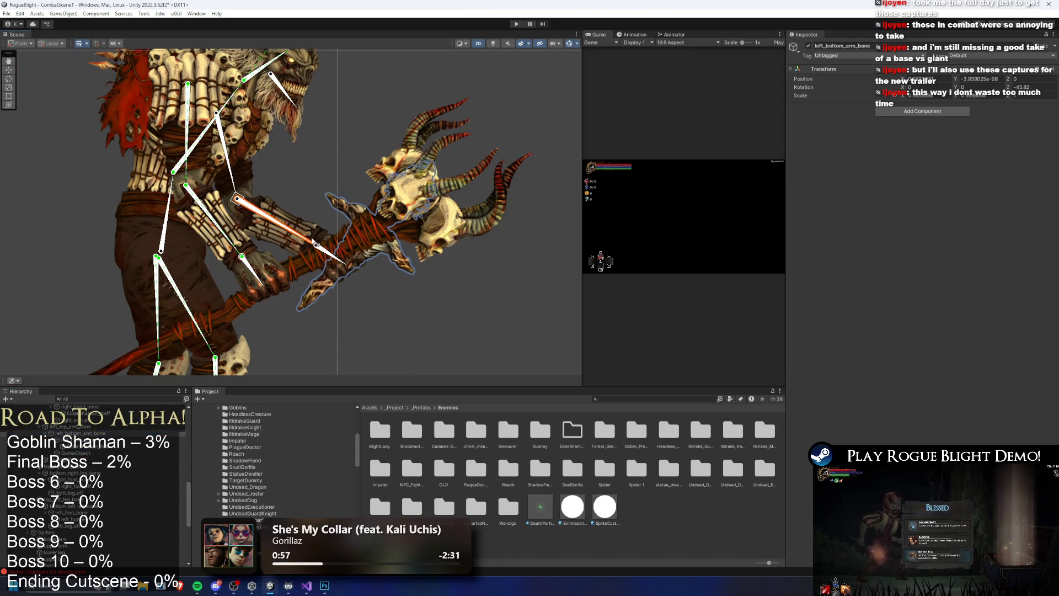
{"action": "left_click", "coordinate": [93, 434]}
{"action": "left_click", "coordinate": [91, 453]}
{"action": "key", "text": "w"}
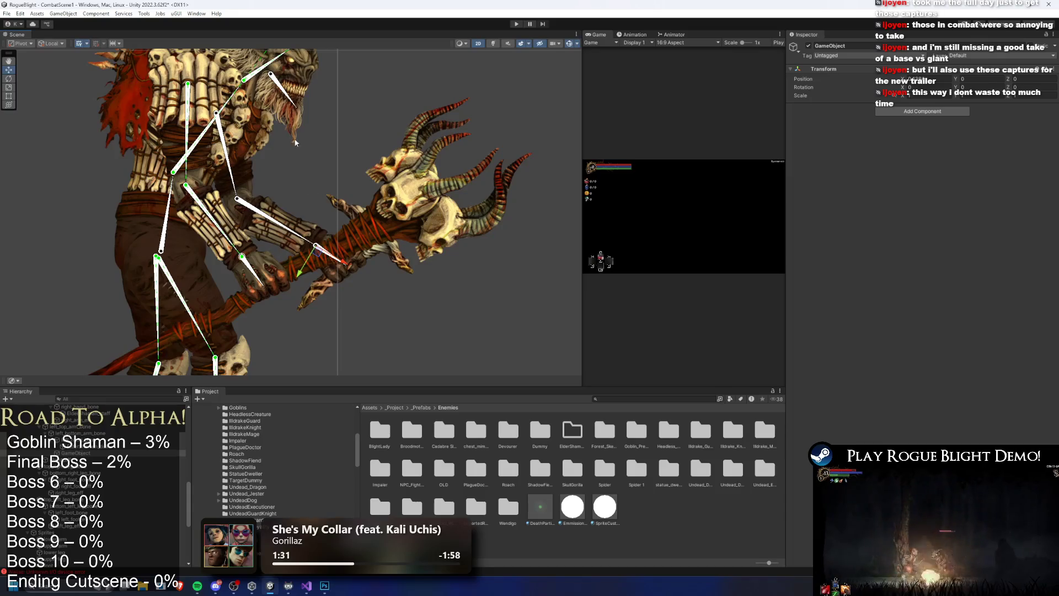
Rename the new empty object to left_arm_eff
{"action": "scroll", "coordinate": [309, 242], "scroll_direction": "up", "scroll_amount": 10}
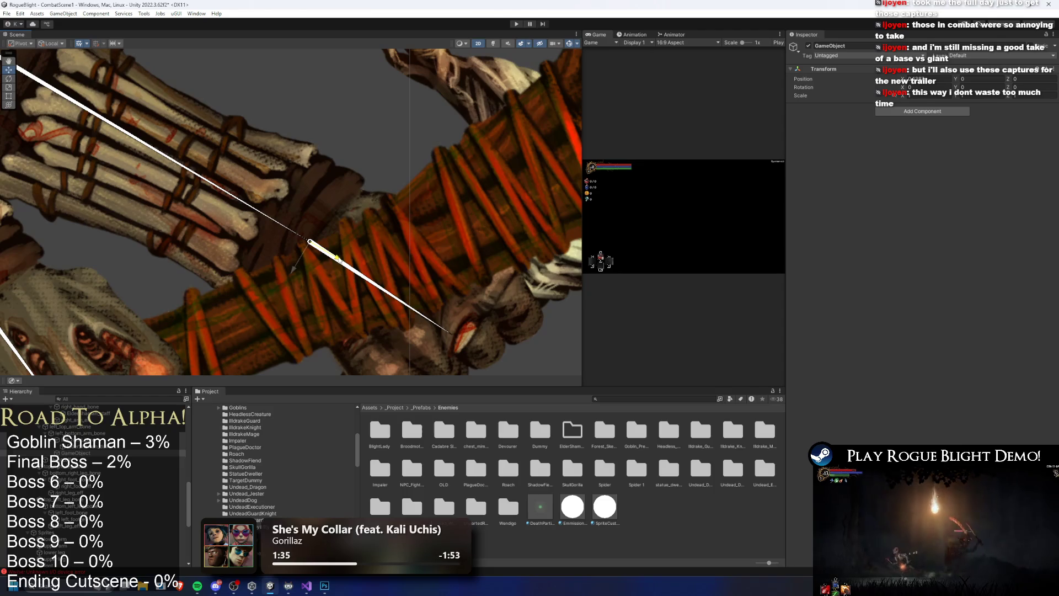
{"action": "right_click", "coordinate": [100, 454]}
{"action": "left_click", "coordinate": [160, 141]}
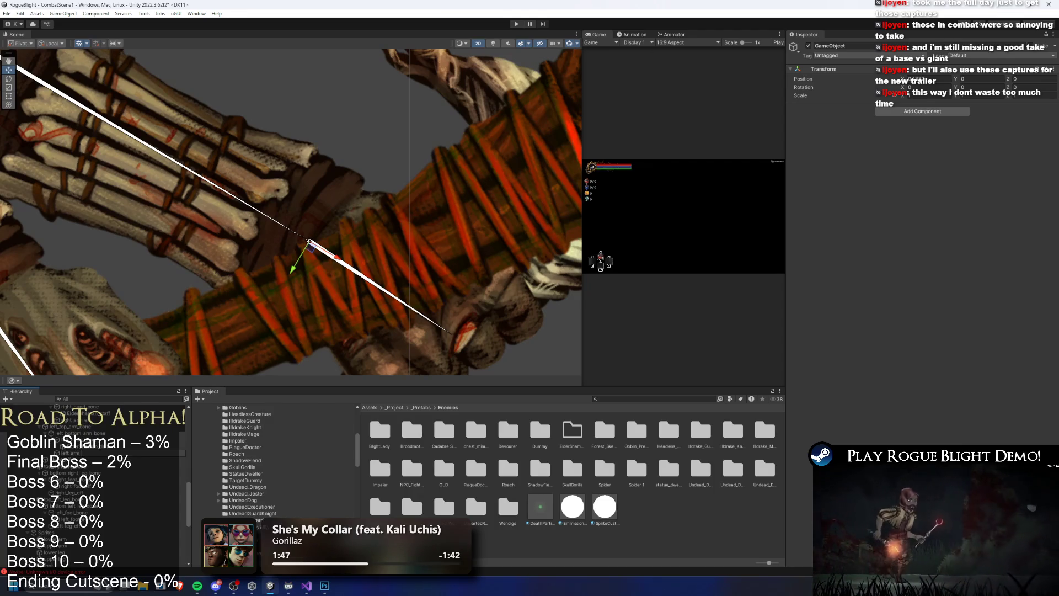
{"action": "type", "text": "_eff"}
{"action": "key", "text": "Return"}
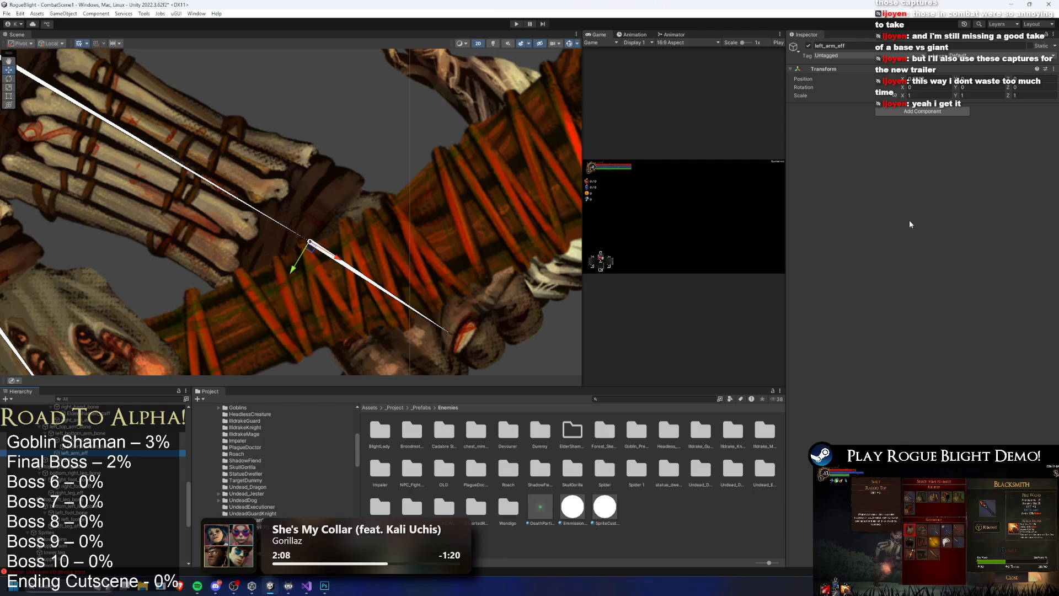
Start adding a component to left_arm_eff, searching for IK Manager 2D
{"action": "scroll", "coordinate": [336, 285], "scroll_direction": "up", "scroll_amount": 5}
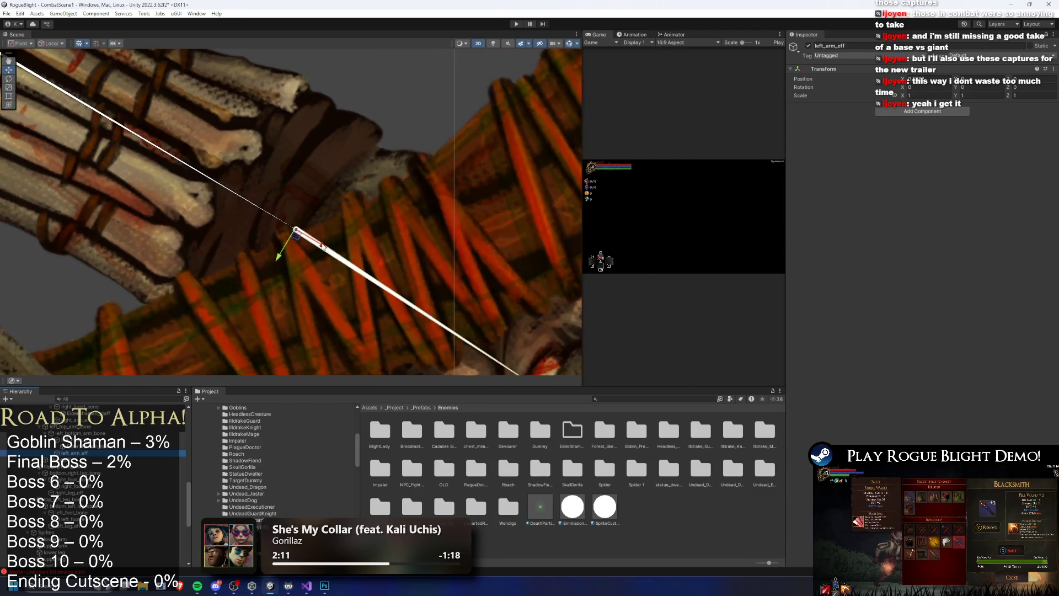
{"action": "left_click", "coordinate": [323, 246]}
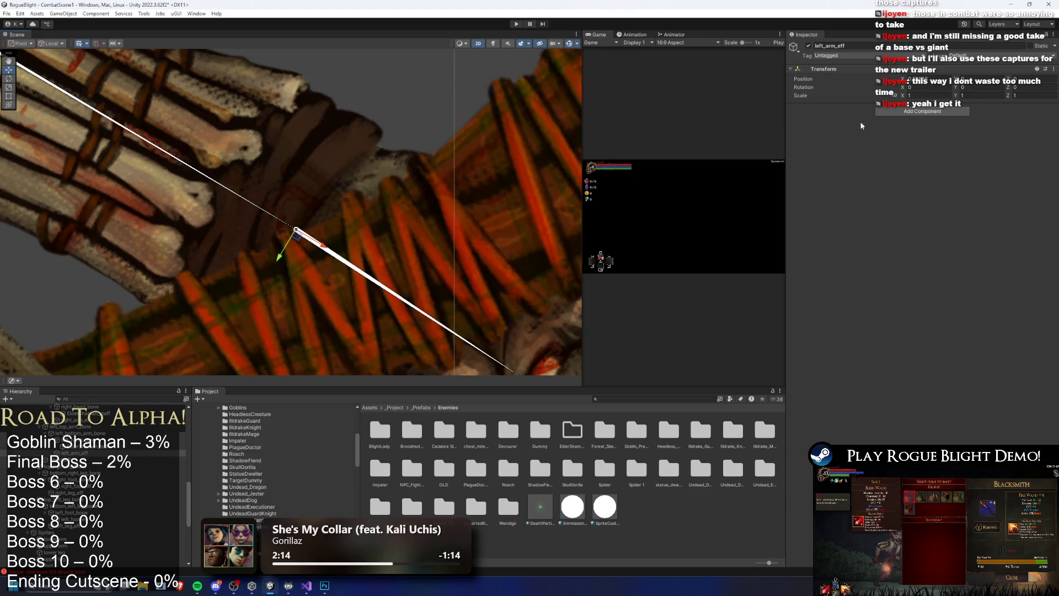
{"action": "left_click", "coordinate": [960, 110]}
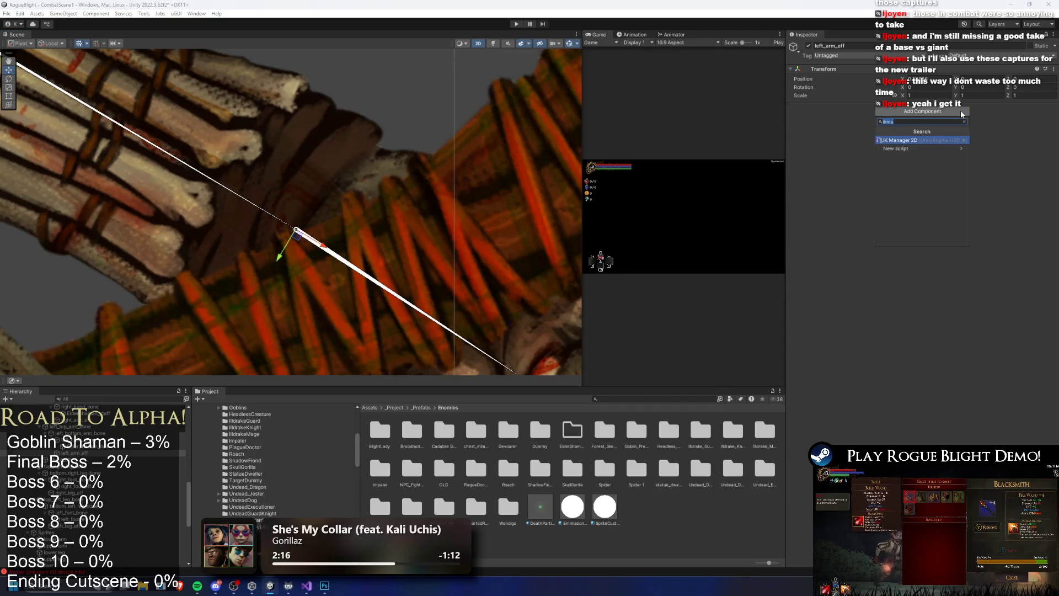
Add an IK Manager 2D with a new Limb solver using left_arm_eff as its effector
{"action": "left_click", "coordinate": [964, 117]}
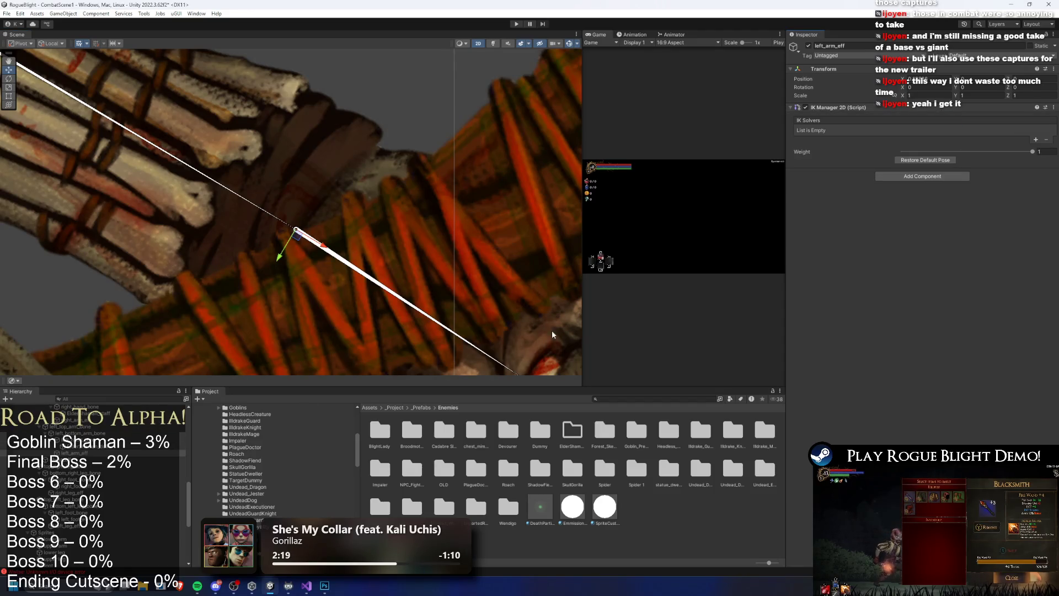
{"action": "left_click", "coordinate": [1036, 139]}
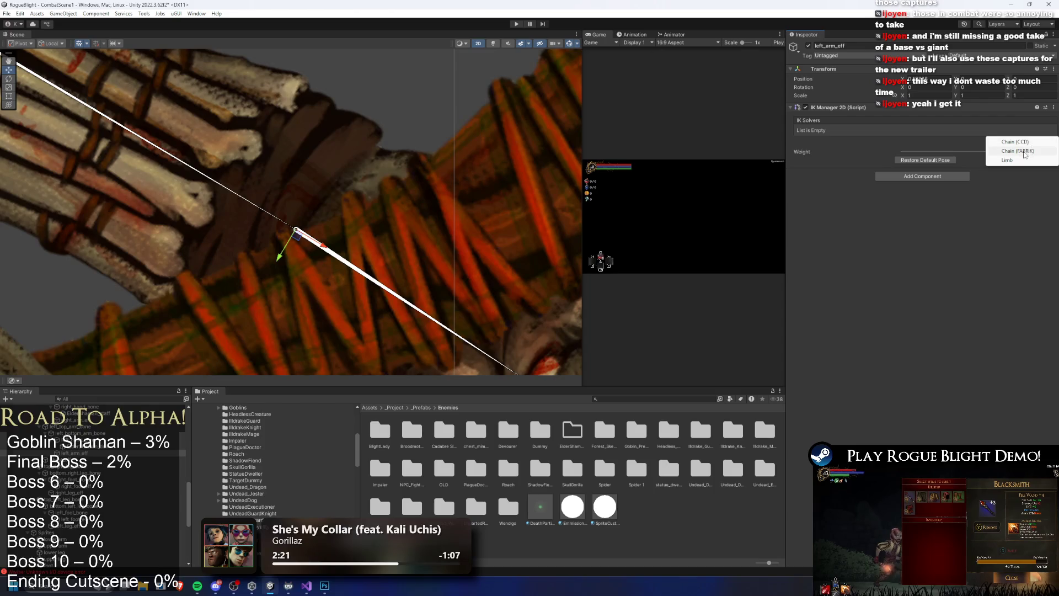
{"action": "left_click", "coordinate": [1022, 161]}
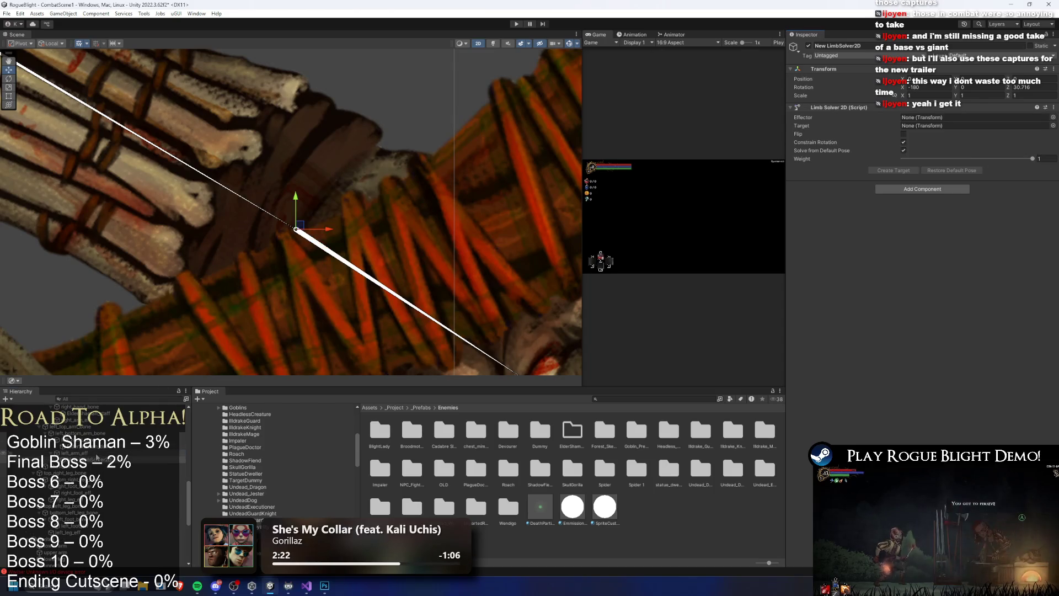
{"action": "left_click_drag", "start_coordinate": [918, 140], "coordinate": [937, 117]}
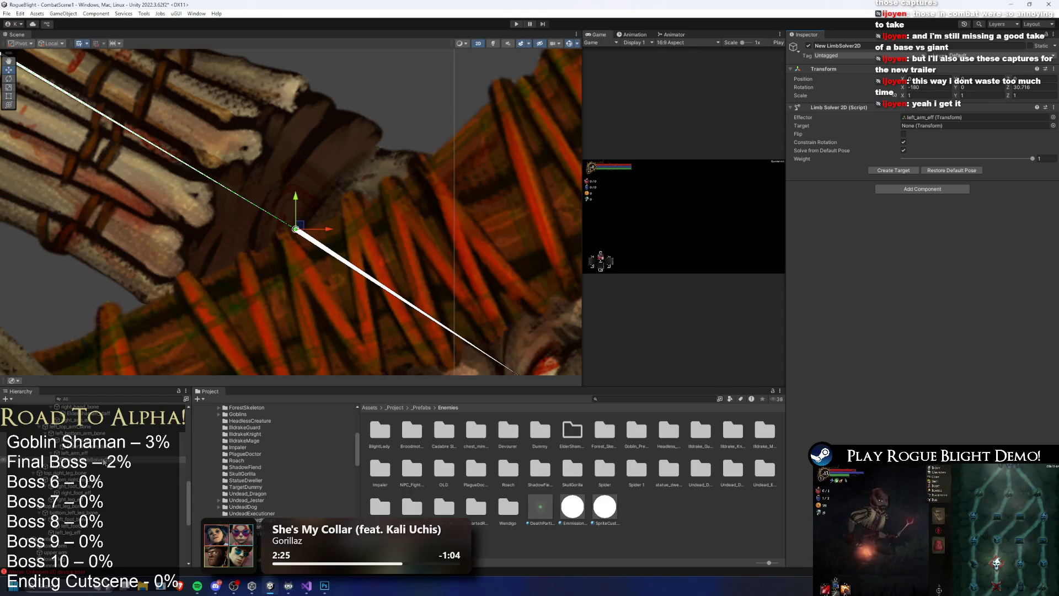
{"action": "scroll", "coordinate": [104, 459], "scroll_direction": "down", "scroll_amount": 10}
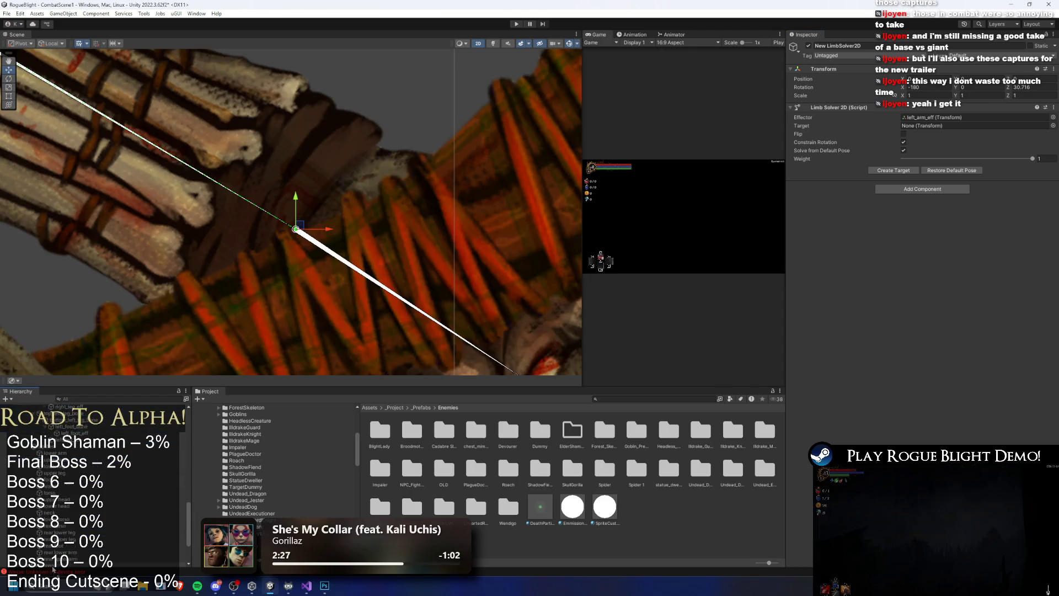
{"action": "left_click_drag", "start_coordinate": [61, 556], "coordinate": [55, 563]}
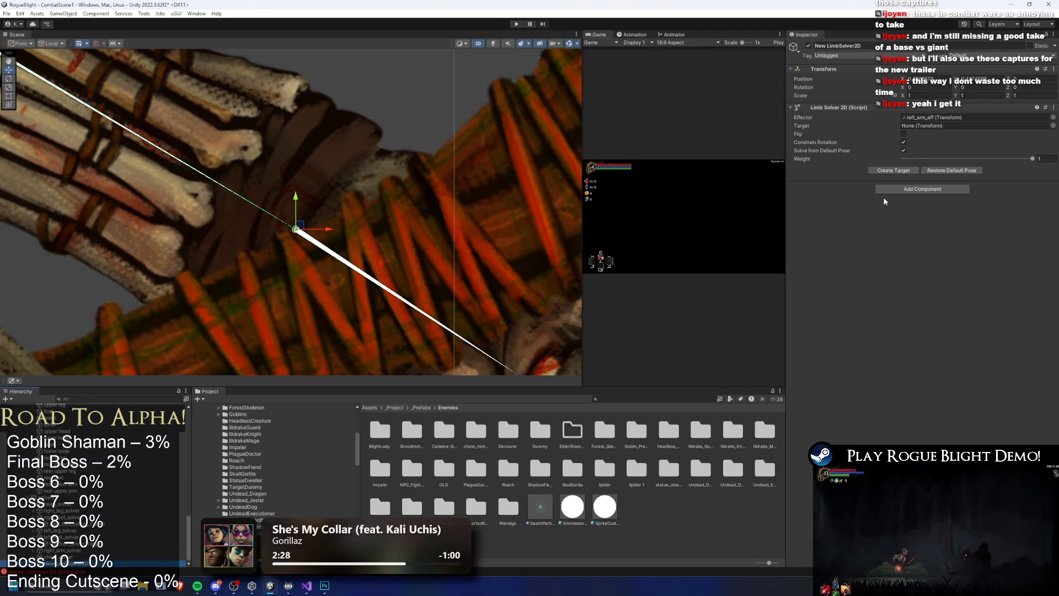
Rename the solver left_arm_solver and replace its target with a fresh left_arm_solver_Target
{"action": "left_click", "coordinate": [895, 170]}
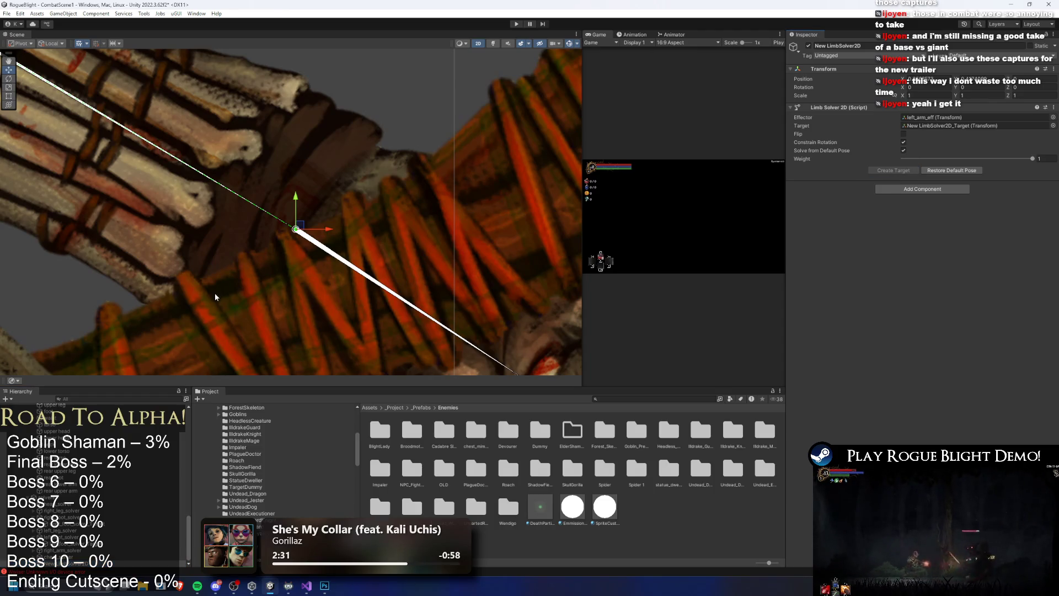
{"action": "right_click", "coordinate": [68, 557]}
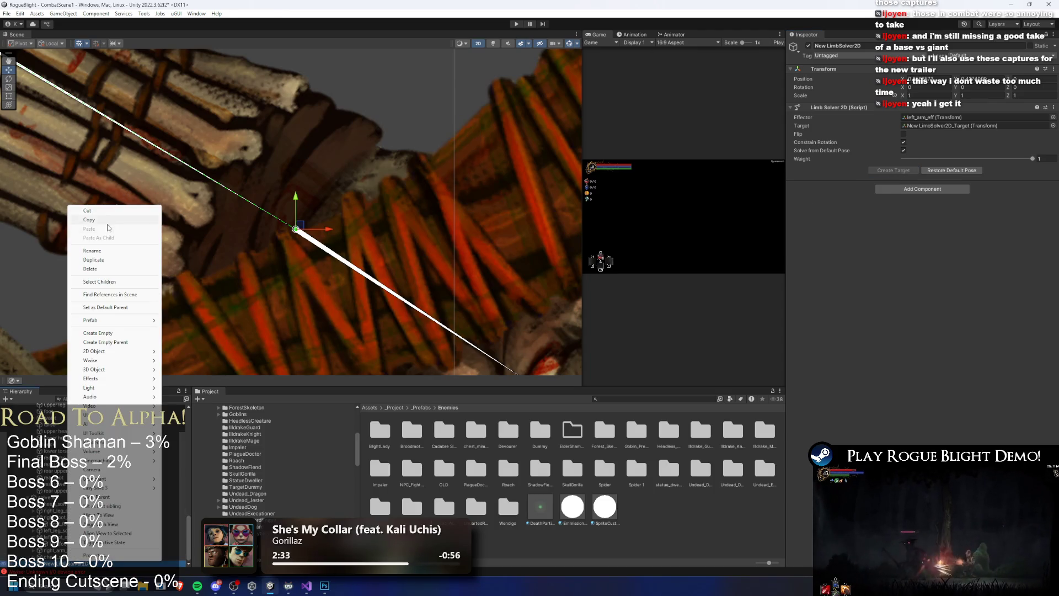
{"action": "left_click", "coordinate": [102, 253]}
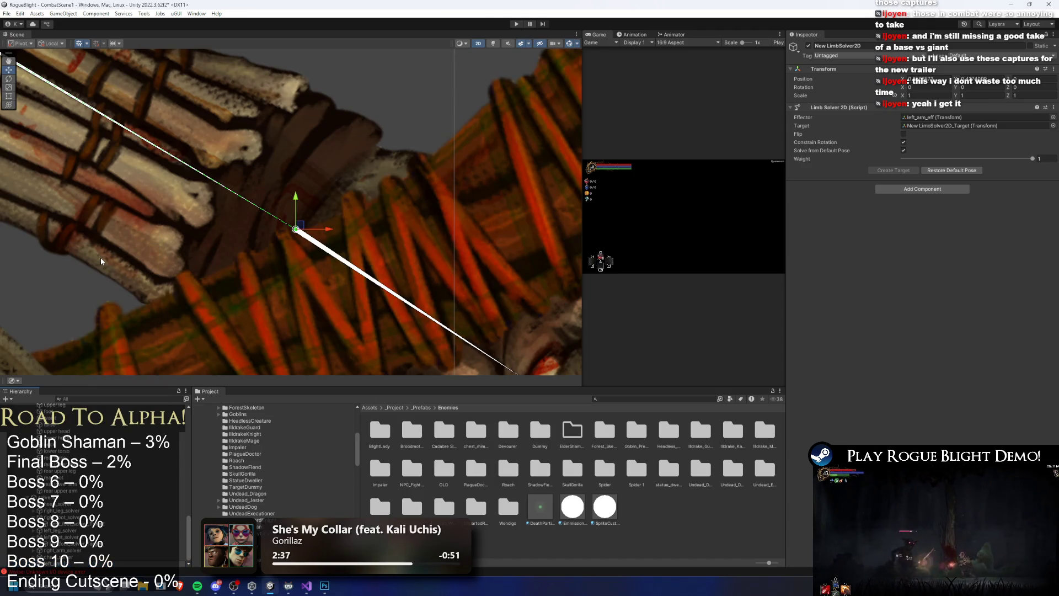
{"action": "left_click", "coordinate": [102, 563]}
{"action": "key", "text": "Delete"}
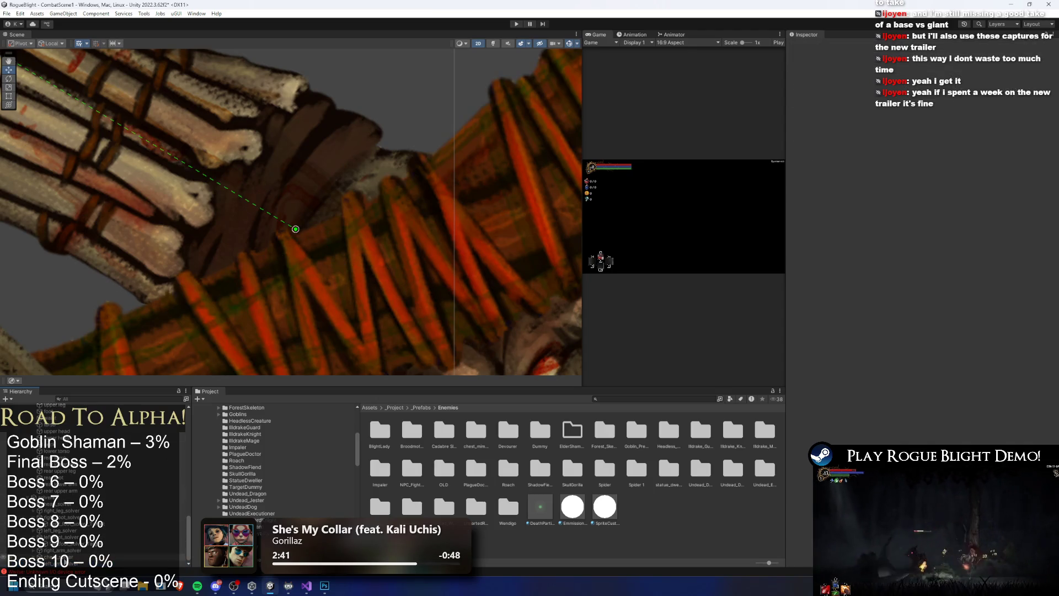
{"action": "left_click", "coordinate": [901, 172]}
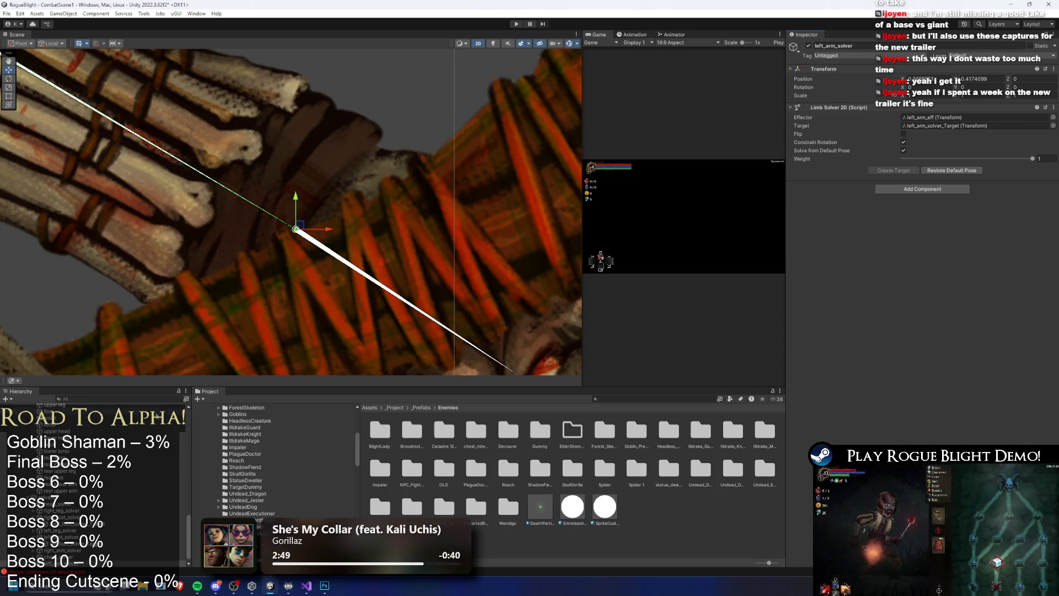
Select chest_solver to compare its settings with the new left_arm_solver
{"action": "scroll", "coordinate": [127, 501], "scroll_direction": "down", "scroll_amount": 1}
{"action": "scroll", "coordinate": [93, 496], "scroll_direction": "up", "scroll_amount": 1}
{"action": "left_click", "coordinate": [66, 556]}
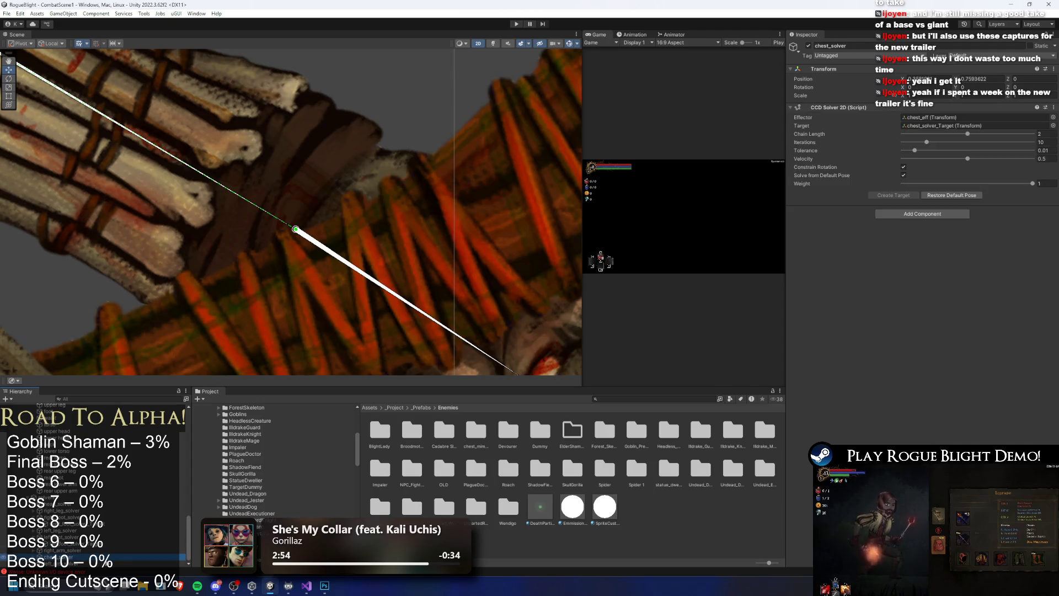
{"action": "scroll", "coordinate": [142, 556], "scroll_direction": "up", "scroll_amount": 5}
{"action": "scroll", "coordinate": [481, 304], "scroll_direction": "down", "scroll_amount": 5}
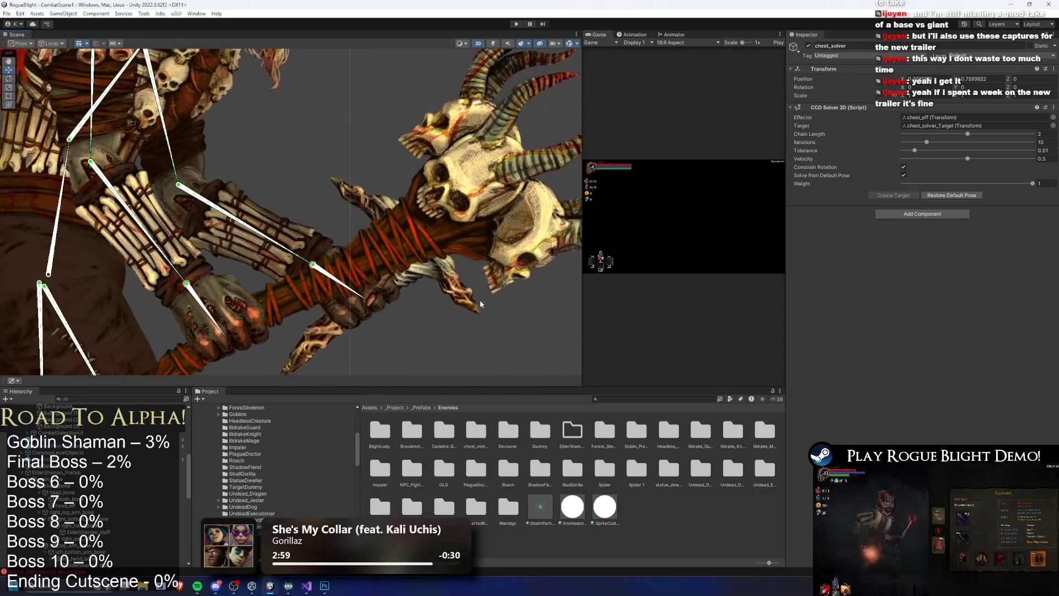
Raise the arm up-left and rotate the hand until the staff stands vertical
{"action": "left_click", "coordinate": [480, 304]}
{"action": "scroll", "coordinate": [481, 304], "scroll_direction": "down", "scroll_amount": 10}
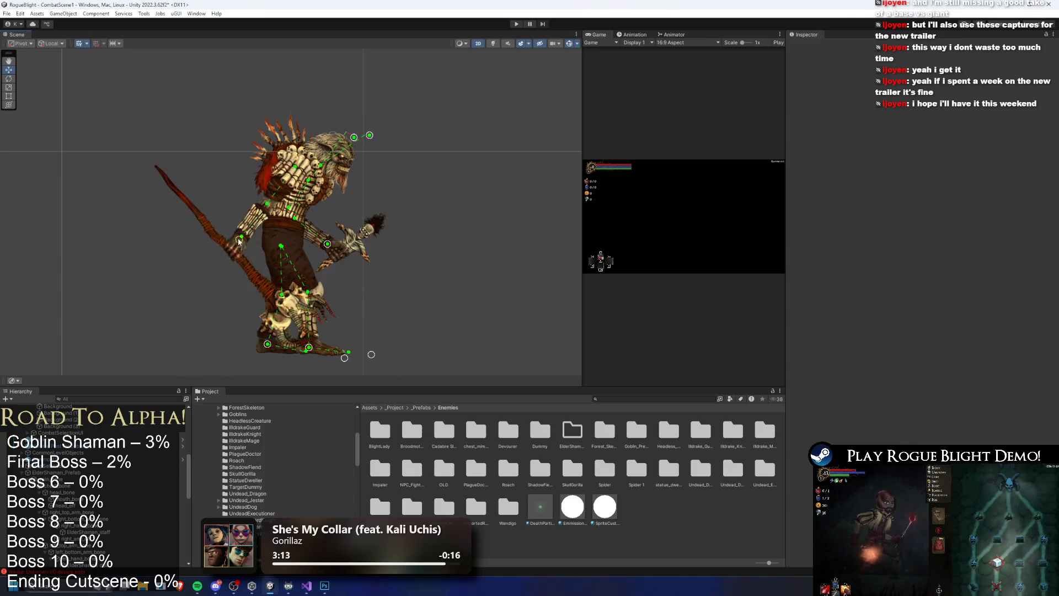
{"action": "mouse_move", "coordinate": [343, 249]}
{"action": "left_mouse_down"}
{"action": "mouse_move", "coordinate": [318, 239]}
{"action": "mouse_move", "coordinate": [328, 229]}
{"action": "left_mouse_up"}
{"action": "left_click_drag", "start_coordinate": [241, 226], "coordinate": [270, 229]}
{"action": "mouse_move", "coordinate": [270, 241]}
{"action": "left_mouse_down"}
{"action": "mouse_move", "coordinate": [319, 209]}
{"action": "mouse_move", "coordinate": [282, 237]}
{"action": "mouse_move", "coordinate": [341, 244]}
{"action": "mouse_move", "coordinate": [309, 240]}
{"action": "left_mouse_up"}
{"action": "scroll", "coordinate": [330, 240], "scroll_direction": "up", "scroll_amount": 1}
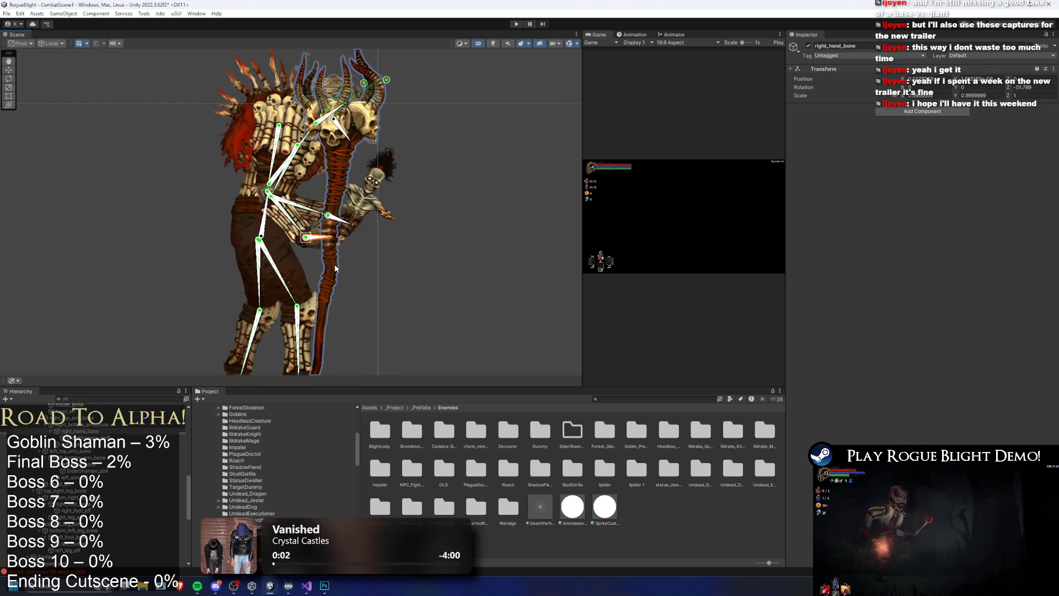
Move the staff sprite down-left and rotate the arm and staff into a new pose
{"action": "left_click", "coordinate": [352, 188]}
{"action": "key", "text": "w"}
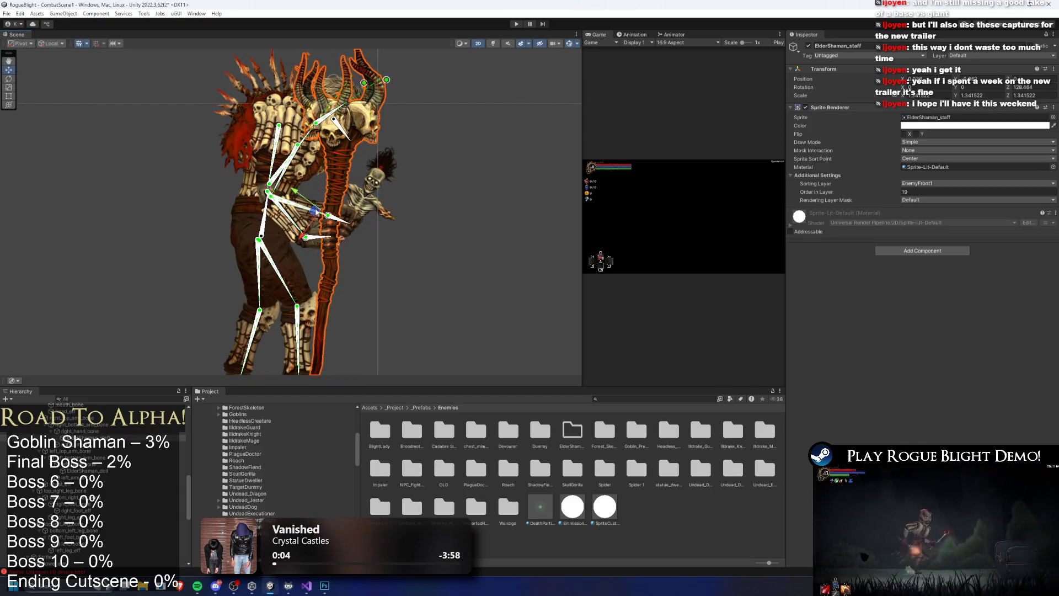
{"action": "left_click_drag", "start_coordinate": [317, 211], "coordinate": [309, 251]}
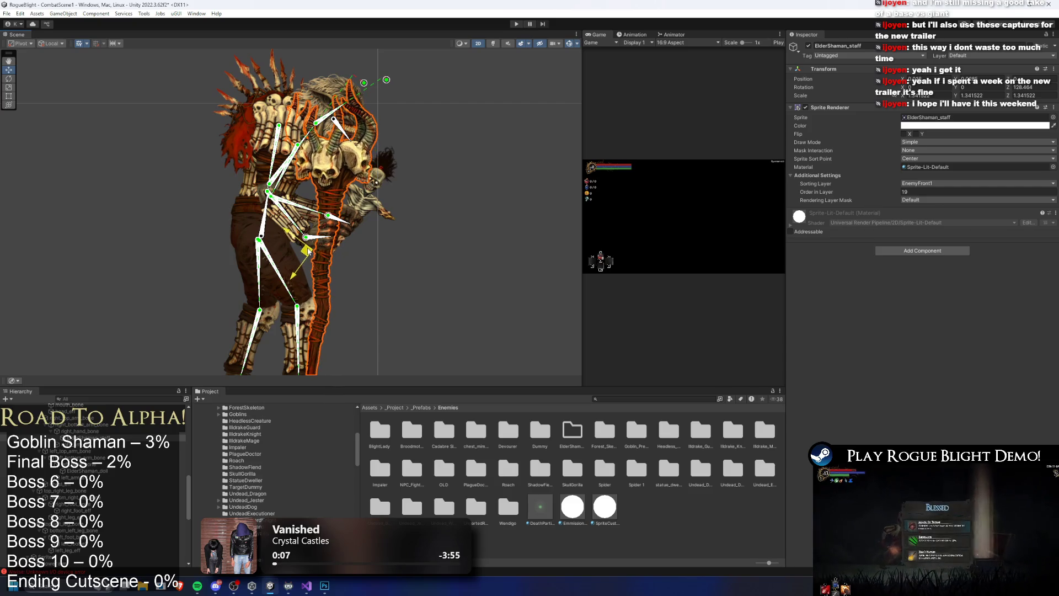
{"action": "left_click", "coordinate": [407, 263]}
{"action": "mouse_move", "coordinate": [310, 154]}
{"action": "left_mouse_down"}
{"action": "mouse_move", "coordinate": [343, 122]}
{"action": "mouse_move", "coordinate": [334, 133]}
{"action": "left_mouse_up"}
{"action": "scroll", "coordinate": [344, 121], "scroll_direction": "up", "scroll_amount": 1}
Swing the lower arm and staff up-left so the staff angles diagonally forward
{"action": "key", "text": "w"}
{"action": "left_click", "coordinate": [446, 142]}
{"action": "left_click_drag", "start_coordinate": [446, 142], "coordinate": [280, 245]}
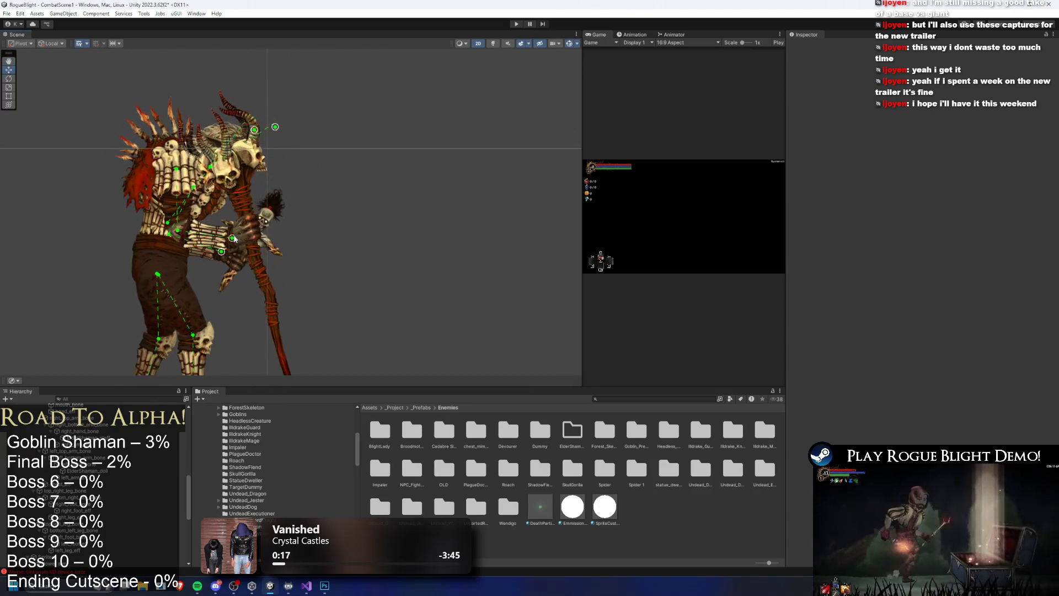
{"action": "scroll", "coordinate": [209, 232], "scroll_direction": "down", "scroll_amount": 2}
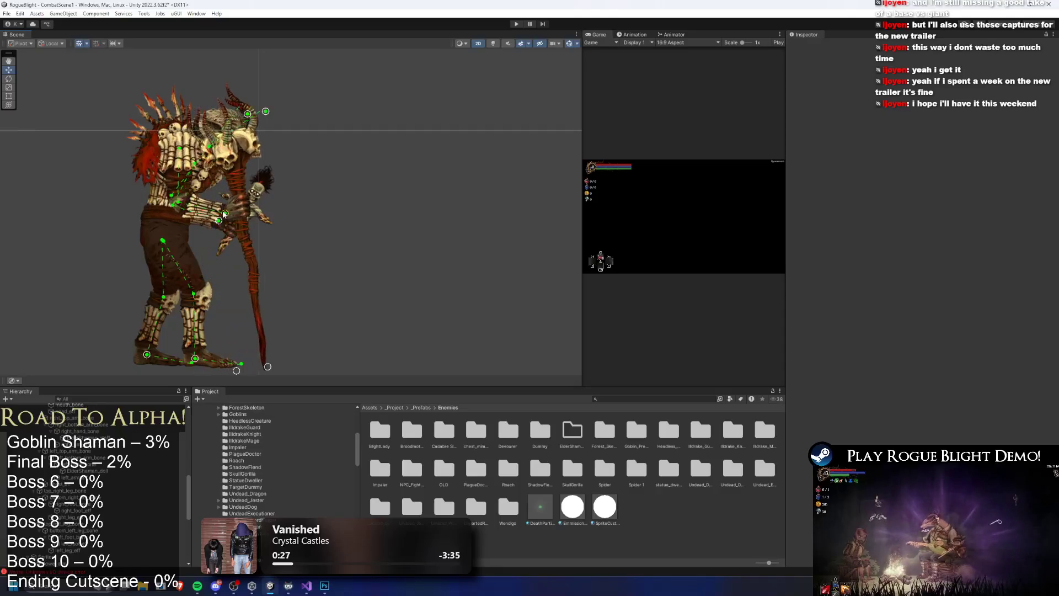
{"action": "left_click", "coordinate": [250, 219]}
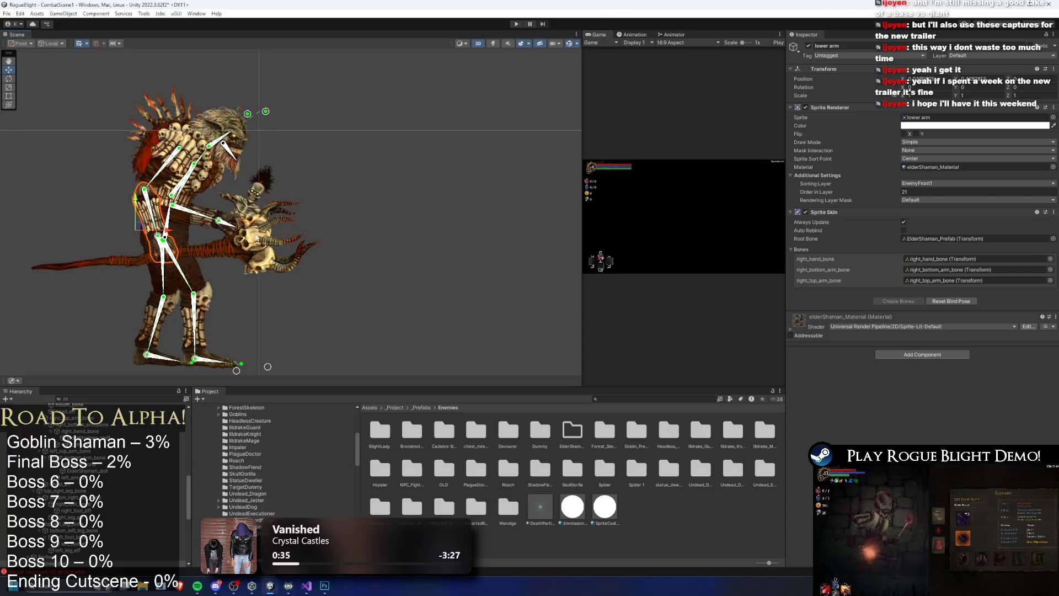
{"action": "scroll", "coordinate": [229, 220], "scroll_direction": "up", "scroll_amount": 2}
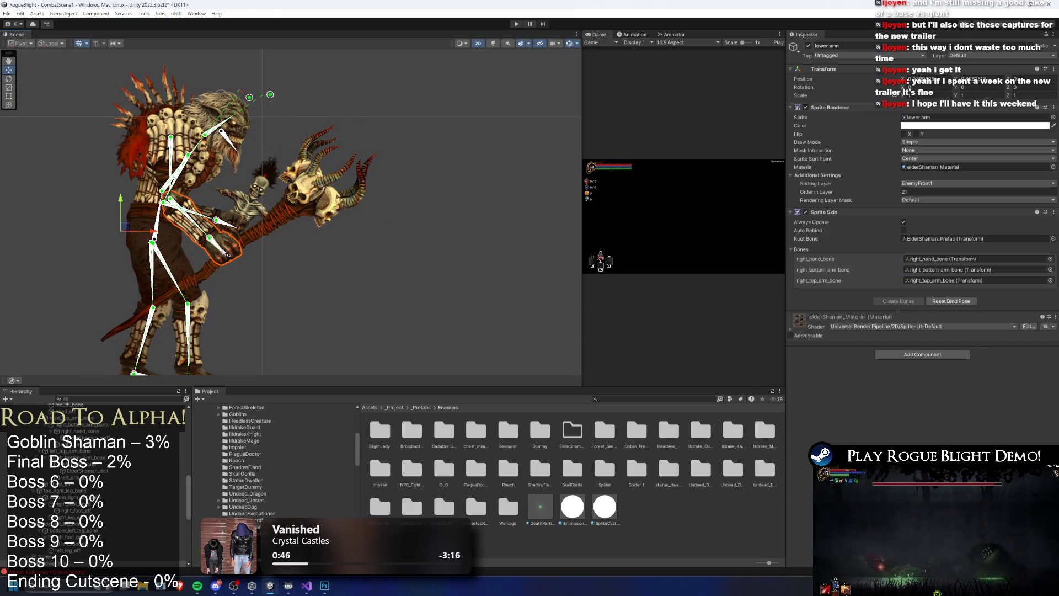
{"action": "mouse_move", "coordinate": [210, 238]}
{"action": "left_mouse_down"}
{"action": "mouse_move", "coordinate": [200, 228]}
{"action": "mouse_move", "coordinate": [198, 242]}
{"action": "left_mouse_up"}
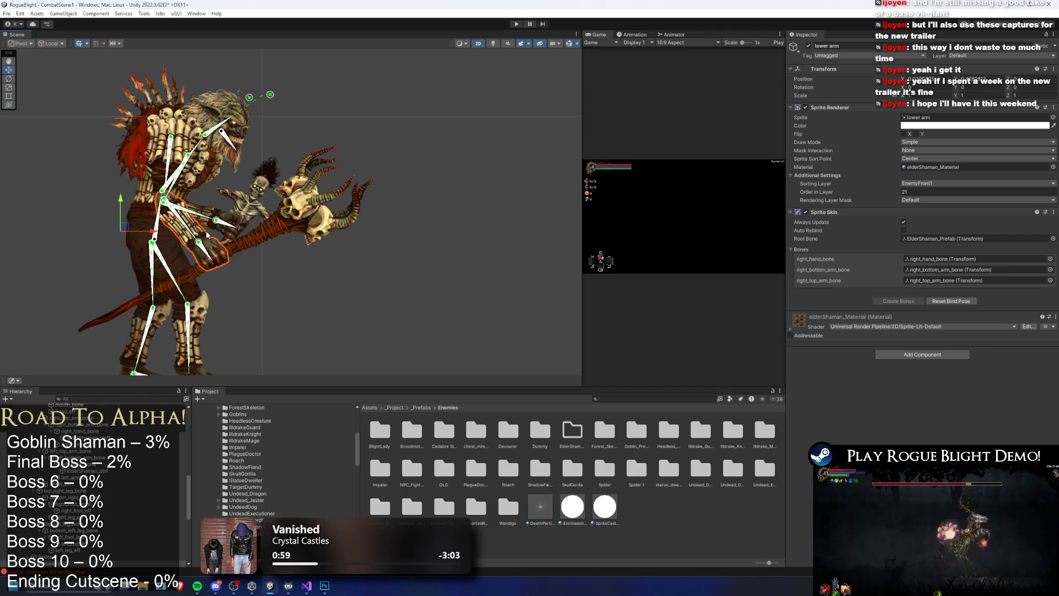
{"action": "left_click", "coordinate": [266, 236]}
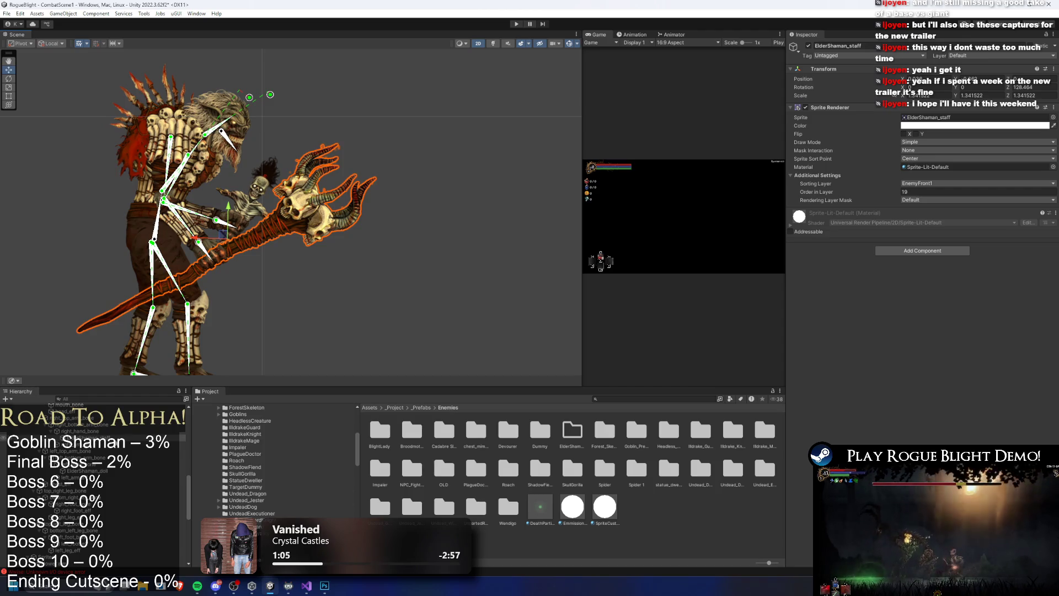
{"action": "left_click", "coordinate": [272, 293]}
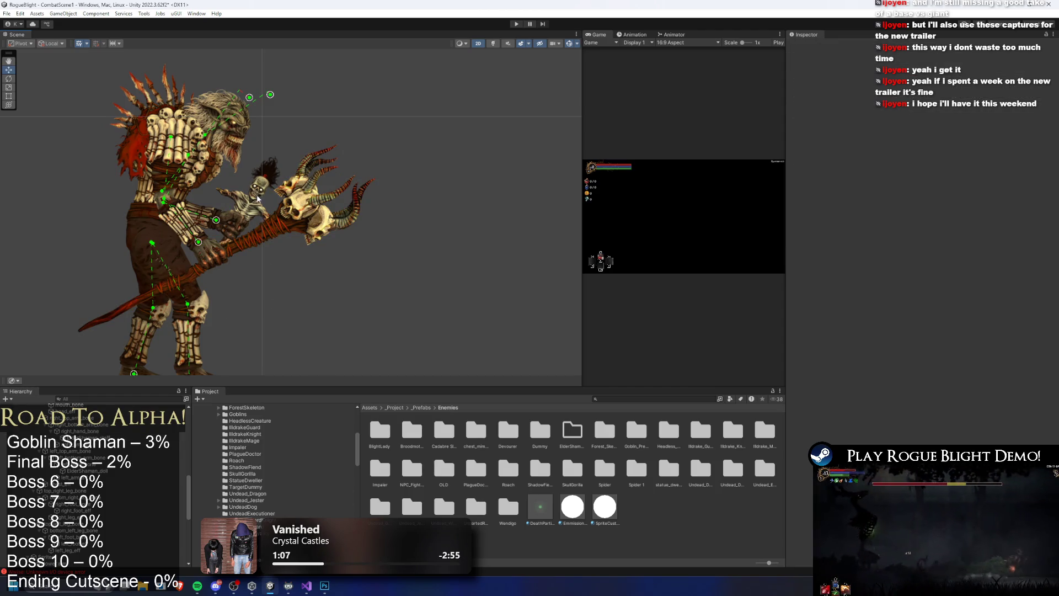
{"action": "scroll", "coordinate": [83, 485], "scroll_direction": "down", "scroll_amount": 5}
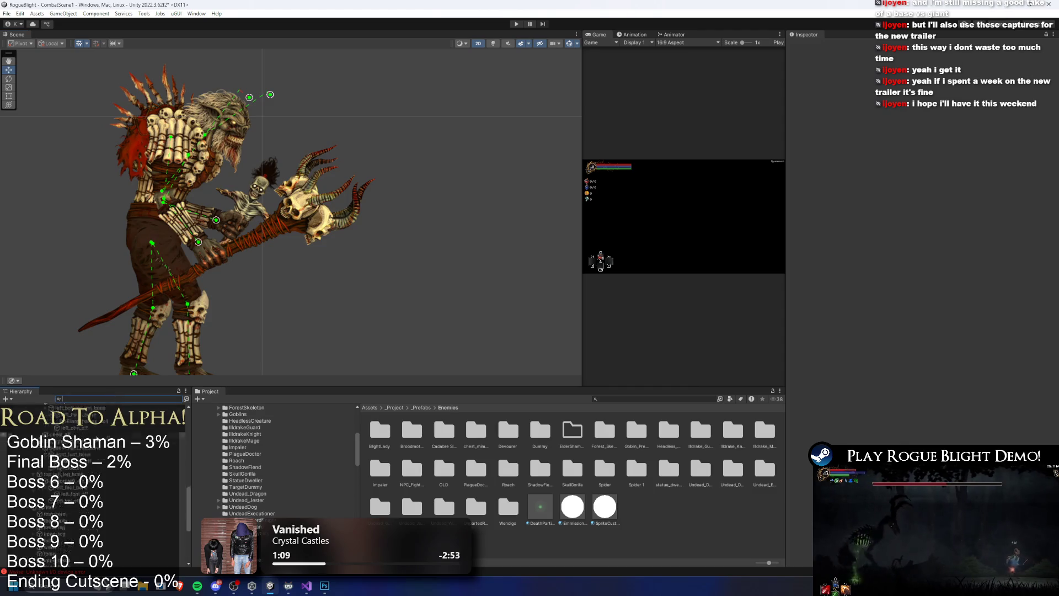
{"action": "left_click", "coordinate": [62, 512]}
Filter the Hierarchy by _eff to list only the effector objects
{"action": "key", "text": "Down"}
{"action": "key", "text": "Down"}
{"action": "key", "text": "Down"}
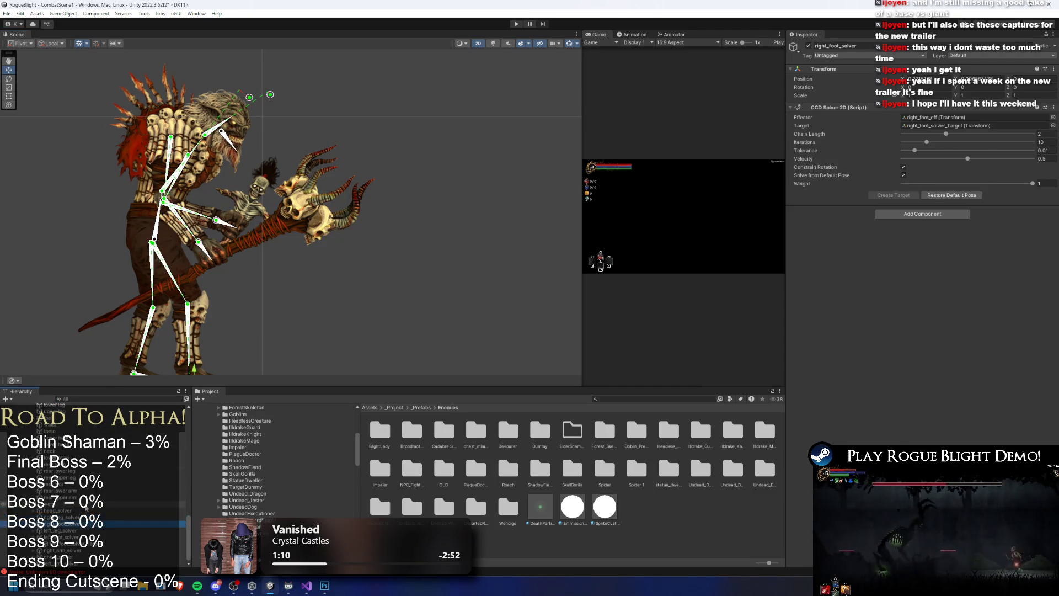
{"action": "key", "text": "Up"}
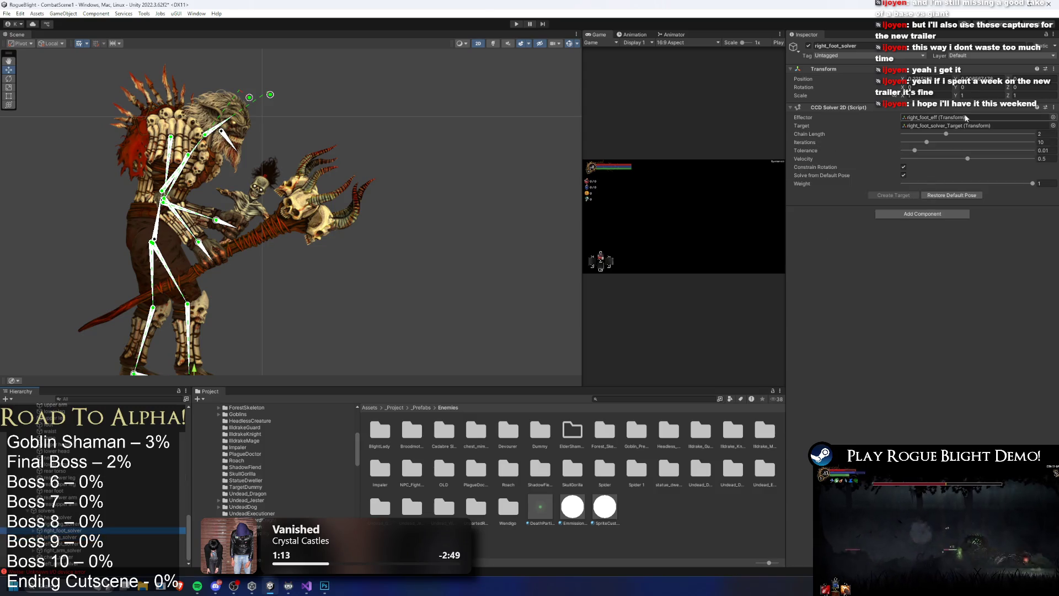
{"action": "left_click", "coordinate": [79, 397]}
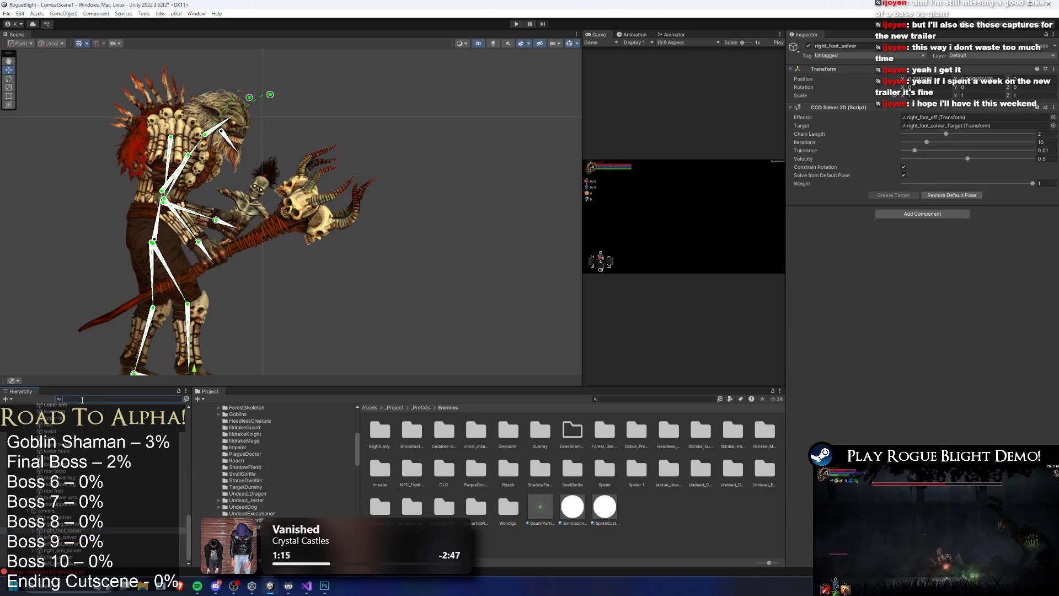
{"action": "type", "text": "_eff"}
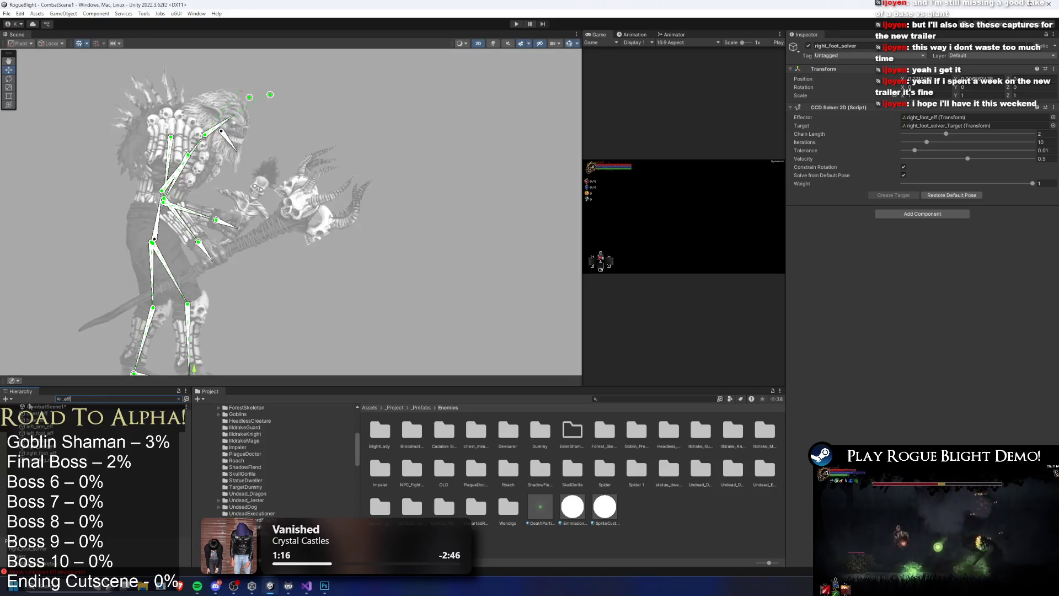
{"action": "key", "text": "Down"}
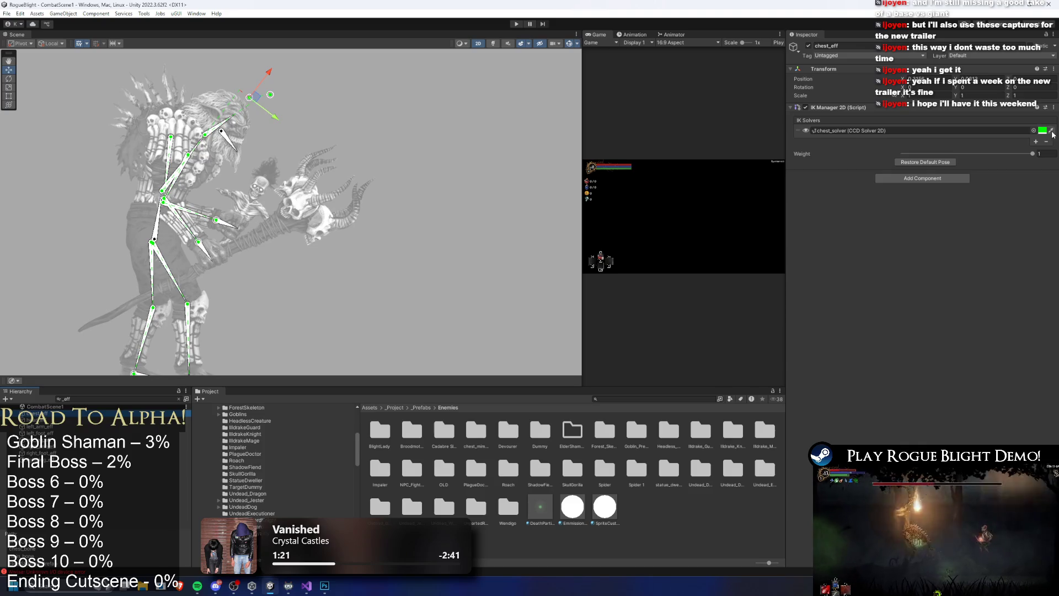
Assign chest_solver in chest_eff's IK Manager 2D and make its gizmo yellow
{"action": "left_click", "coordinate": [1050, 131]}
{"action": "left_click", "coordinate": [1048, 133]}
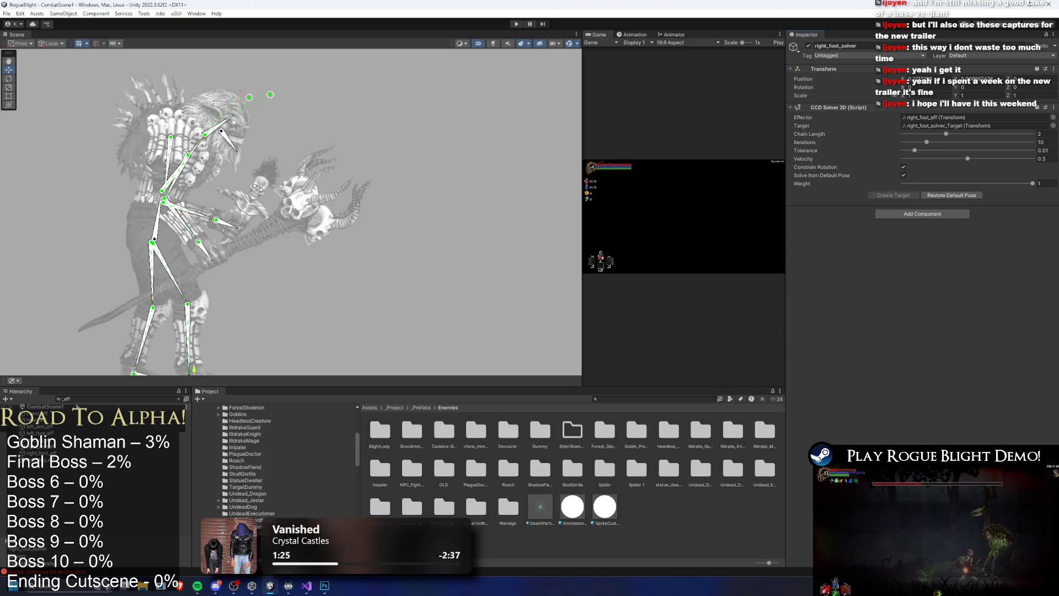
{"action": "left_click", "coordinate": [27, 414]}
{"action": "left_click", "coordinate": [1034, 132]}
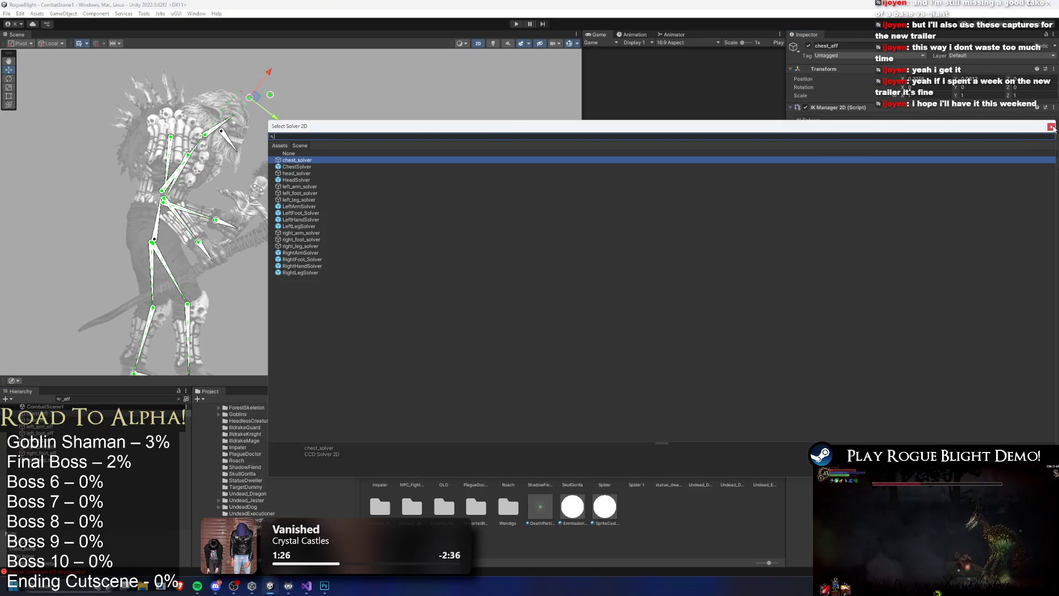
{"action": "left_click", "coordinate": [1051, 128]}
{"action": "left_click", "coordinate": [1041, 130]}
{"action": "left_click", "coordinate": [1030, 162]}
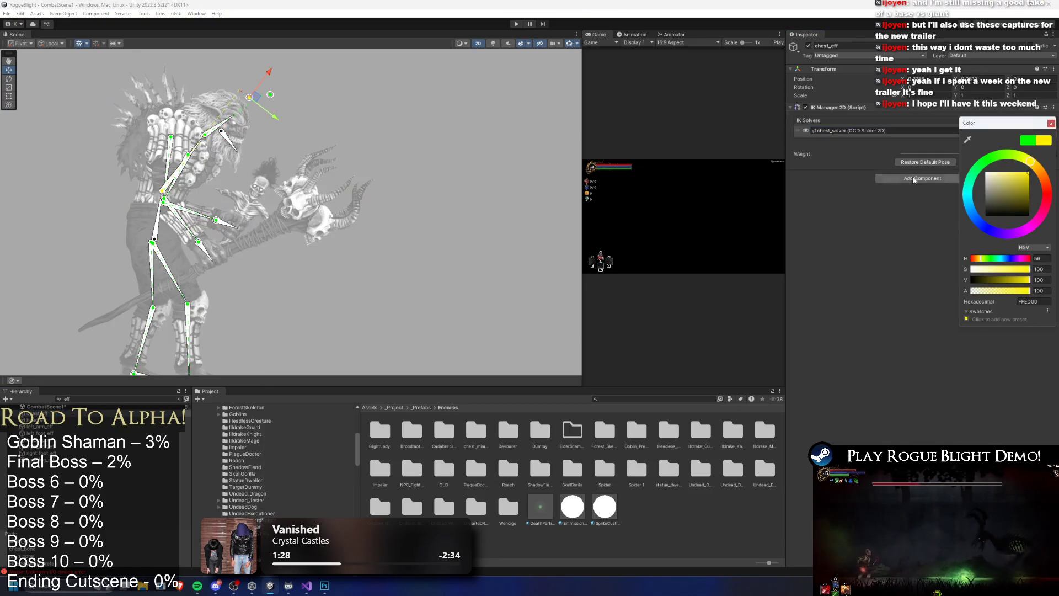
Select both arm effectors and set their solver gizmo colour to orange
{"action": "left_click", "coordinate": [52, 420]}
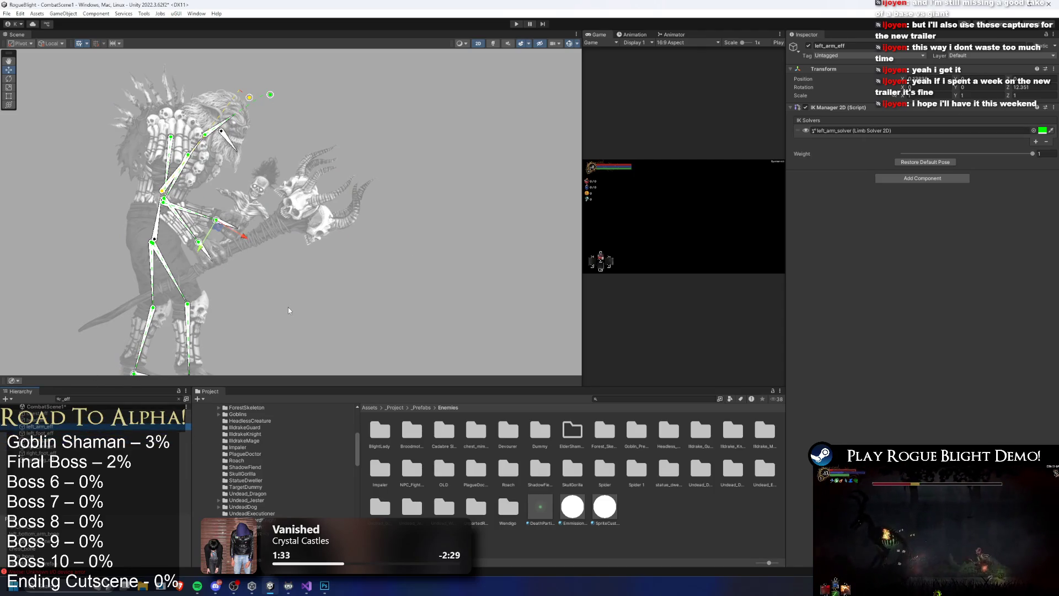
{"action": "key", "text": "Down"}
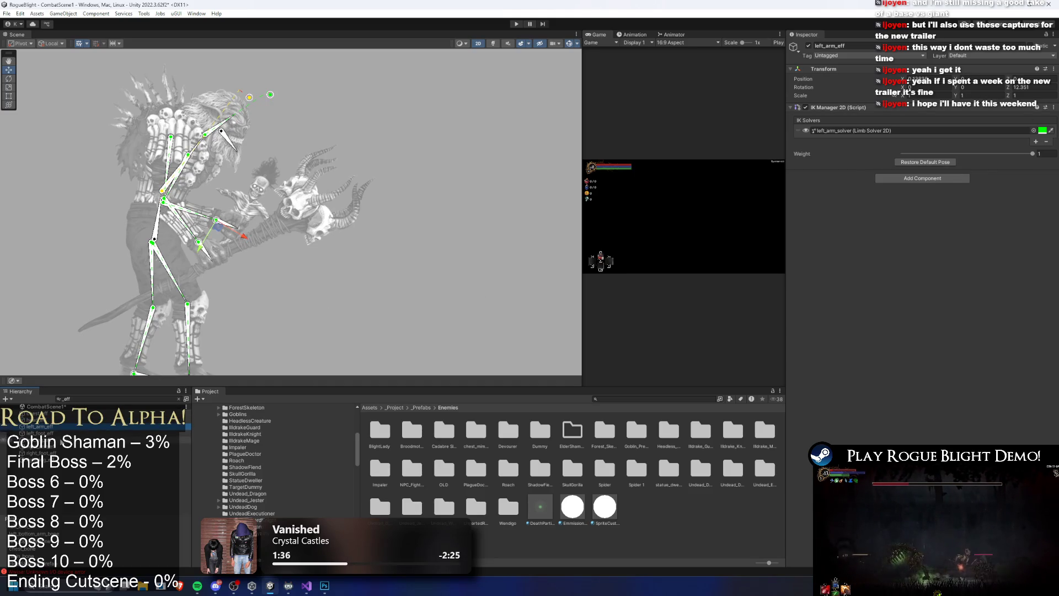
{"action": "left_click", "coordinate": [53, 448], "text": "shift"}
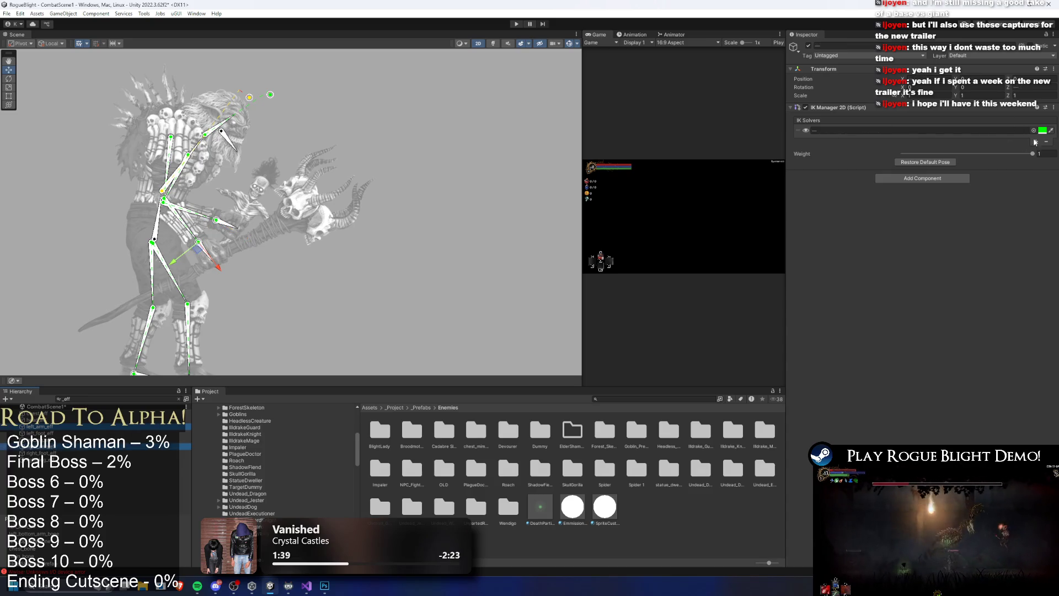
{"action": "left_click", "coordinate": [1041, 130]}
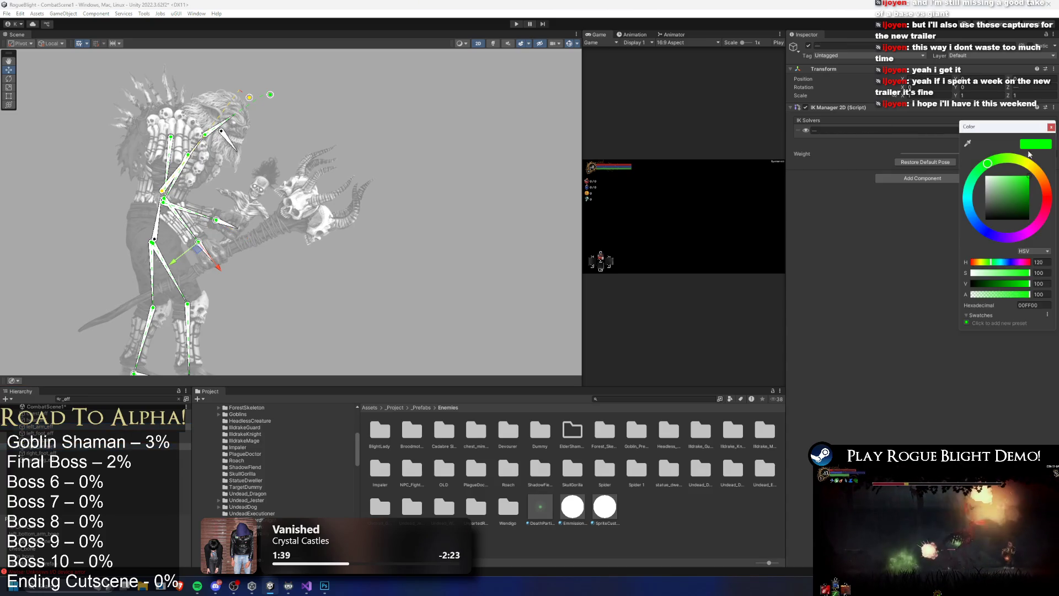
{"action": "left_click", "coordinate": [1041, 215]}
{"action": "left_click_drag", "start_coordinate": [1037, 223], "coordinate": [1055, 165]}
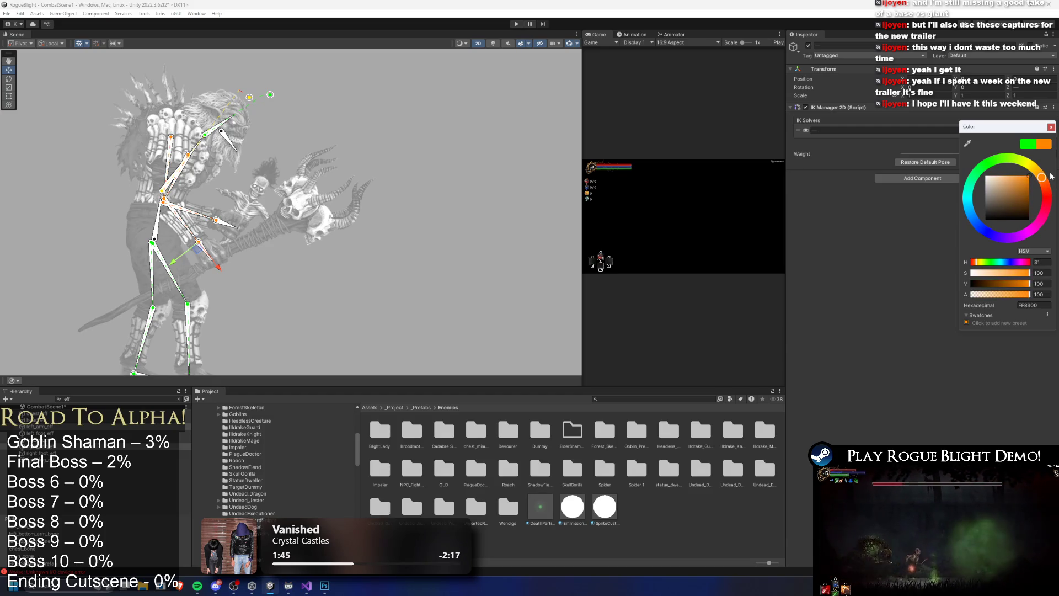
Lighten the left arm solver's gizmo to a pale orange
{"action": "left_click", "coordinate": [48, 446]}
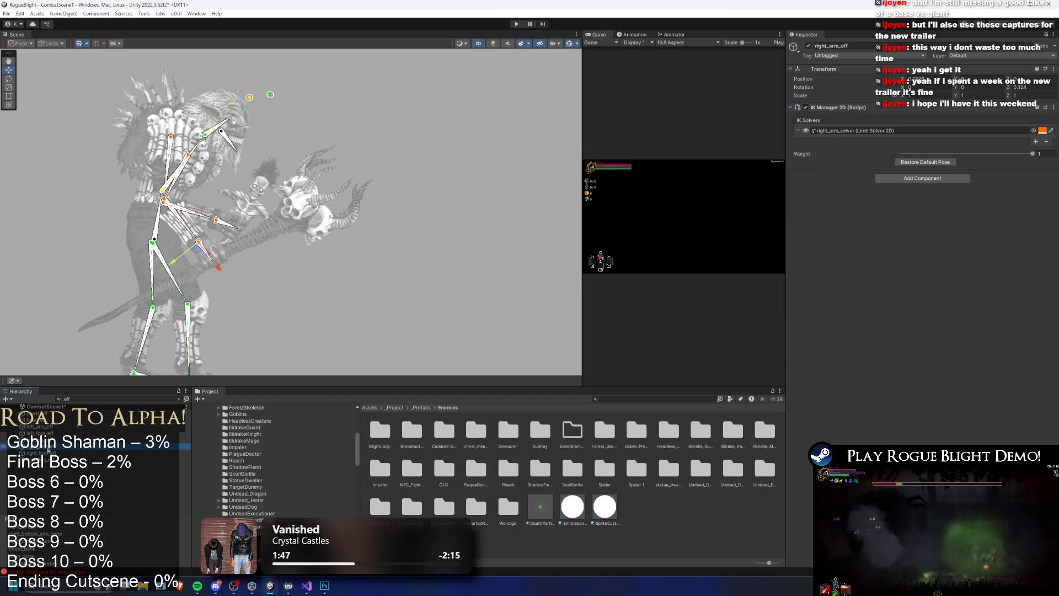
{"action": "left_click", "coordinate": [39, 426]}
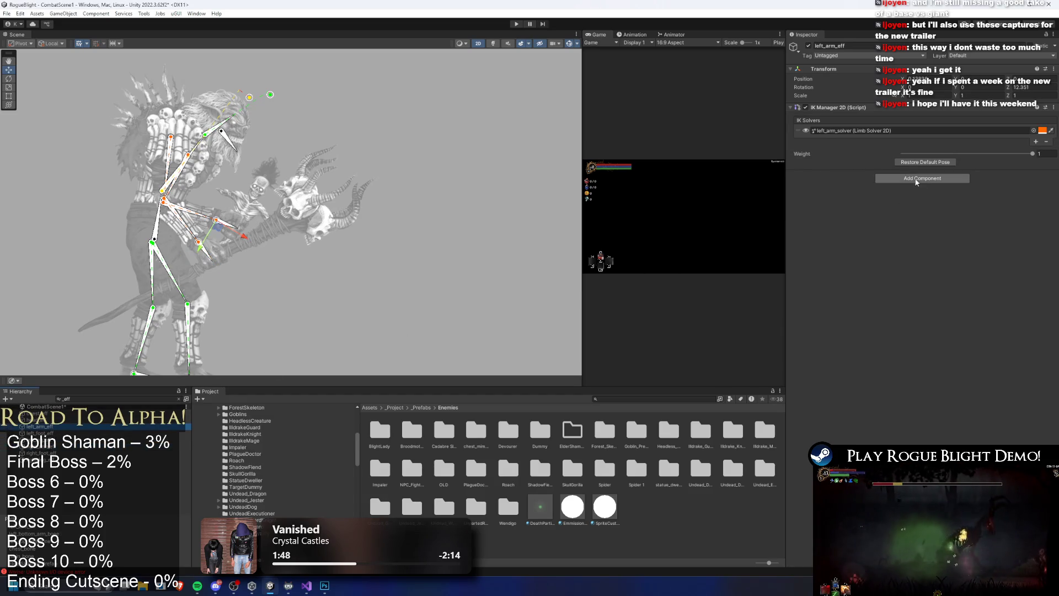
{"action": "left_click", "coordinate": [1041, 130]}
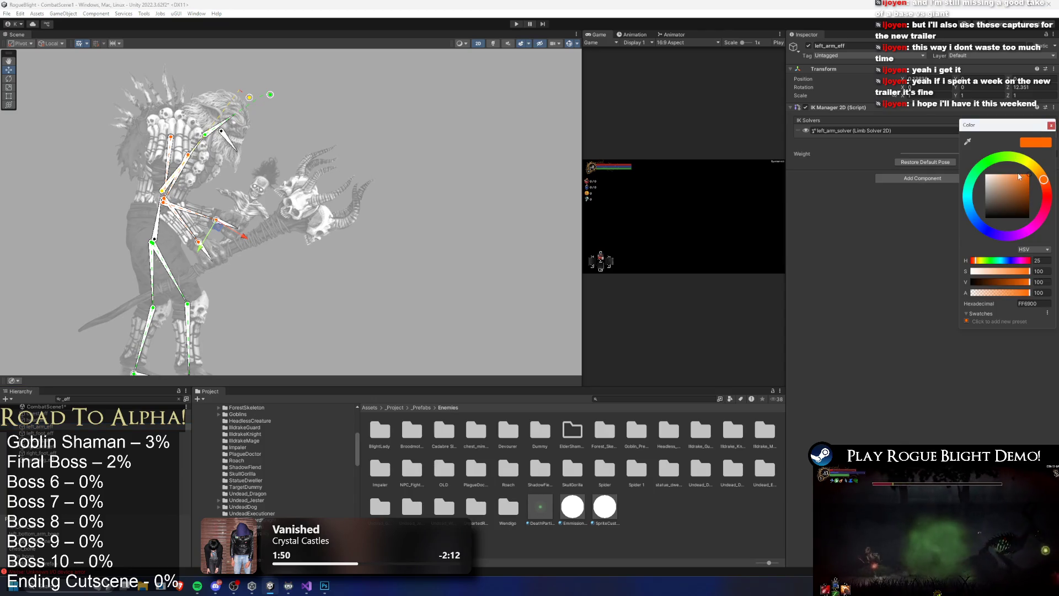
{"action": "left_click_drag", "start_coordinate": [1000, 177], "coordinate": [1009, 174]}
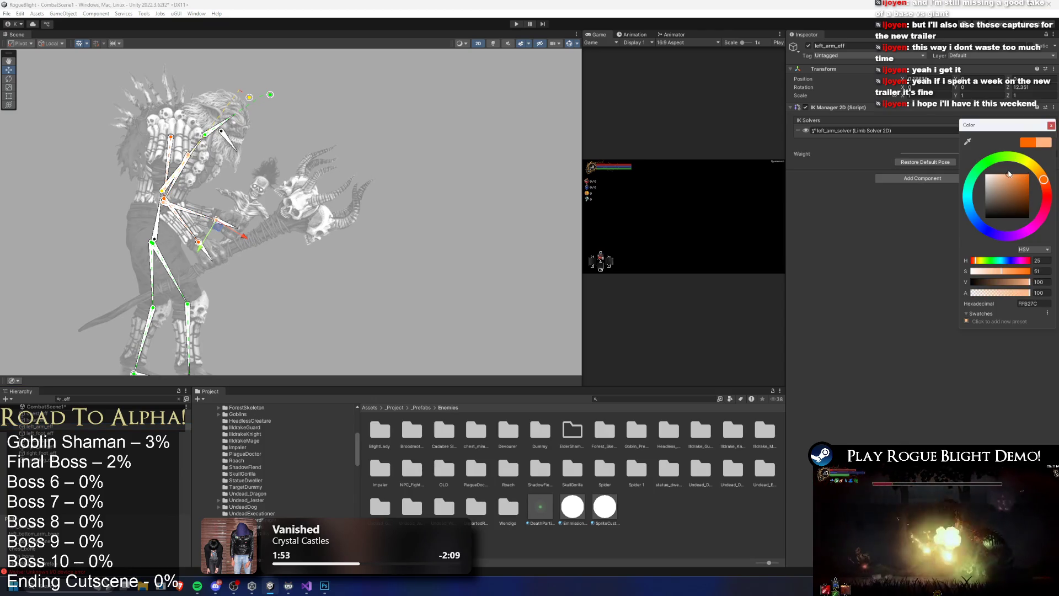
{"action": "left_click", "coordinate": [84, 434]}
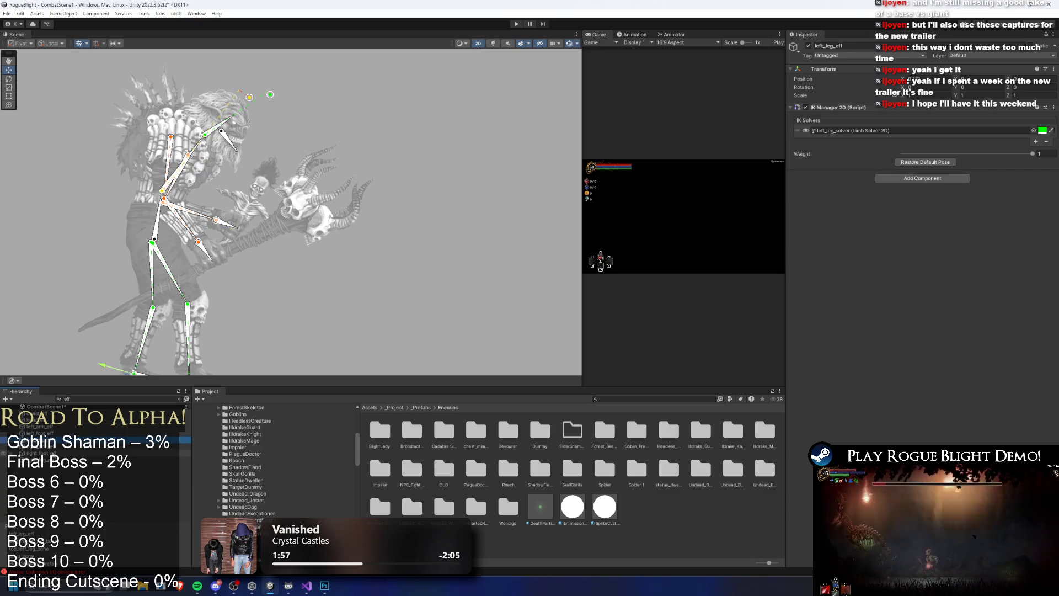
Select both leg effectors and set their solver gizmo colour to saturated blue 003BFF
{"action": "left_click", "coordinate": [83, 445]}
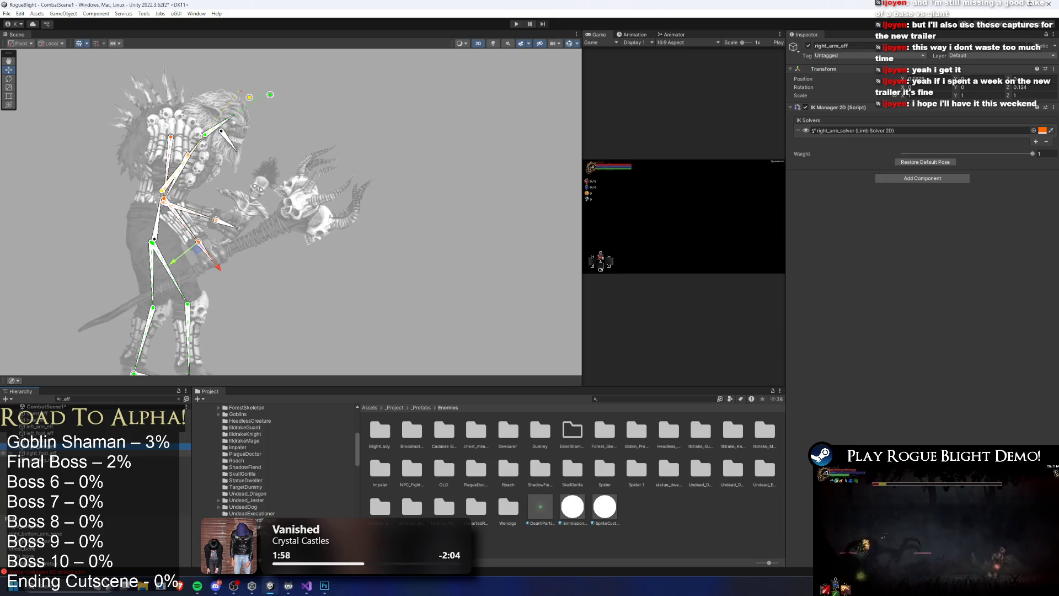
{"action": "left_click", "coordinate": [84, 459]}
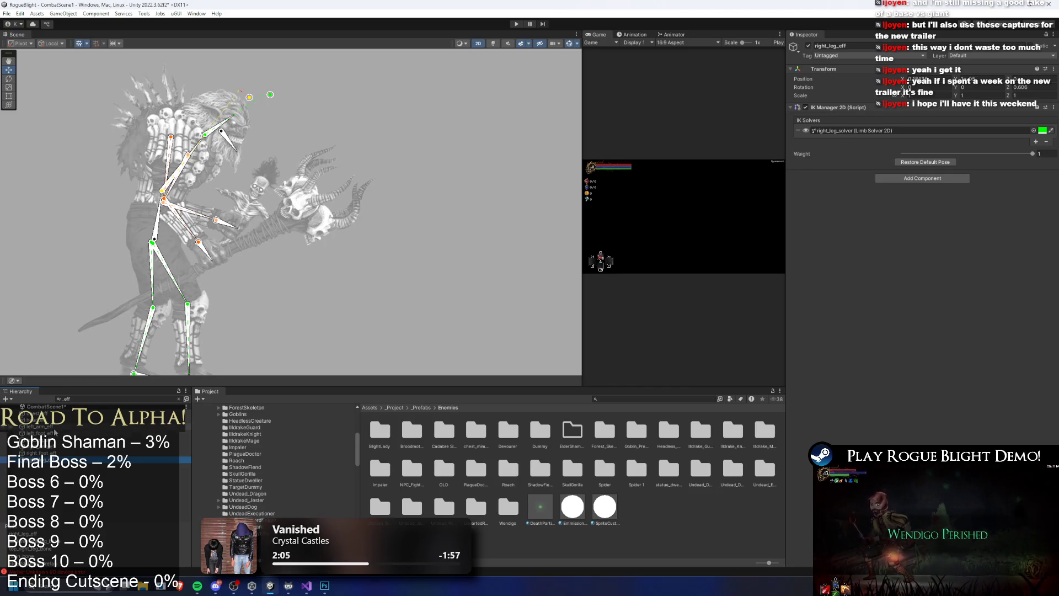
{"action": "left_click", "coordinate": [44, 439], "text": "ctrl"}
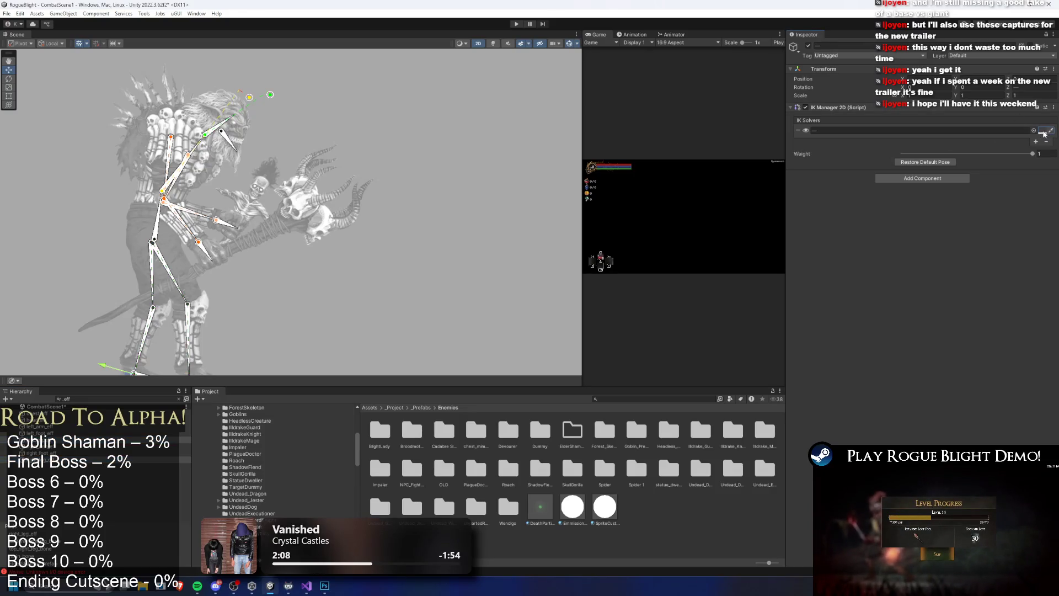
{"action": "left_click", "coordinate": [1042, 130]}
{"action": "left_click", "coordinate": [979, 222]}
{"action": "left_click_drag", "start_coordinate": [980, 222], "coordinate": [982, 225]}
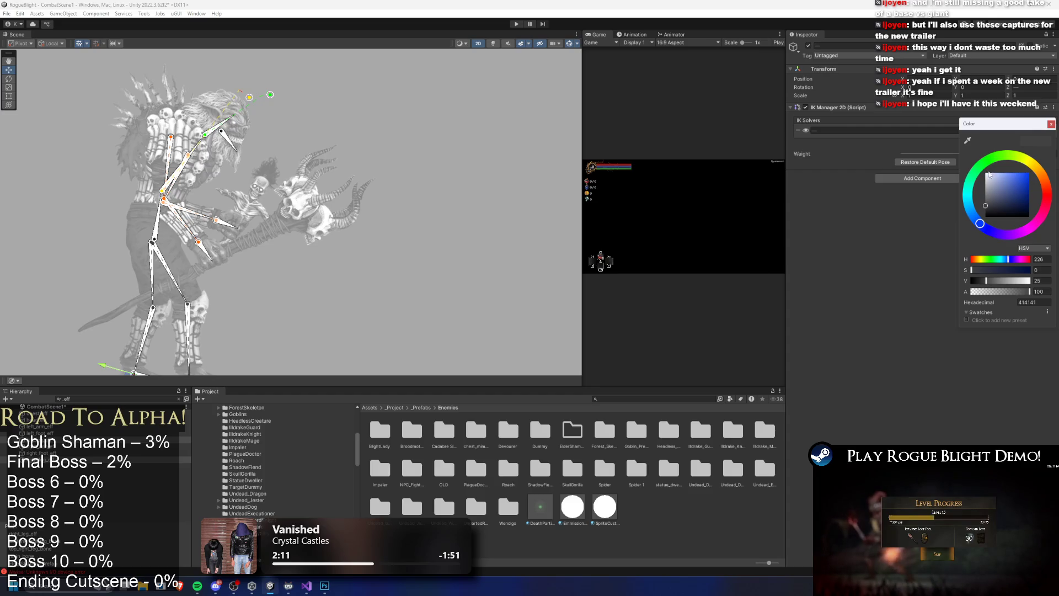
{"action": "left_click_drag", "start_coordinate": [989, 174], "coordinate": [1042, 167]}
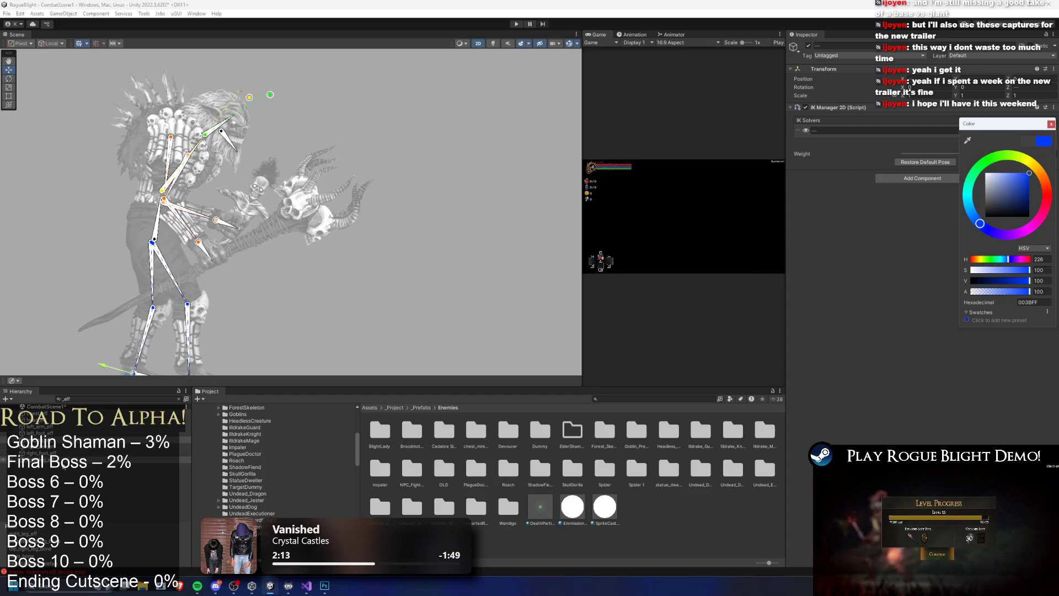
Lighten the left leg solver's gizmo to sky blue 0094FF
{"action": "left_click", "coordinate": [33, 439]}
{"action": "left_click", "coordinate": [33, 459]}
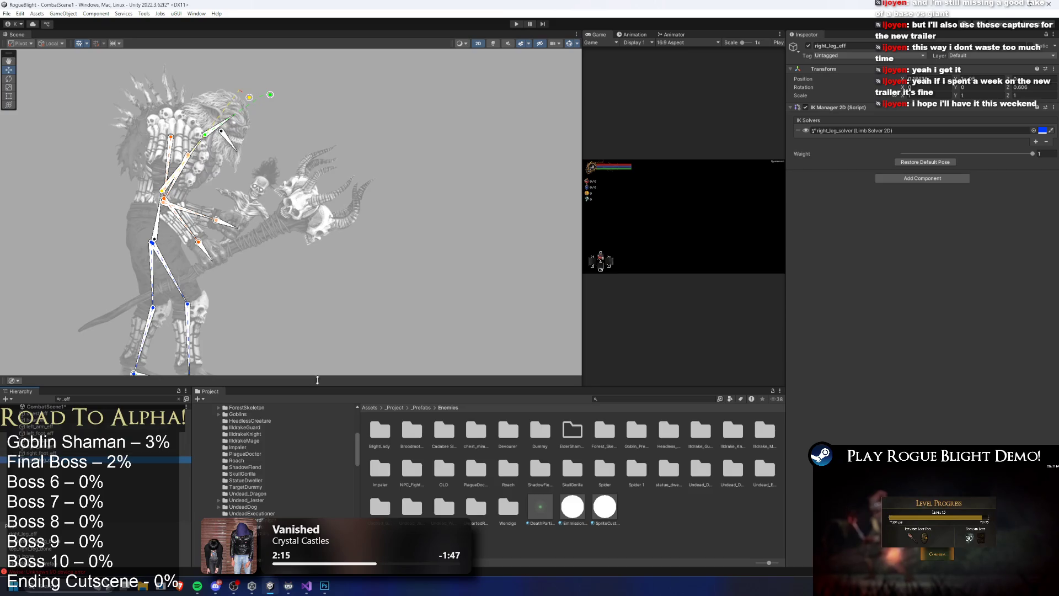
{"action": "left_click", "coordinate": [33, 439]}
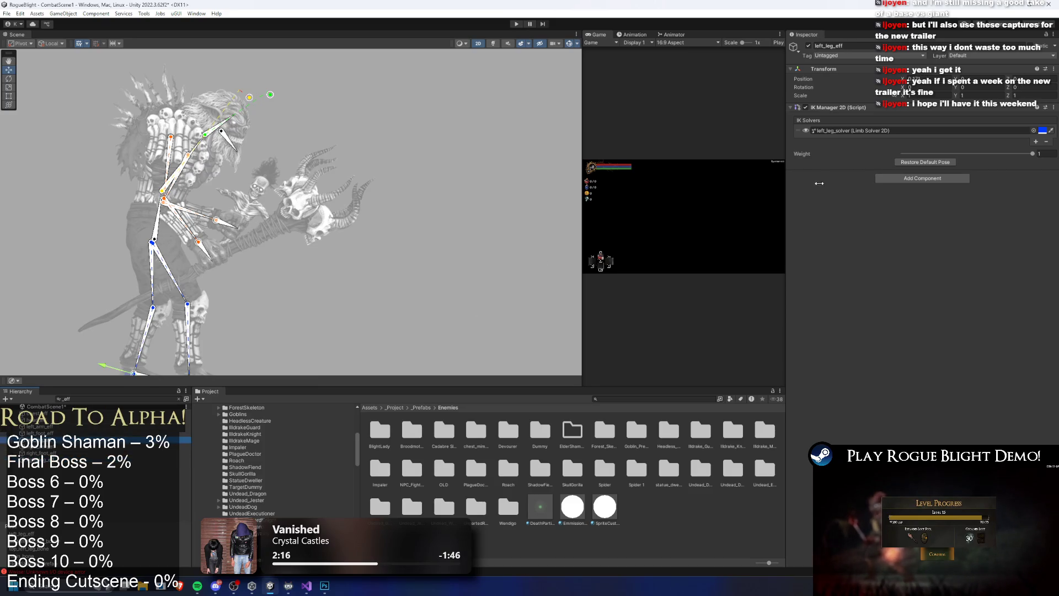
{"action": "left_click", "coordinate": [1041, 130]}
{"action": "left_click_drag", "start_coordinate": [1009, 182], "coordinate": [1017, 175]}
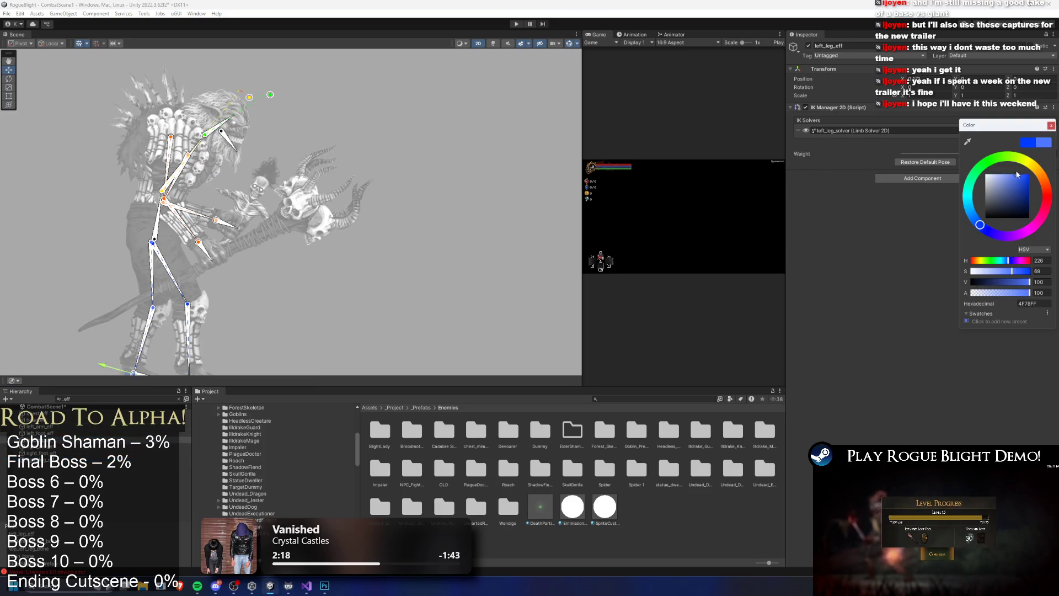
{"action": "left_click", "coordinate": [974, 215]}
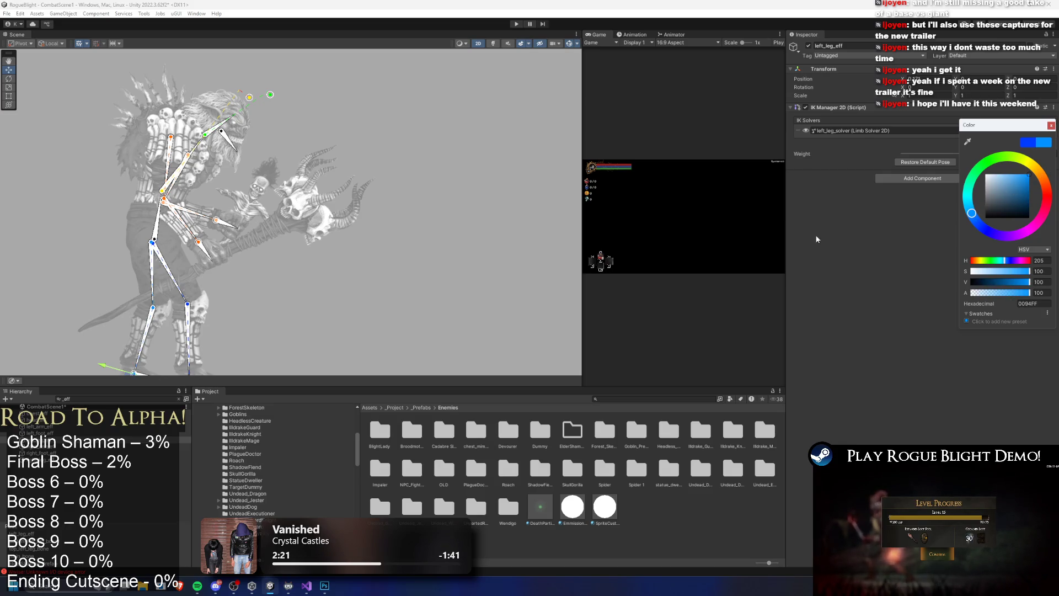
Set the right foot solver's gizmo colour to teal 00FFCF
{"action": "left_click_drag", "start_coordinate": [212, 306], "coordinate": [230, 216]}
{"action": "left_click", "coordinate": [94, 452]}
{"action": "left_click", "coordinate": [1042, 132]}
{"action": "mouse_move", "coordinate": [988, 160]}
{"action": "left_mouse_down"}
{"action": "mouse_move", "coordinate": [1026, 162]}
{"action": "mouse_move", "coordinate": [1046, 193]}
{"action": "mouse_move", "coordinate": [971, 210]}
{"action": "mouse_move", "coordinate": [961, 186]}
{"action": "left_mouse_up"}
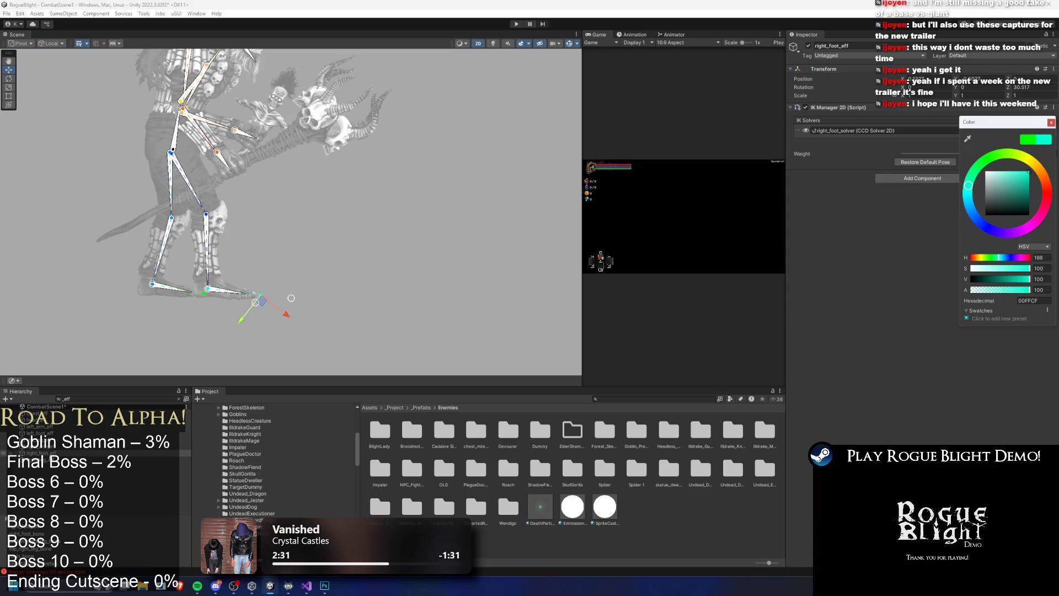
Give the left foot solver a spring-green 00FF7D gizmo
{"action": "left_click", "coordinate": [40, 433]}
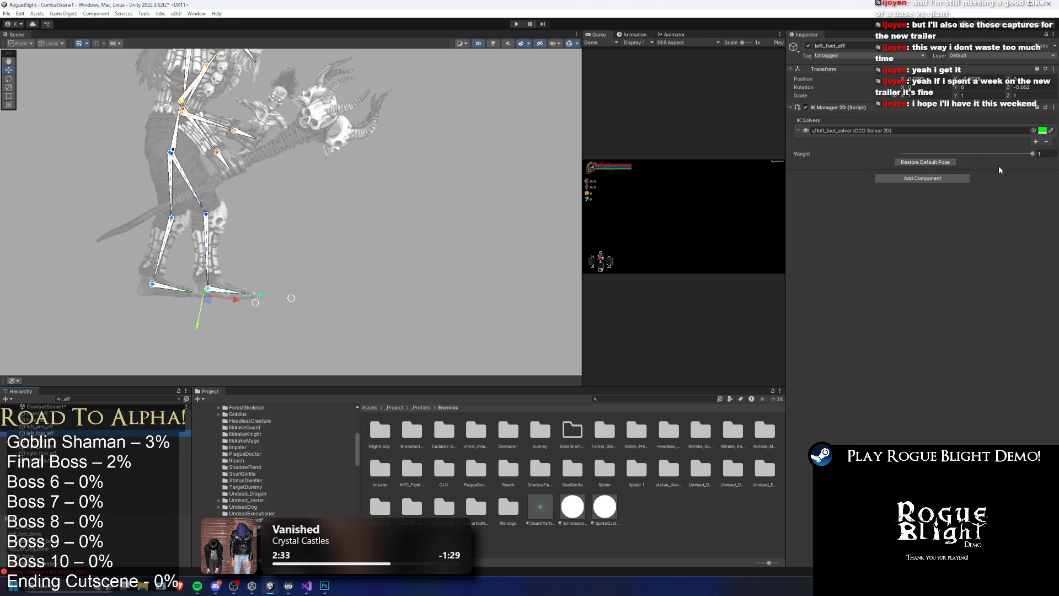
{"action": "left_click", "coordinate": [1042, 130]}
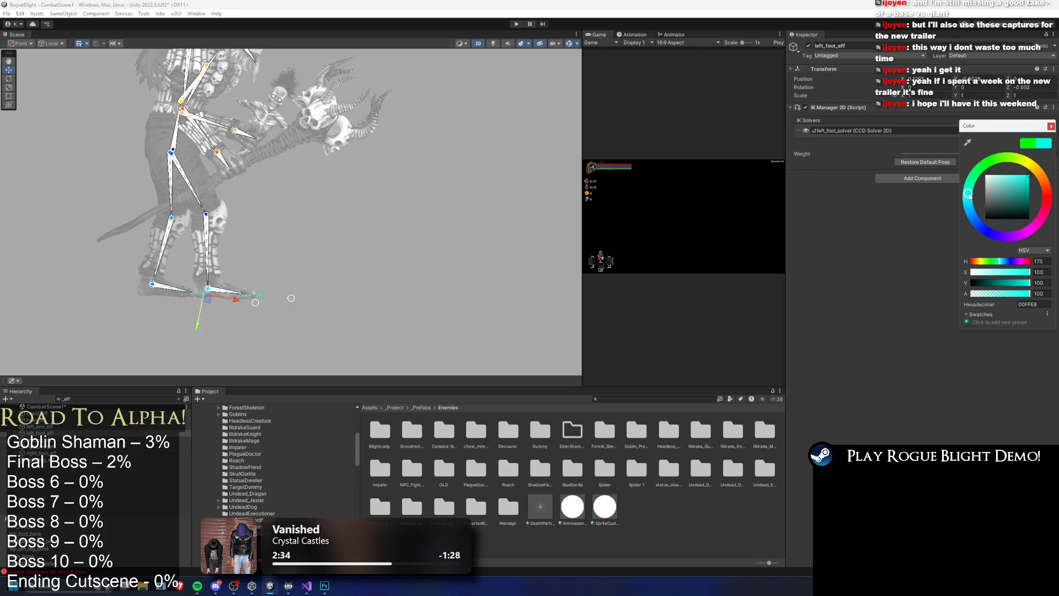
{"action": "left_click_drag", "start_coordinate": [954, 213], "coordinate": [957, 220]}
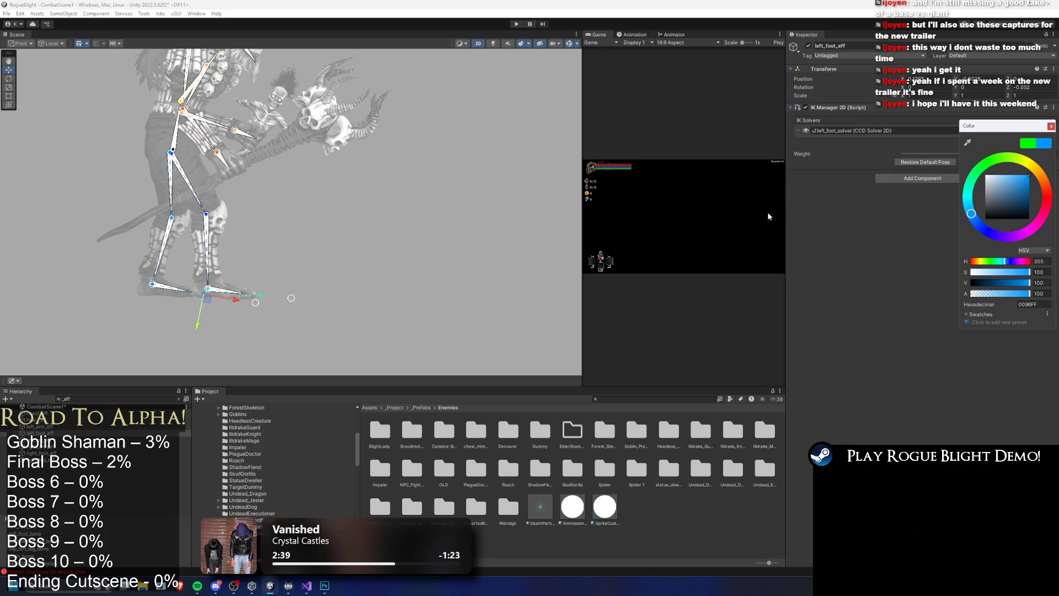
{"action": "left_click_drag", "start_coordinate": [974, 202], "coordinate": [973, 177]}
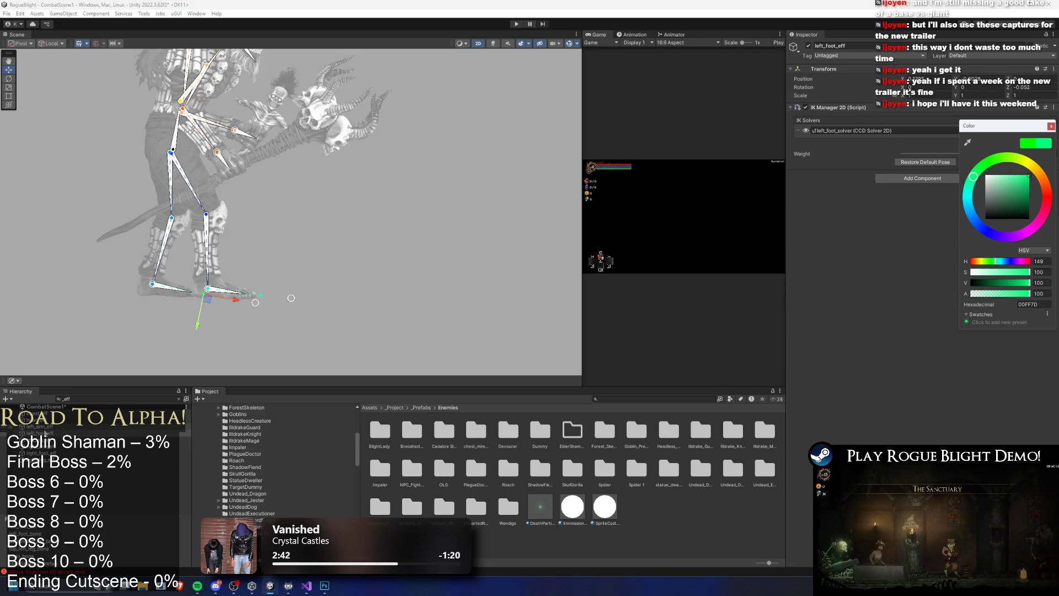
Change the right foot solver's gizmo colour to blue
{"action": "left_click", "coordinate": [256, 303]}
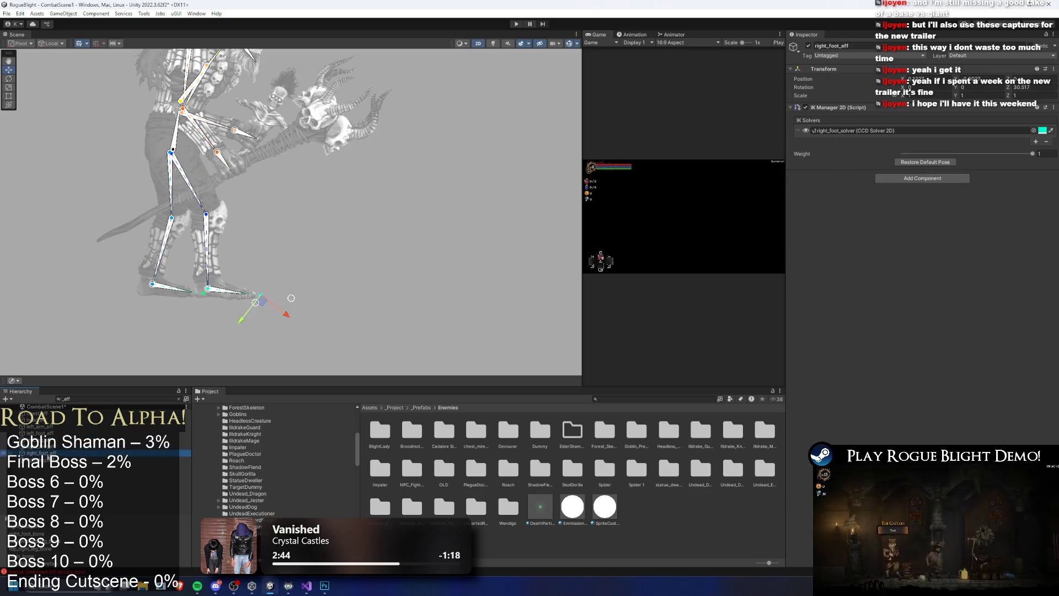
{"action": "left_click", "coordinate": [1041, 130]}
{"action": "left_click_drag", "start_coordinate": [974, 202], "coordinate": [972, 219]}
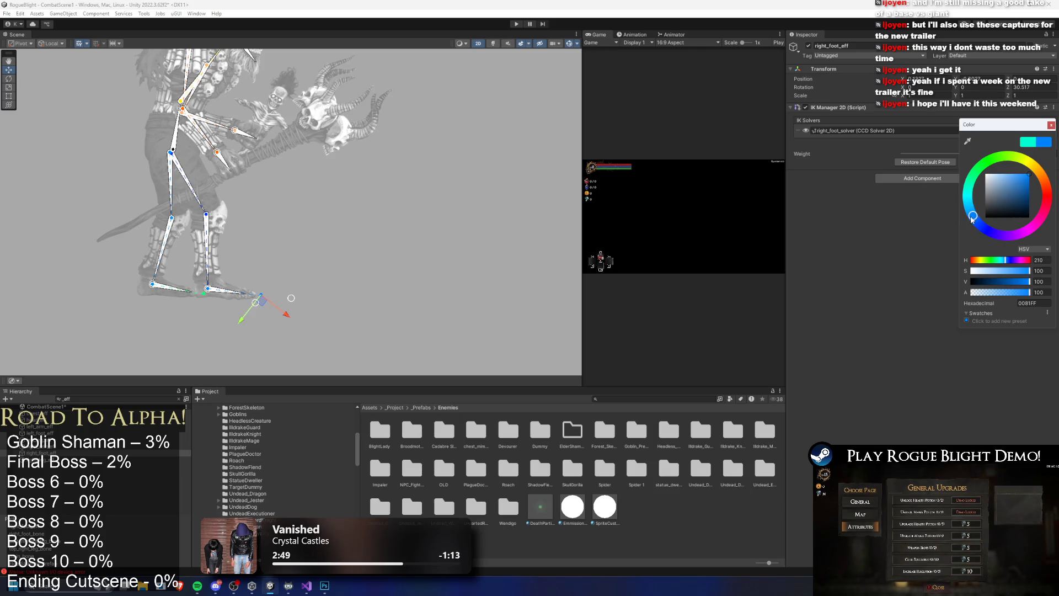
Clear the selection and remove the _eff Hierarchy filter
{"action": "left_click", "coordinate": [407, 270]}
{"action": "left_click", "coordinate": [405, 274]}
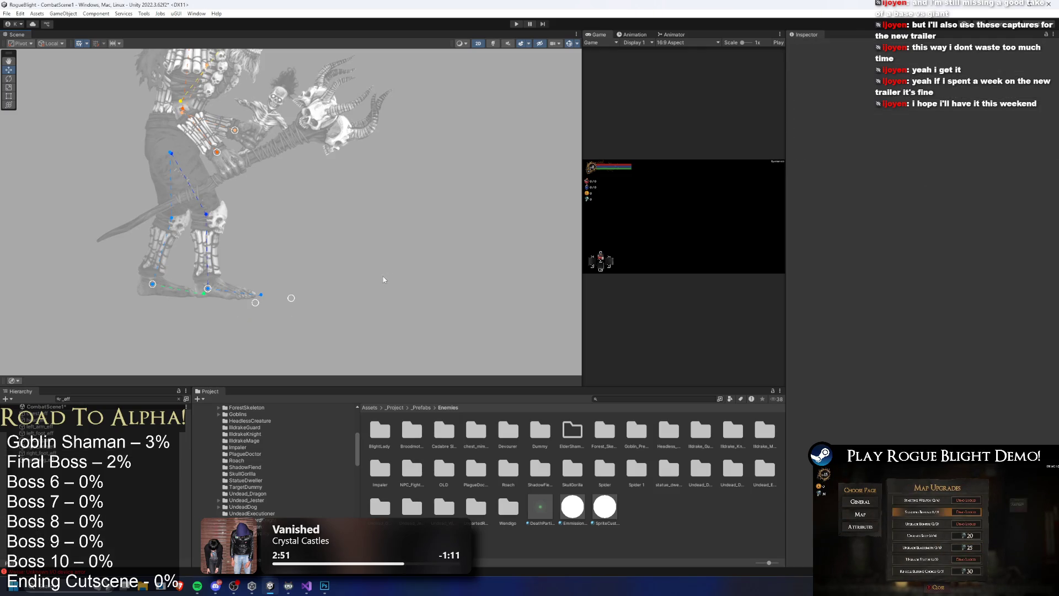
{"action": "left_click", "coordinate": [103, 399]}
{"action": "key", "text": "Escape"}
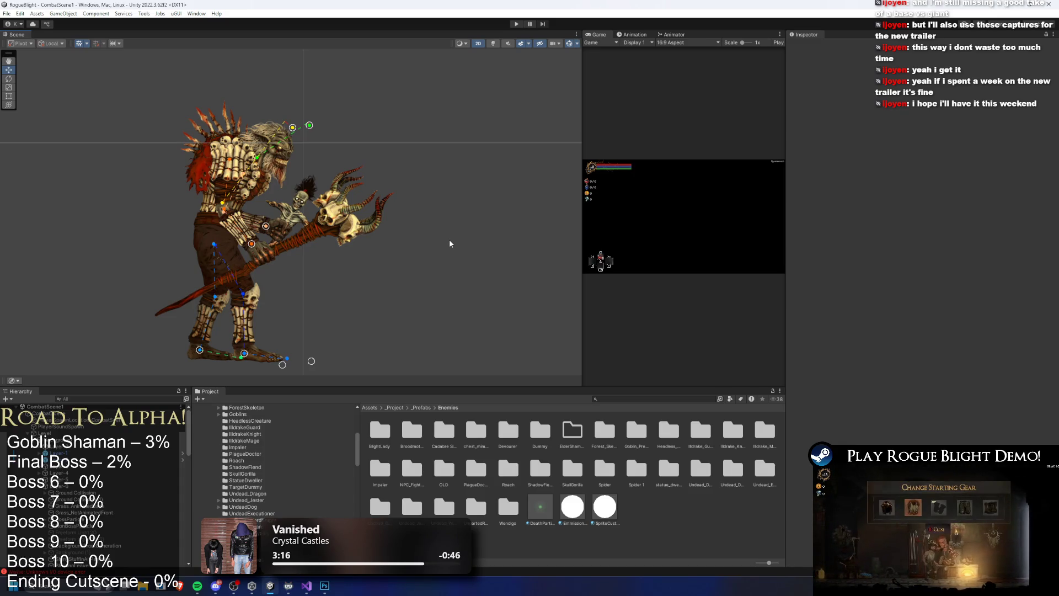
Drag the head effector up-right to raise the shaman's head
{"action": "mouse_move", "coordinate": [293, 127]}
{"action": "left_mouse_down"}
{"action": "mouse_move", "coordinate": [334, 103]}
{"action": "mouse_move", "coordinate": [382, 157]}
{"action": "mouse_move", "coordinate": [267, 87]}
{"action": "mouse_move", "coordinate": [254, 58]}
{"action": "left_mouse_up"}
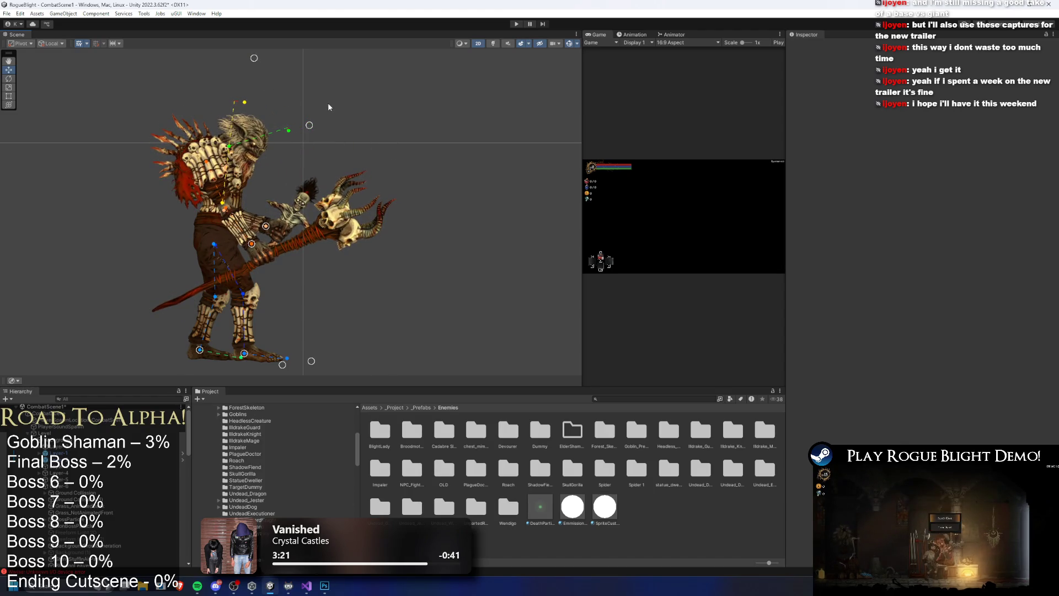
{"action": "key", "text": "ctrl+z"}
{"action": "mouse_move", "coordinate": [293, 127]}
{"action": "left_mouse_down"}
{"action": "mouse_move", "coordinate": [276, 90]}
{"action": "mouse_move", "coordinate": [306, 105]}
{"action": "mouse_move", "coordinate": [303, 90]}
{"action": "mouse_move", "coordinate": [301, 99]}
{"action": "mouse_move", "coordinate": [314, 91]}
{"action": "mouse_move", "coordinate": [345, 111]}
{"action": "mouse_move", "coordinate": [381, 104]}
{"action": "left_mouse_up"}
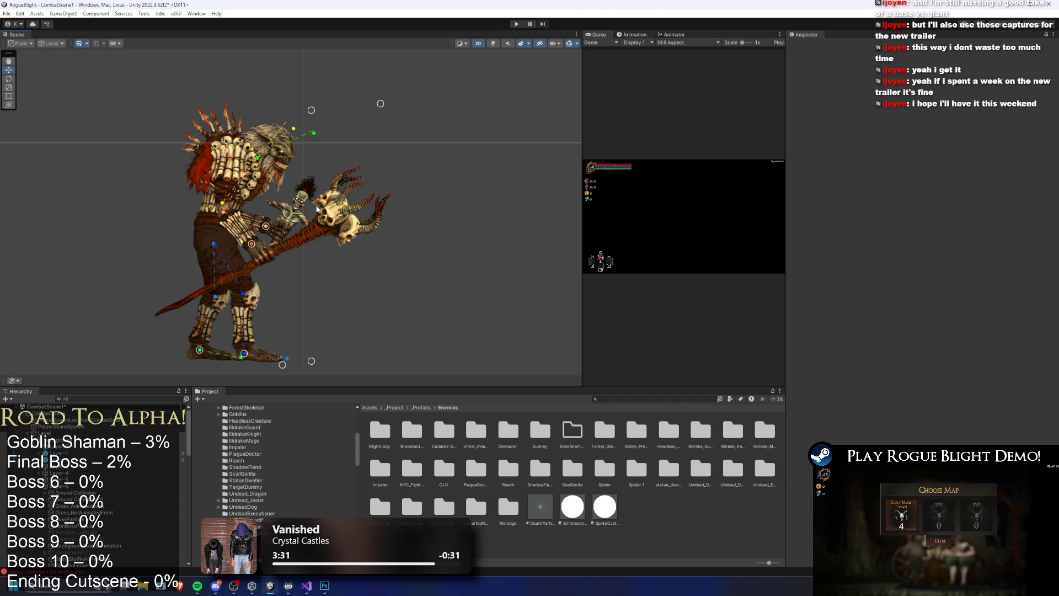
Select the whole ElderShaman_Prefab character
{"action": "left_click", "coordinate": [326, 210]}
{"action": "left_click", "coordinate": [387, 124]}
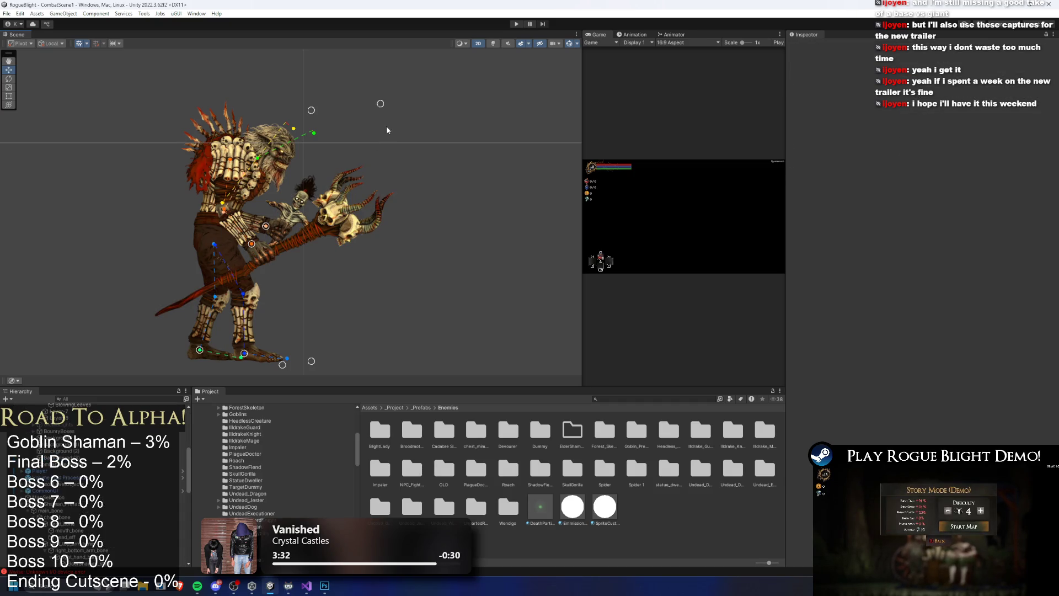
{"action": "left_click", "coordinate": [77, 504]}
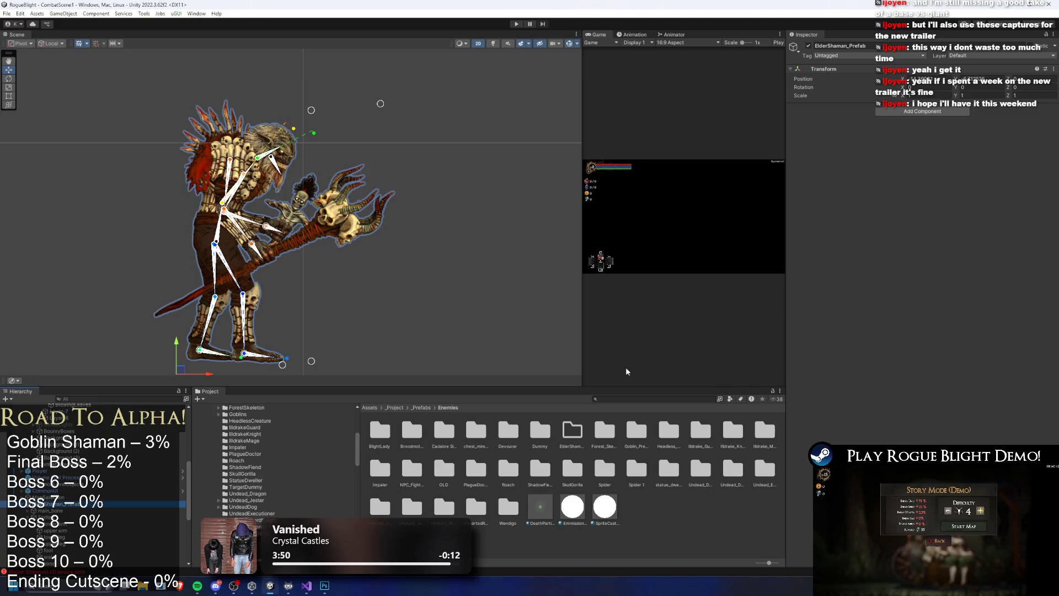
Select the lower leg sprite to inspect its Sprite Skin on bottom_right_leg_bone and top_right_leg_bone
{"action": "left_click", "coordinate": [454, 182]}
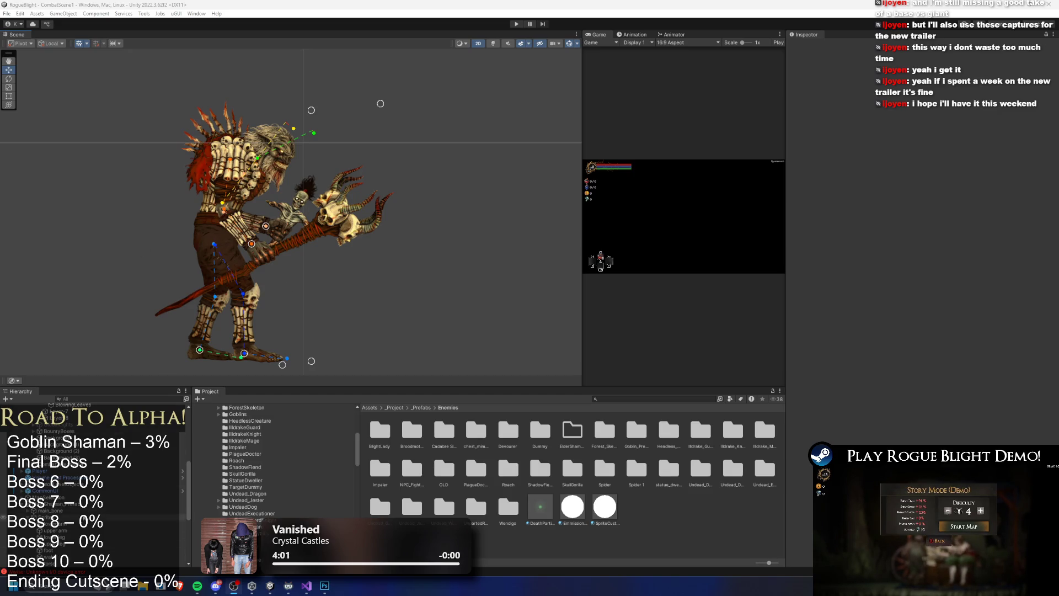
{"action": "left_click", "coordinate": [372, 241]}
{"action": "left_click", "coordinate": [372, 240]}
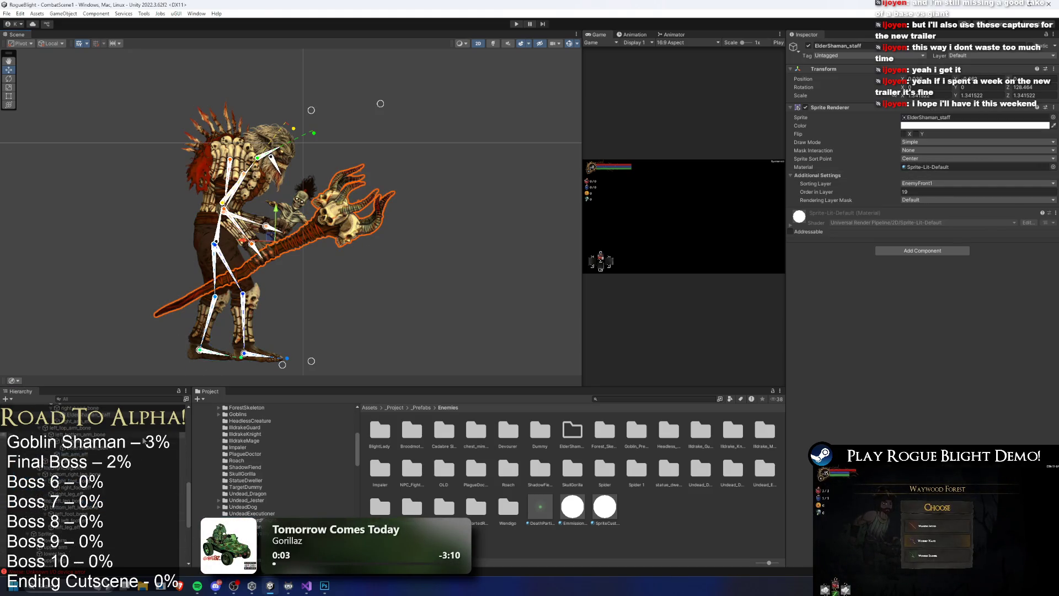
{"action": "left_click", "coordinate": [279, 300]}
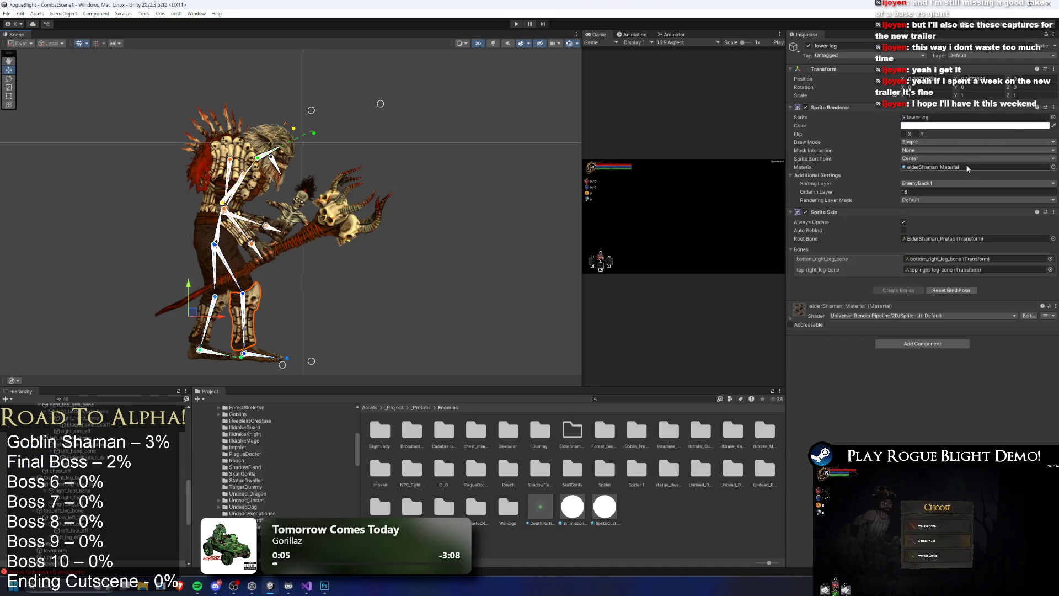